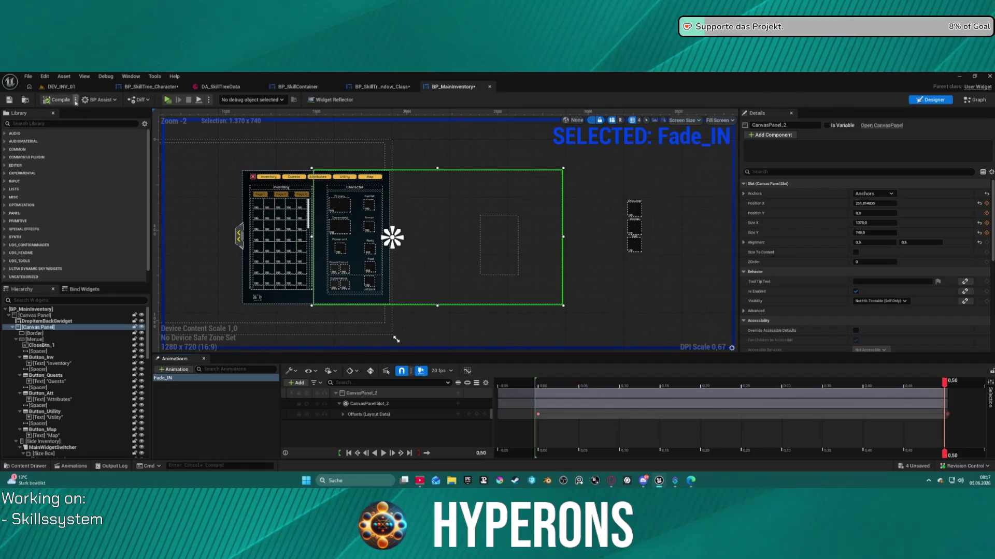
# Step: Play DEV_INV_01, open the inventory (I) and skill tree (K), then stop the session
pyautogui.click(60, 86)
pyautogui.click(202, 100)
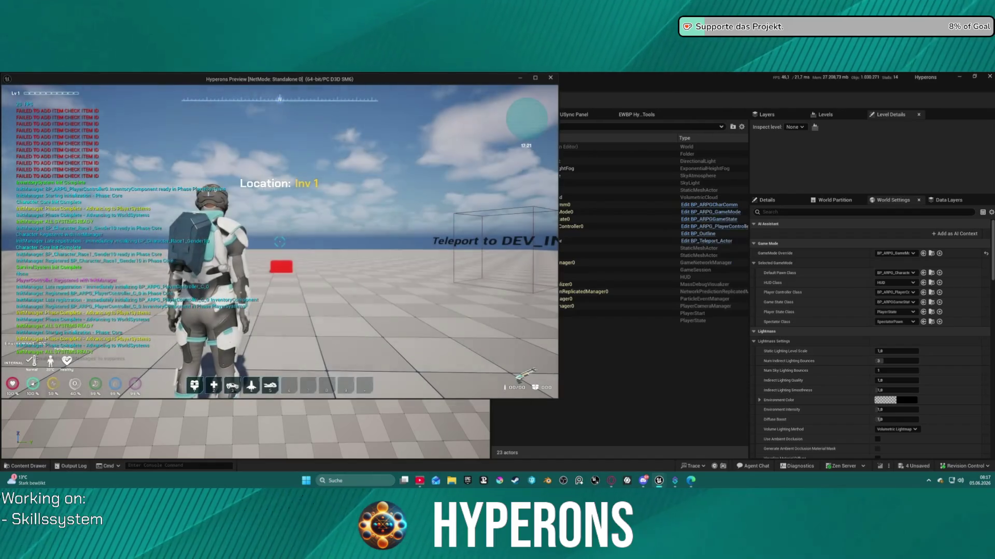
pyautogui.press('i')
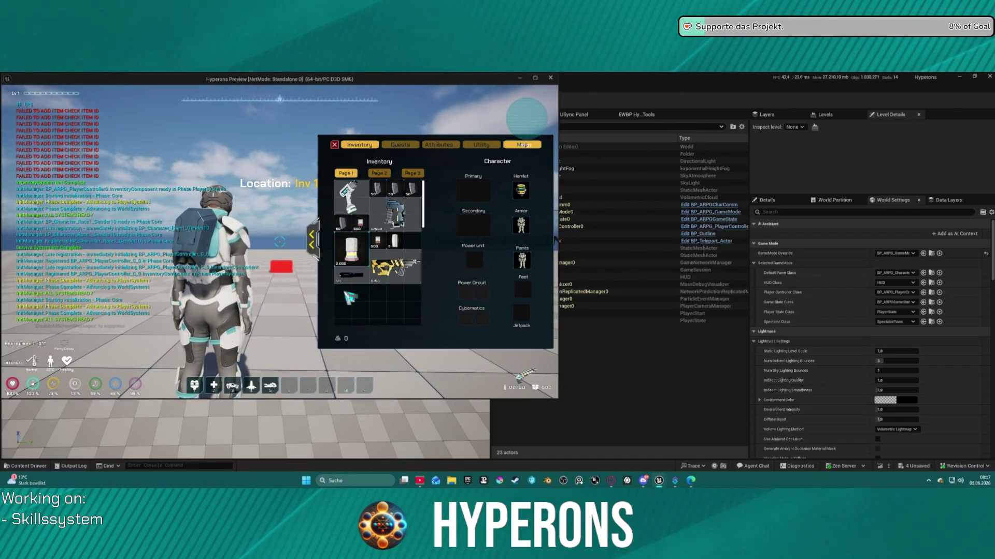
pyautogui.press('k')
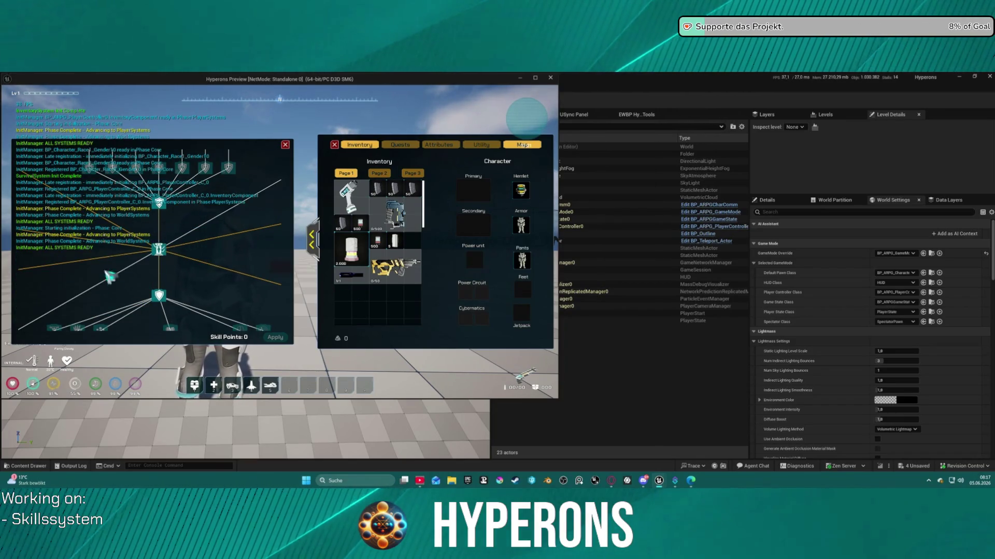
pyautogui.moveTo(169, 210)
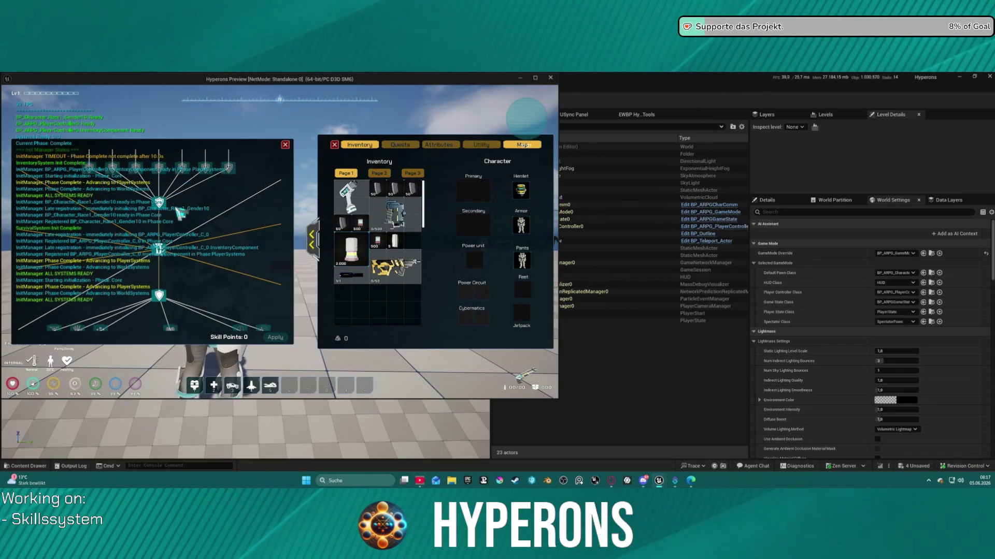
pyautogui.press('Escape')
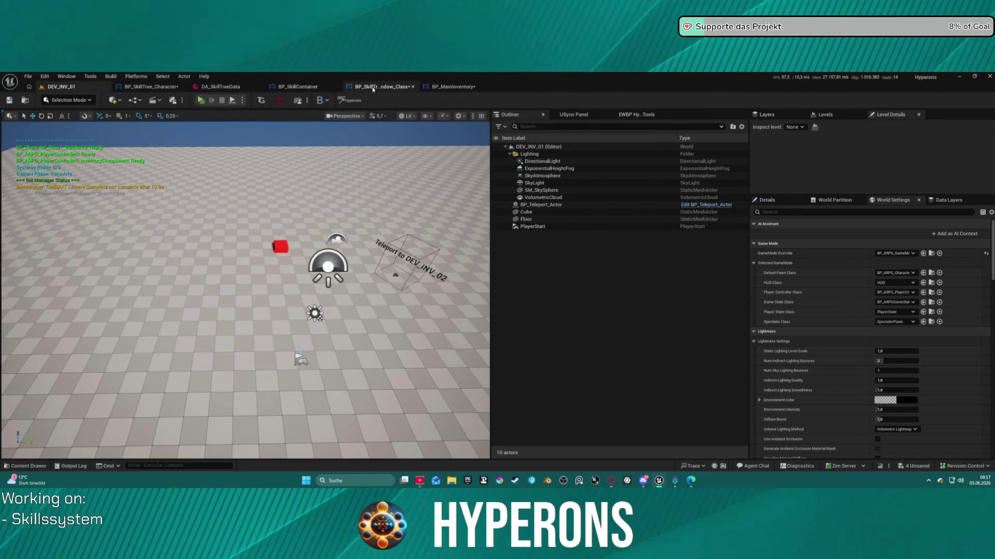
# Step: In BP_SkillTree_Window_Class, set both TreeBorder and Overlay Size Y to 740
pyautogui.click(382, 86)
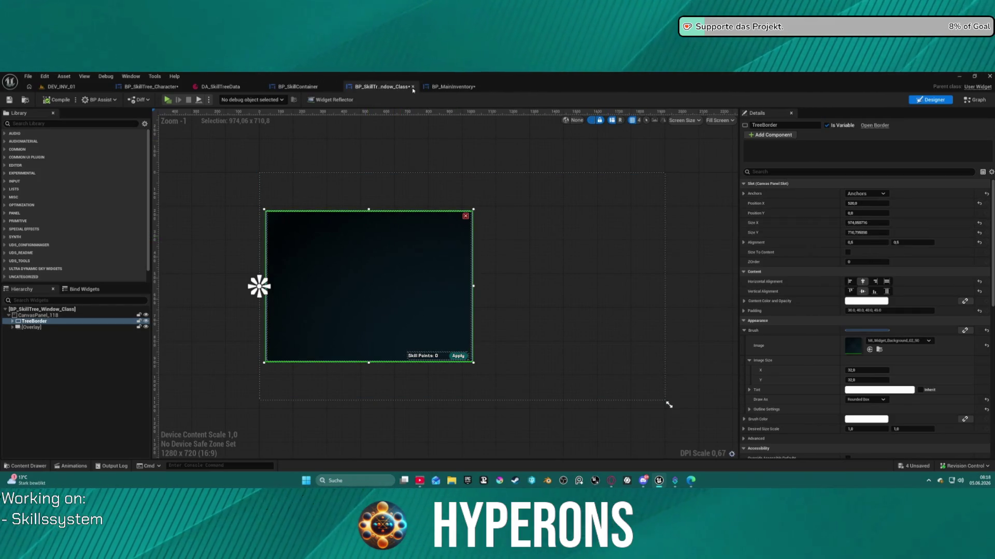
pyautogui.click(452, 87)
pyautogui.hotkey('ctrl', 'Tab')
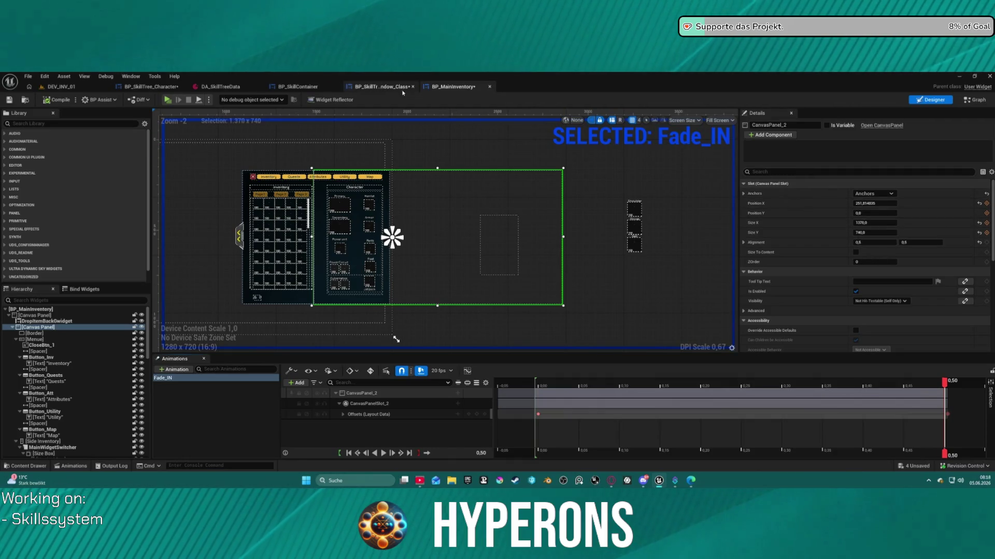
pyautogui.click(867, 234)
pyautogui.write('740')
pyautogui.press('Return')
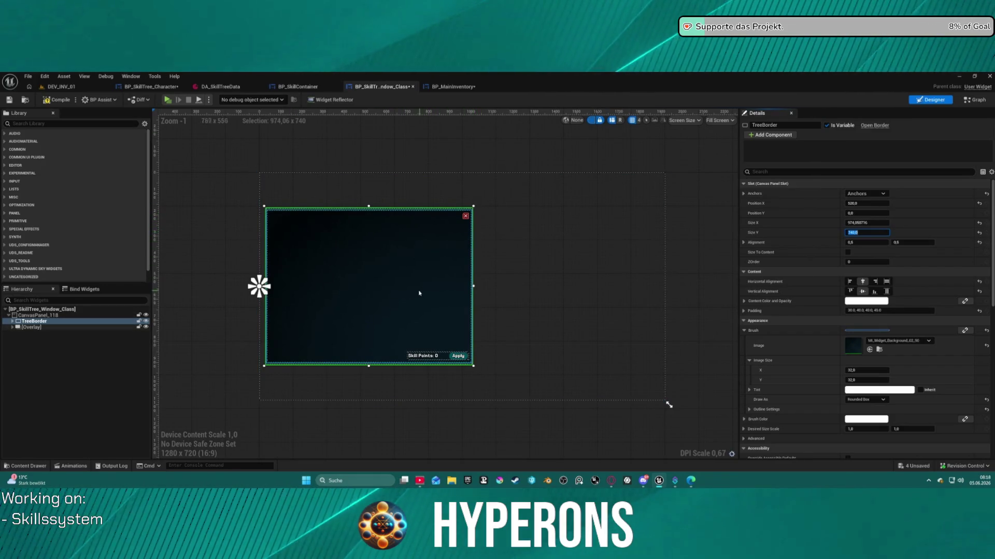
pyautogui.click(31, 327)
pyautogui.write('740')
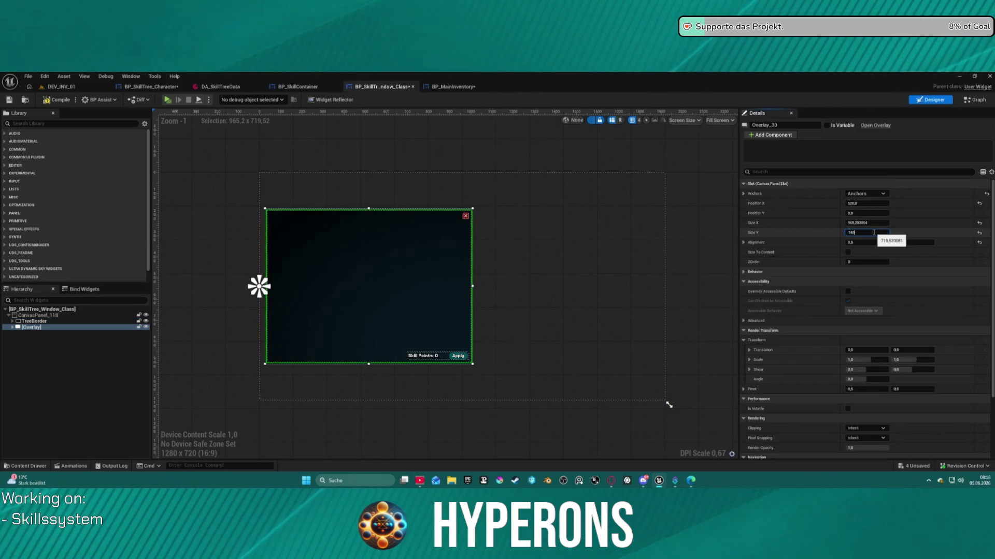
pyautogui.press('Return')
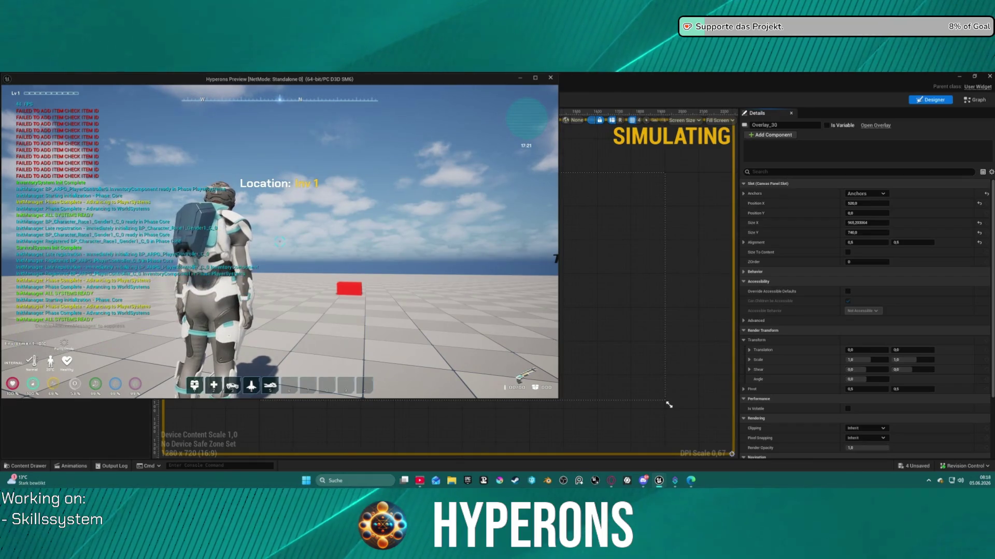
# Step: Open skill tree and inventory in game, toggle the Character section several times, then exit play
pyautogui.press('k')
pyautogui.press('i')
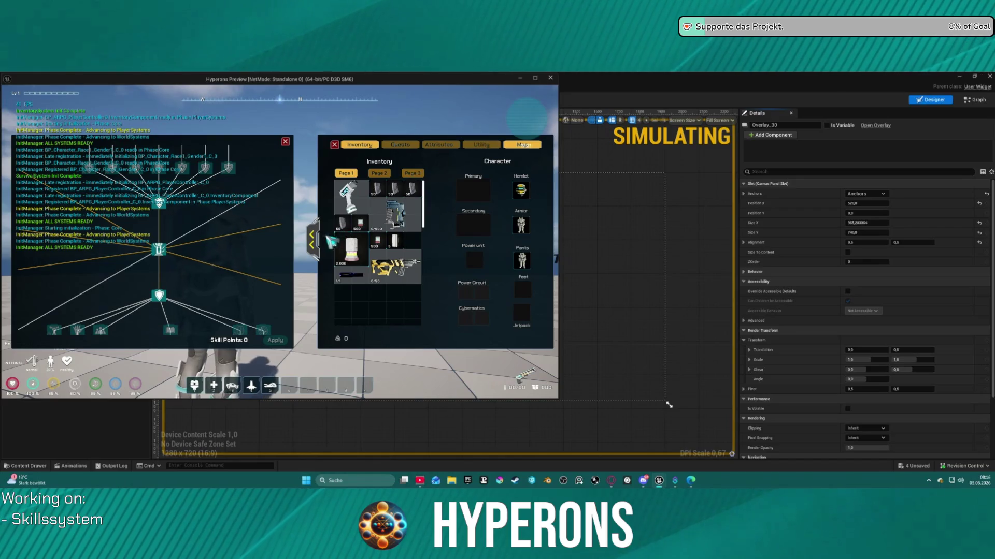
pyautogui.click(313, 239)
pyautogui.click(436, 239)
pyautogui.click(439, 240)
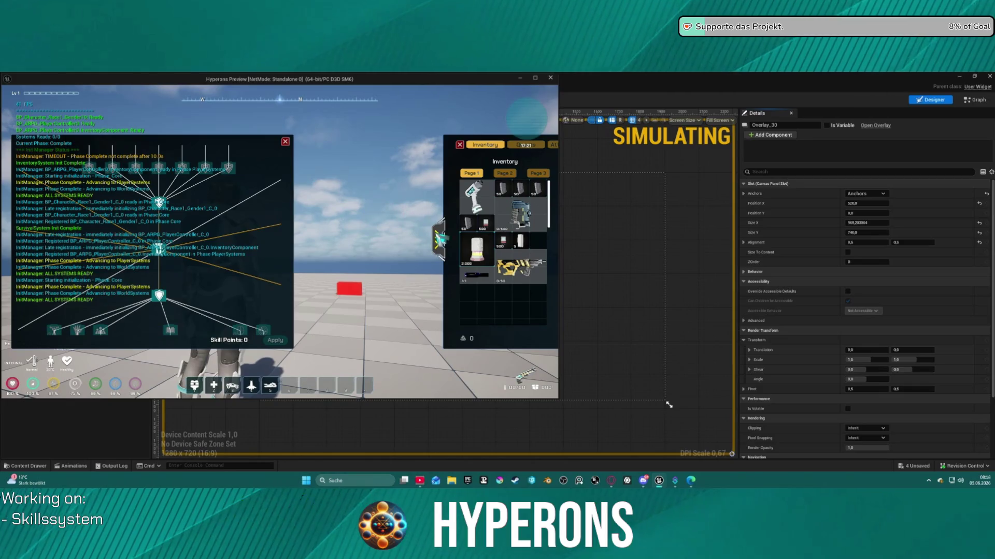
pyautogui.click(438, 239)
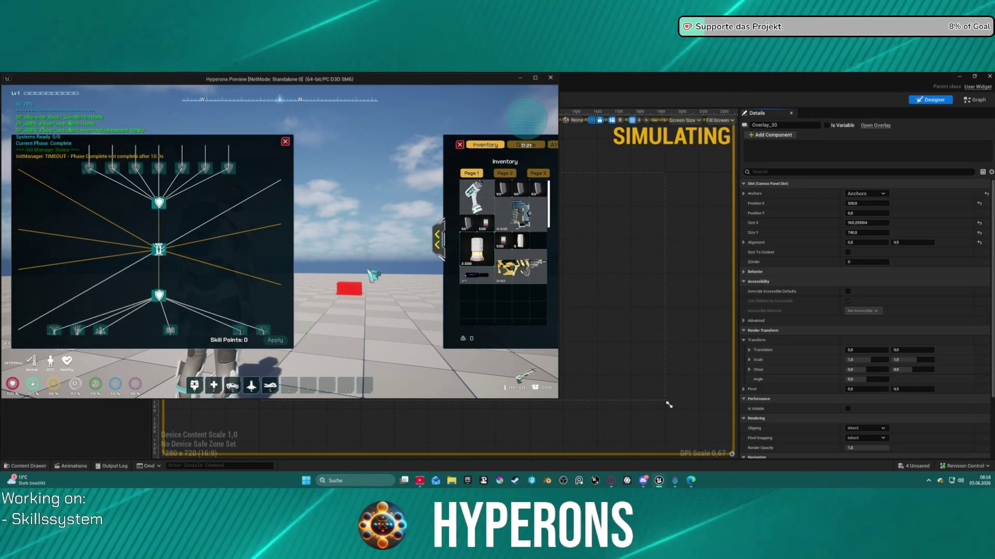
pyautogui.press('Escape')
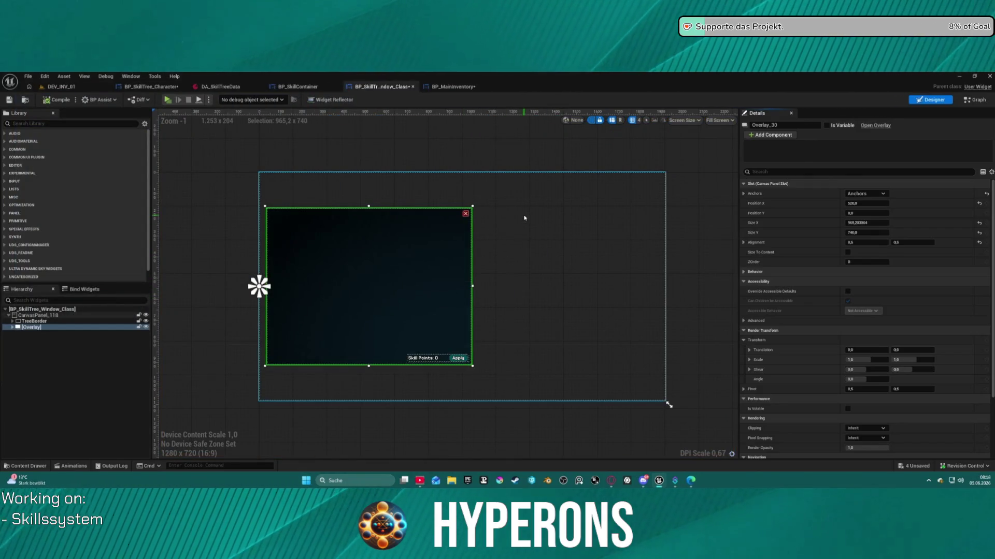
# Step: Preview BP_MainInventory's Fade_IN animation and pull its section end slightly earlier
pyautogui.click(453, 86)
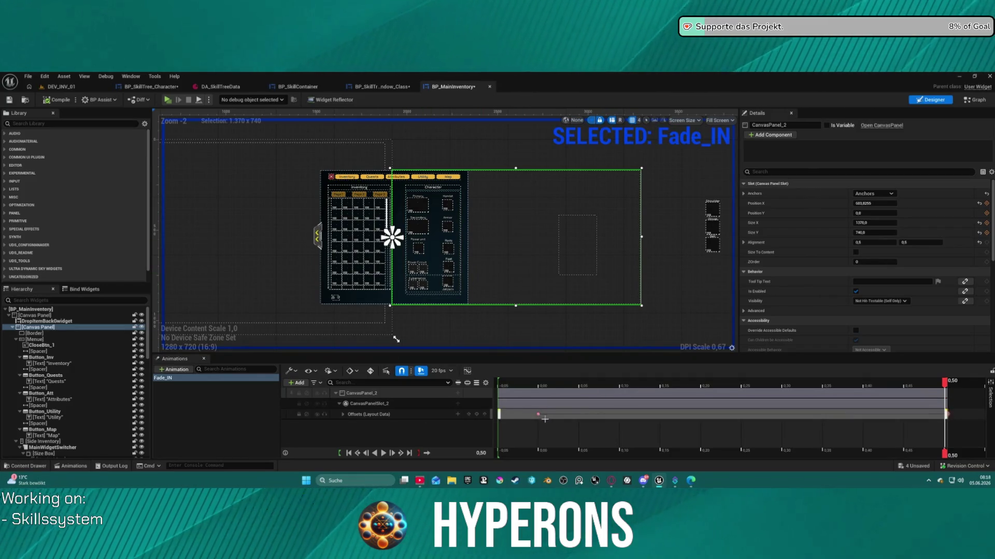
pyautogui.moveTo(538, 414); pyautogui.dragTo(500, 414)
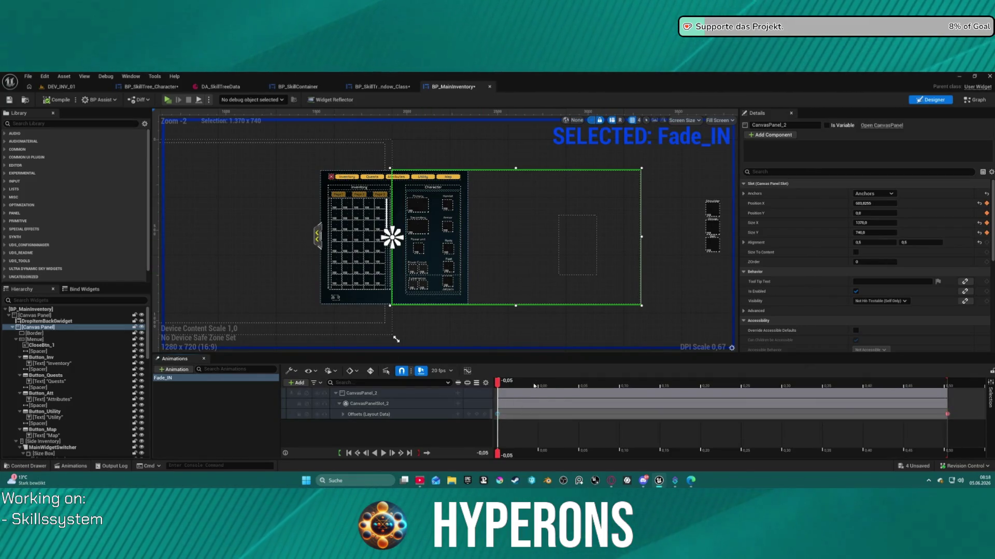
pyautogui.press('space')
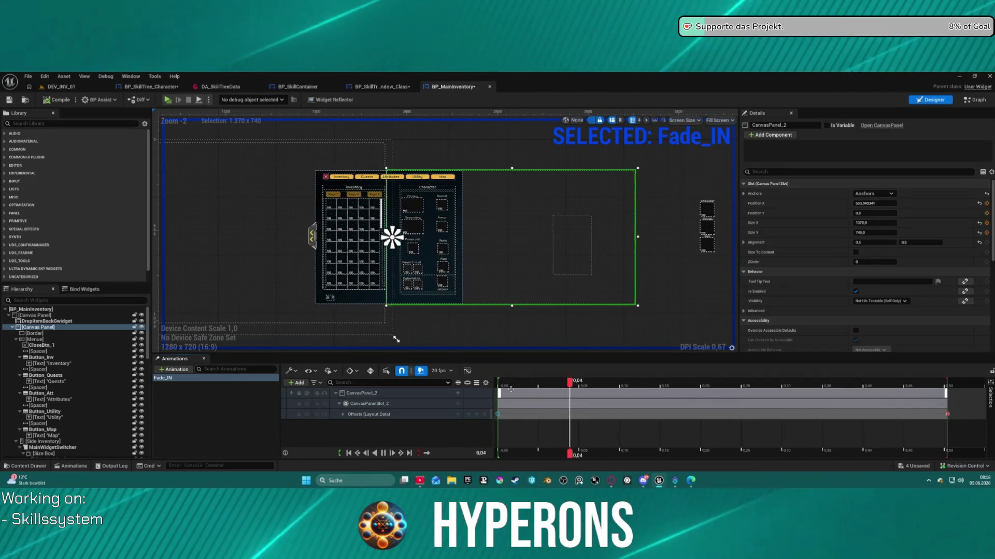
pyautogui.press('space')
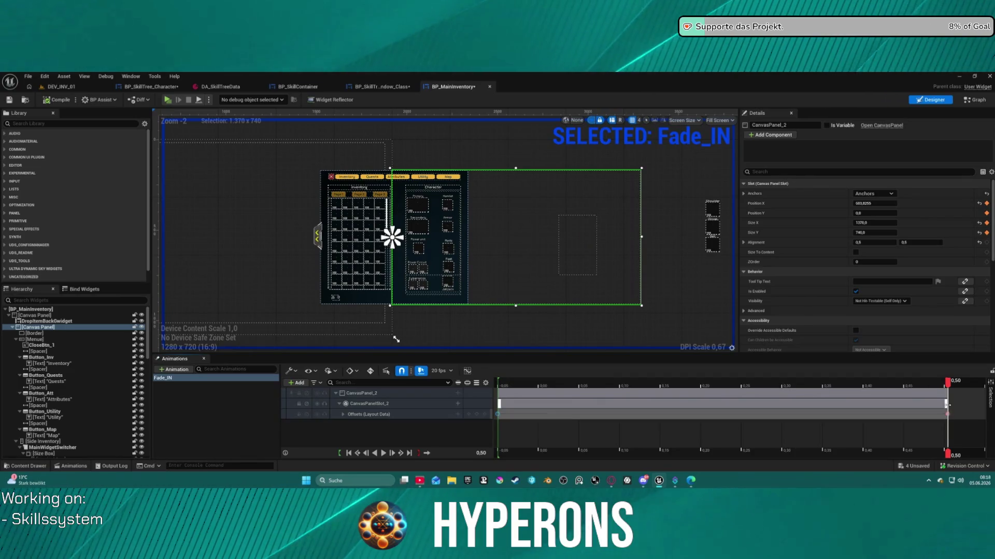
pyautogui.moveTo(949, 383); pyautogui.dragTo(915, 382)
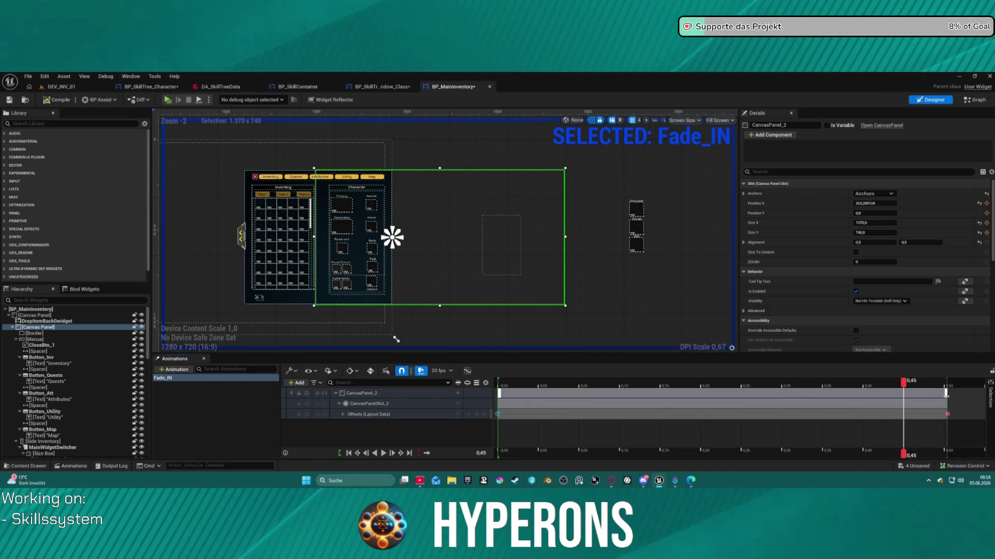
pyautogui.moveTo(947, 396); pyautogui.dragTo(943, 397)
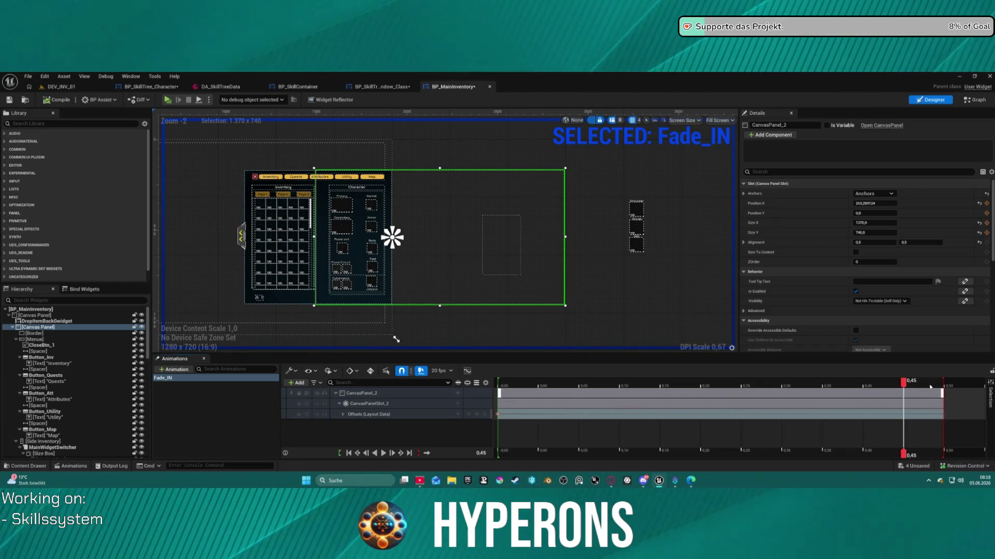
pyautogui.press('space')
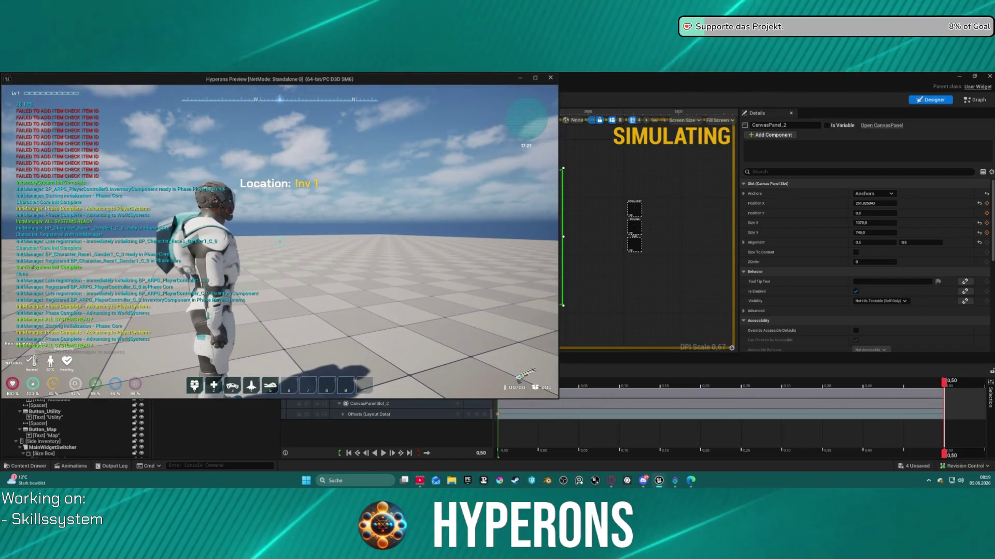
# Step: Toggle the inventory twice in the play session, then end it
pyautogui.press('i')
pyautogui.press('i')
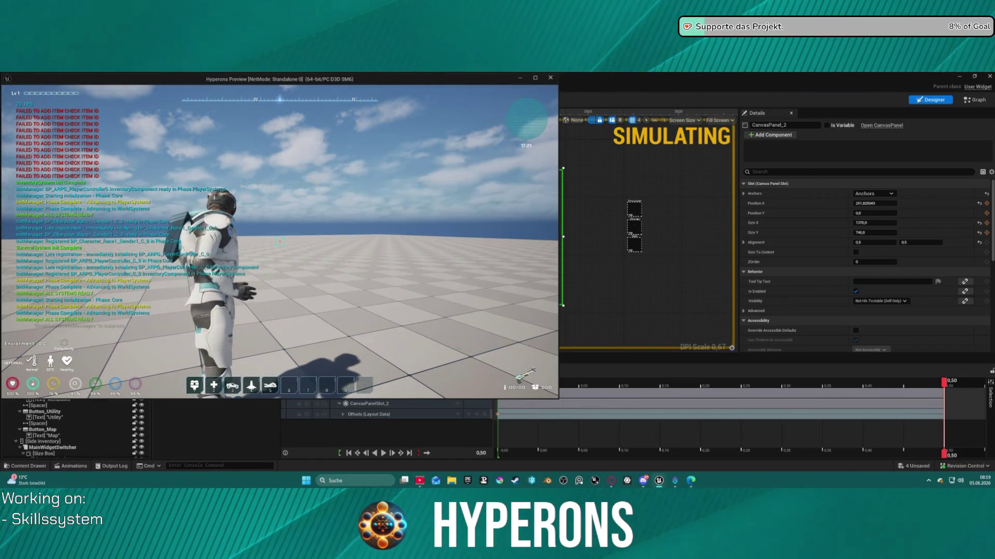
pyautogui.press('i')
pyautogui.press('Escape')
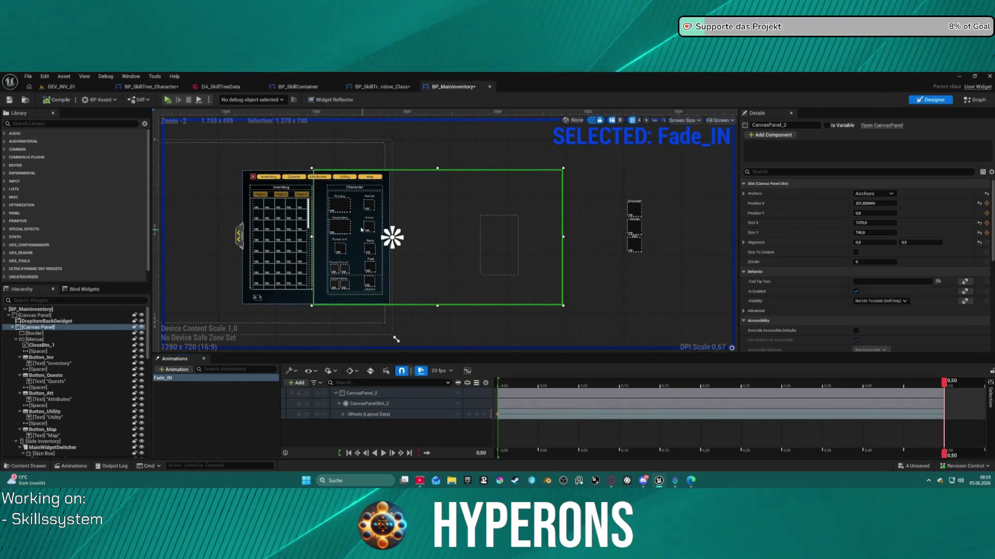
# Step: Rewind and stop the Fade_IN preview, then set CanvasPanel_2 Position X to 683.83
pyautogui.scroll(-5, 417, 230)
pyautogui.scroll(6, 417, 229)
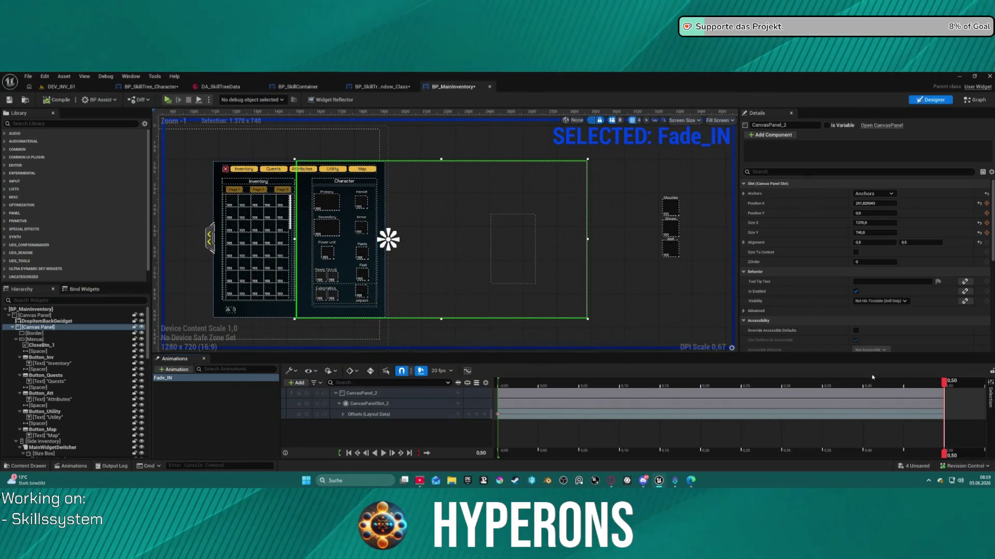
pyautogui.moveTo(935, 381); pyautogui.dragTo(472, 403)
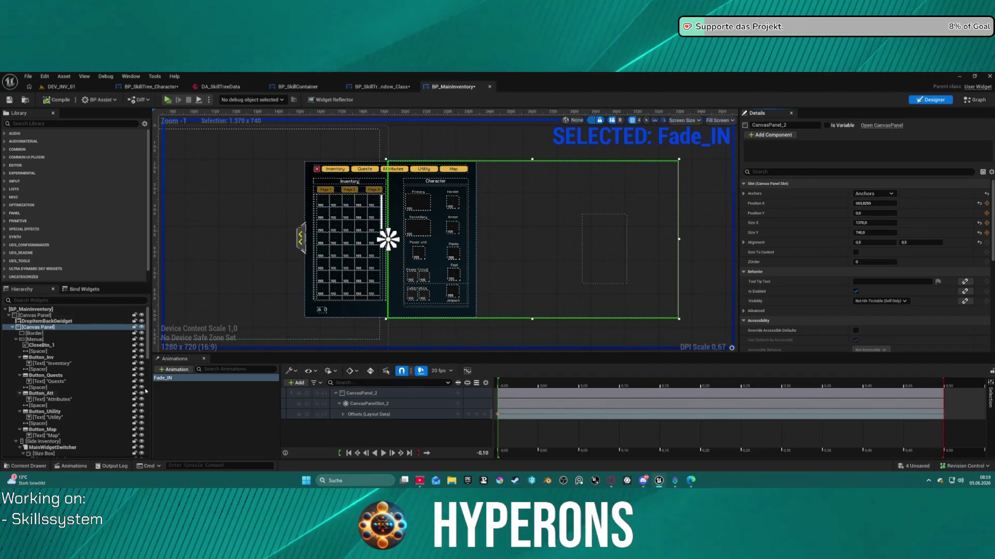
pyautogui.click(200, 398)
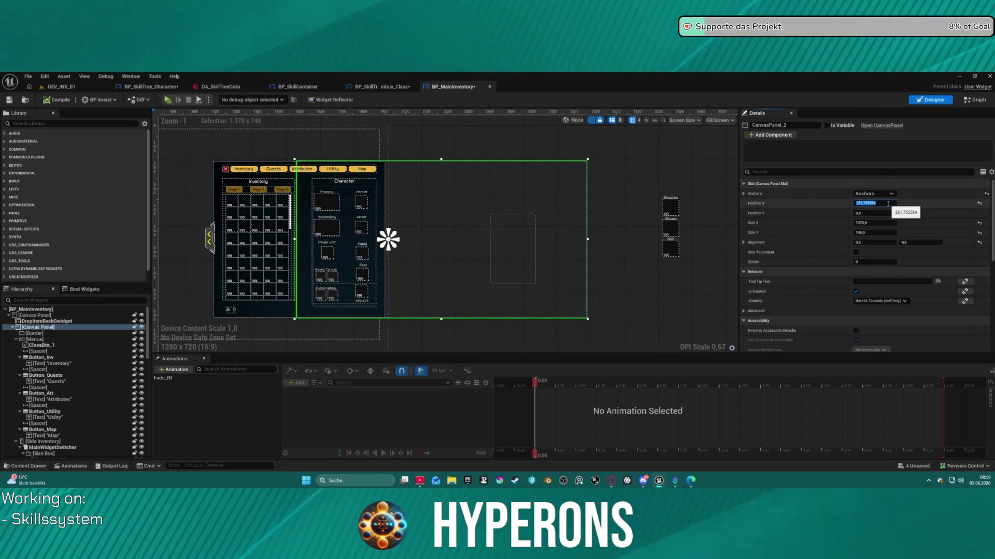
pyautogui.moveTo(820, 208); pyautogui.dragTo(855, 209)
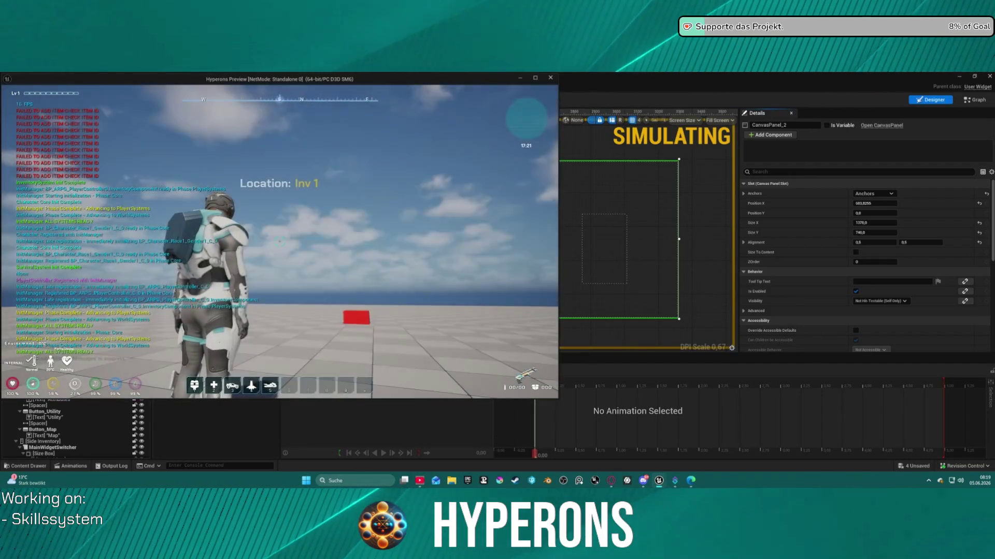
# Step: Open inventory and skill tree in game, toggle the Character section, then exit play
pyautogui.press('i')
pyautogui.press('k')
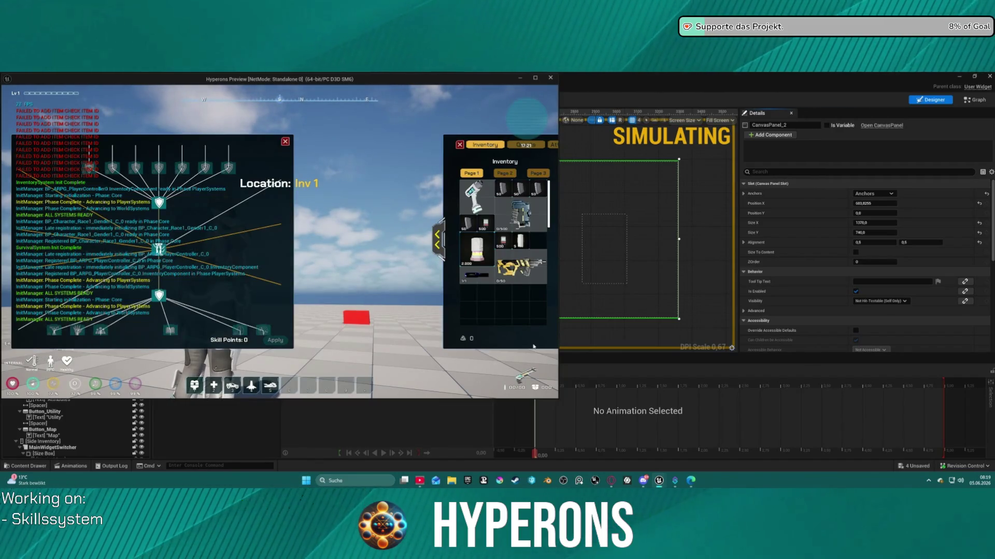
pyautogui.click(438, 241)
pyautogui.click(317, 243)
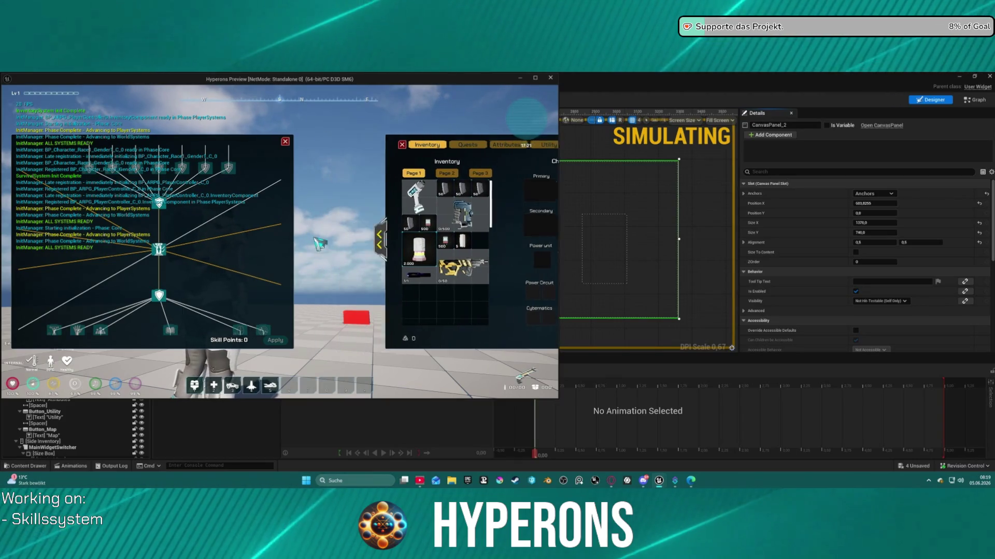
pyautogui.click(438, 240)
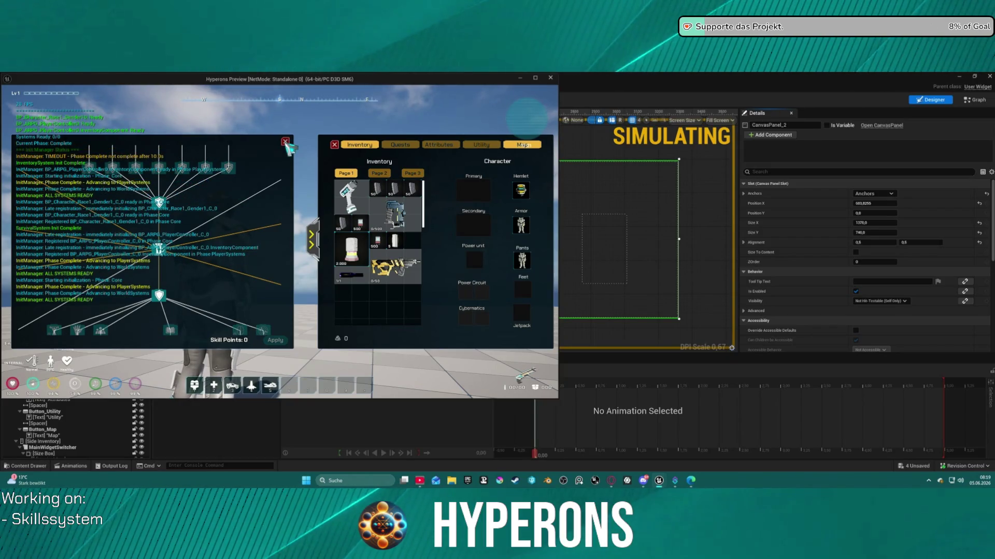
pyautogui.press('Escape')
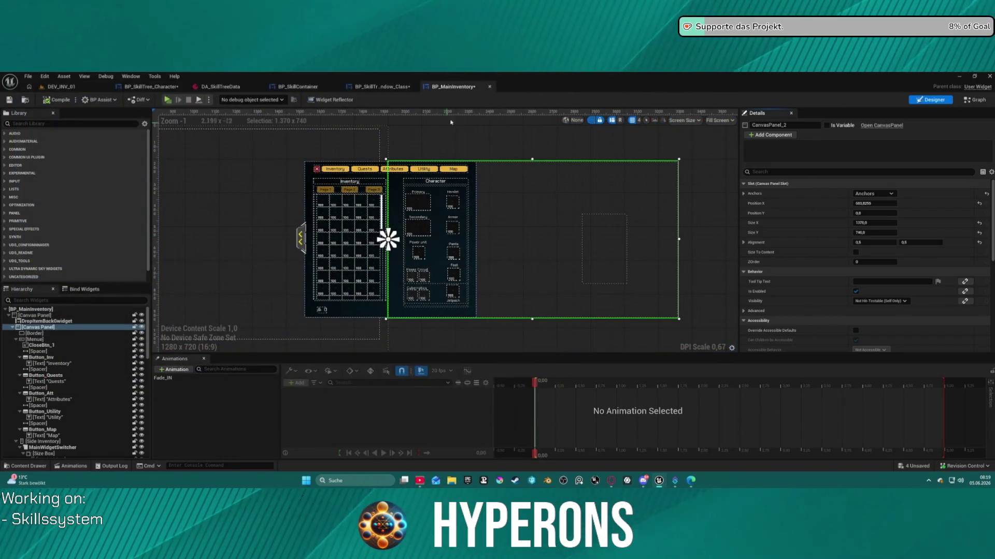
# Step: Go to BP_SkillTree_Window_Class and select its close button, Button_117
pyautogui.click(315, 88)
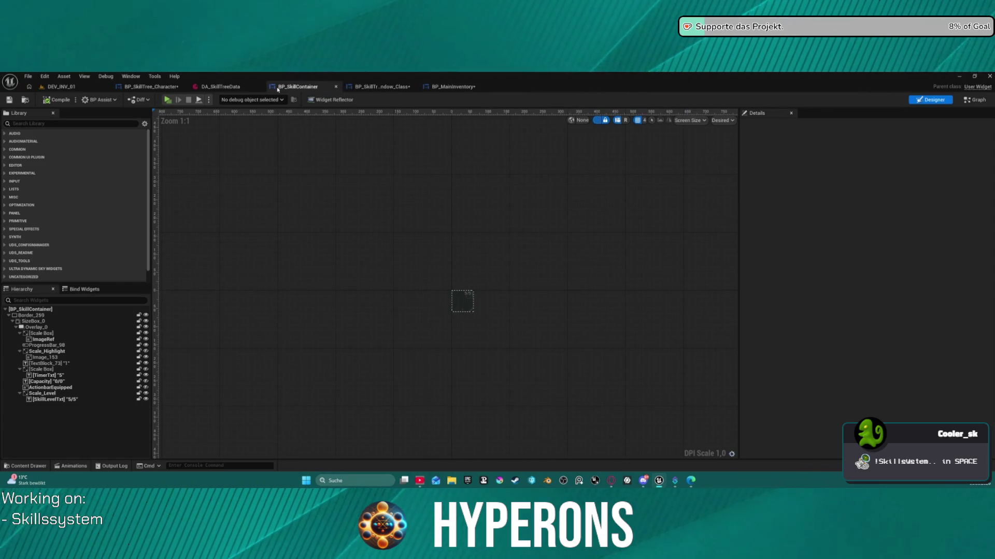
pyautogui.click(175, 88)
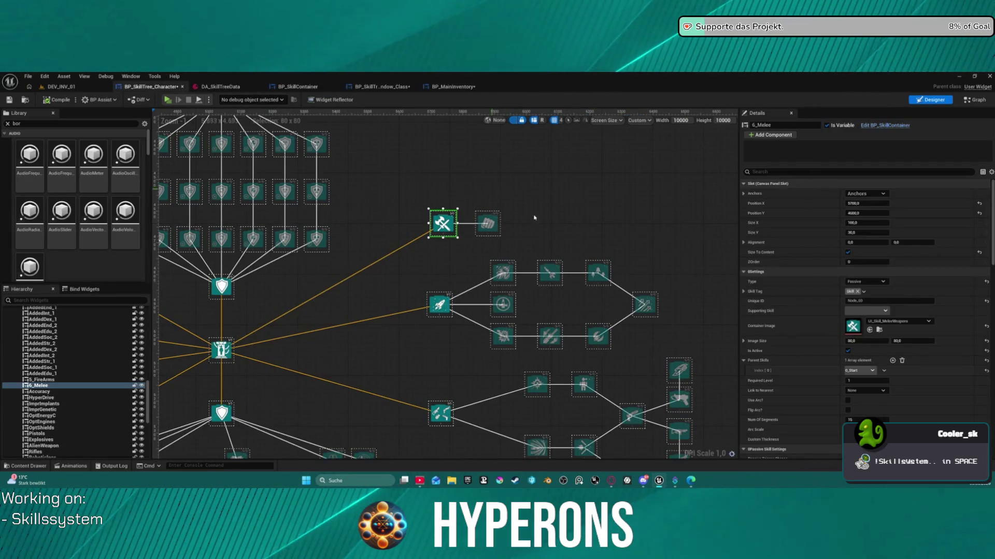
pyautogui.scroll(-5, 534, 218)
pyautogui.scroll(1, 534, 218)
pyautogui.click(380, 86)
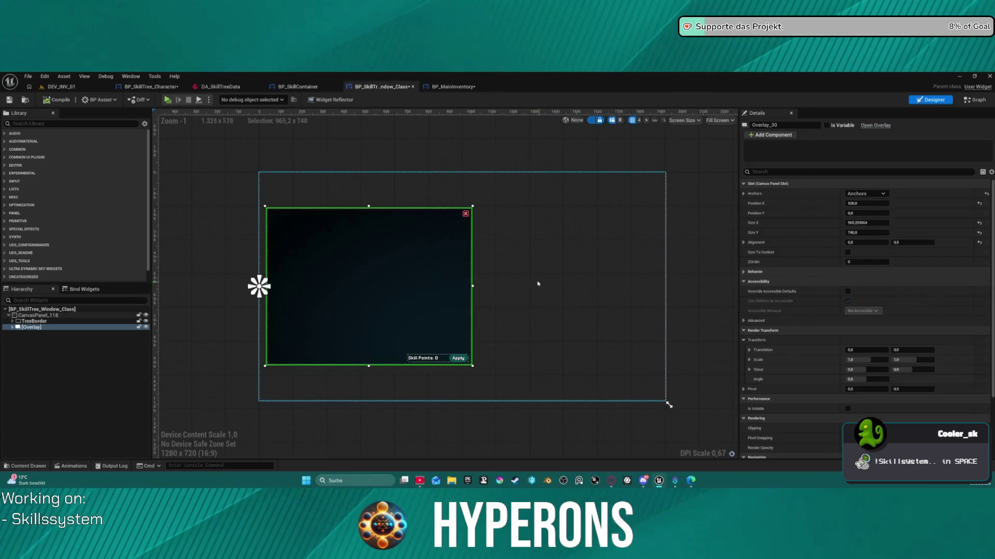
pyautogui.scroll(9, 455, 214)
pyautogui.click(440, 214)
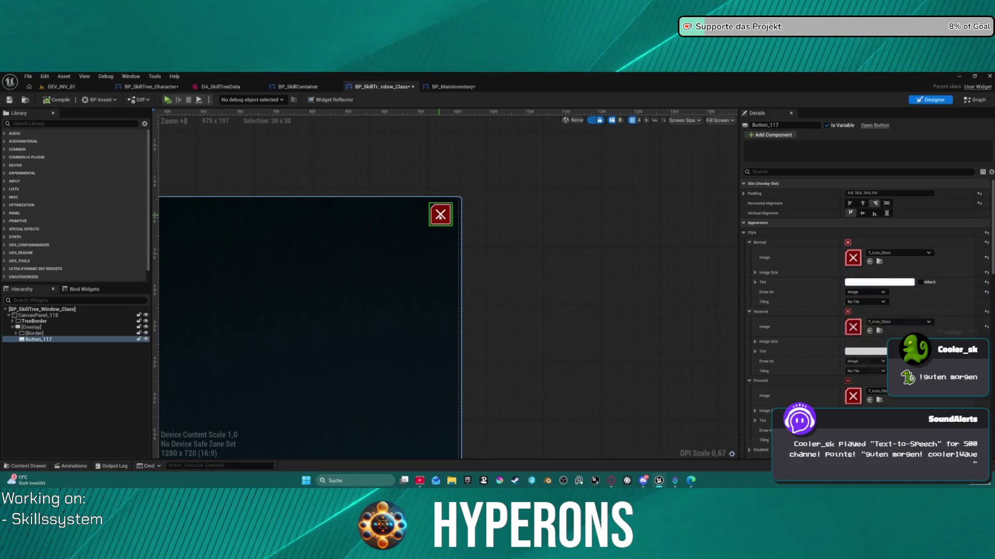
# Step: Set the close button's slot padding to Top 20 and Right 15, then launch a standalone preview
pyautogui.click(745, 194)
pyautogui.click(863, 213)
pyautogui.write('20')
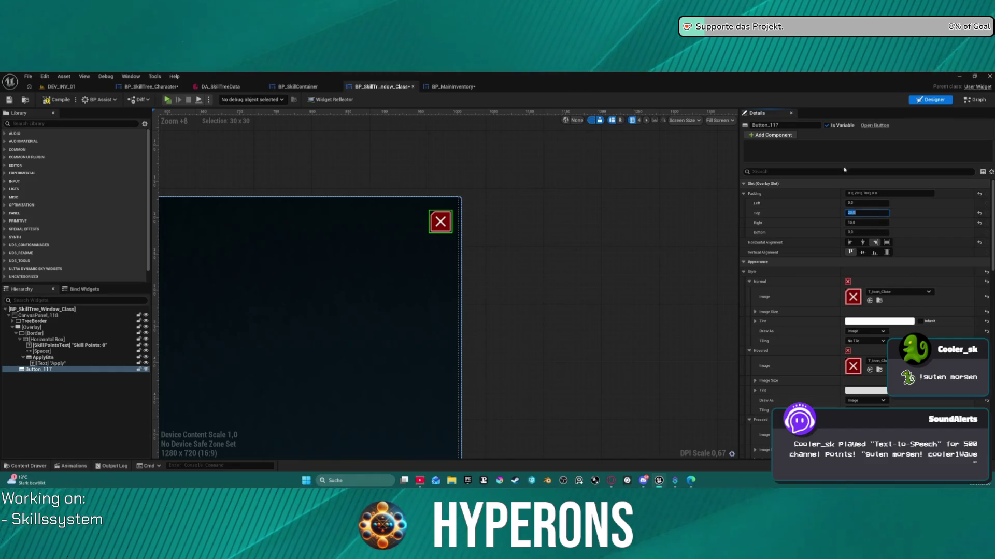
pyautogui.click(873, 222)
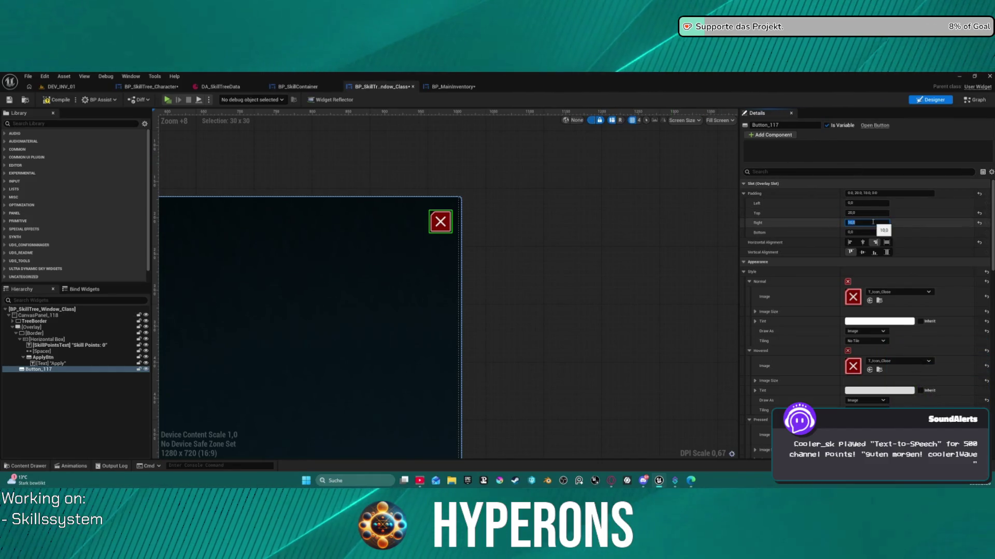
pyautogui.write('15')
pyautogui.press('Return')
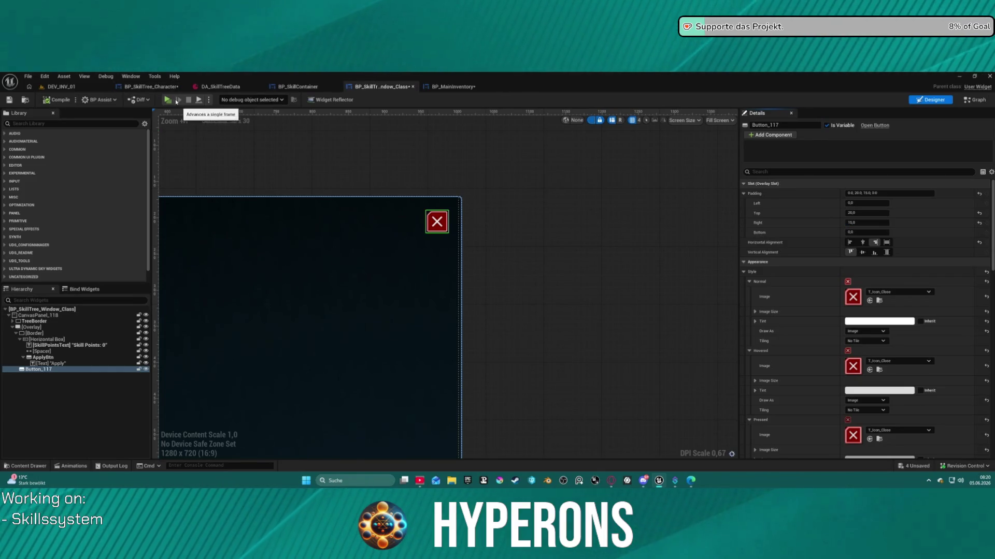
pyautogui.hotkey('alt', 'p')
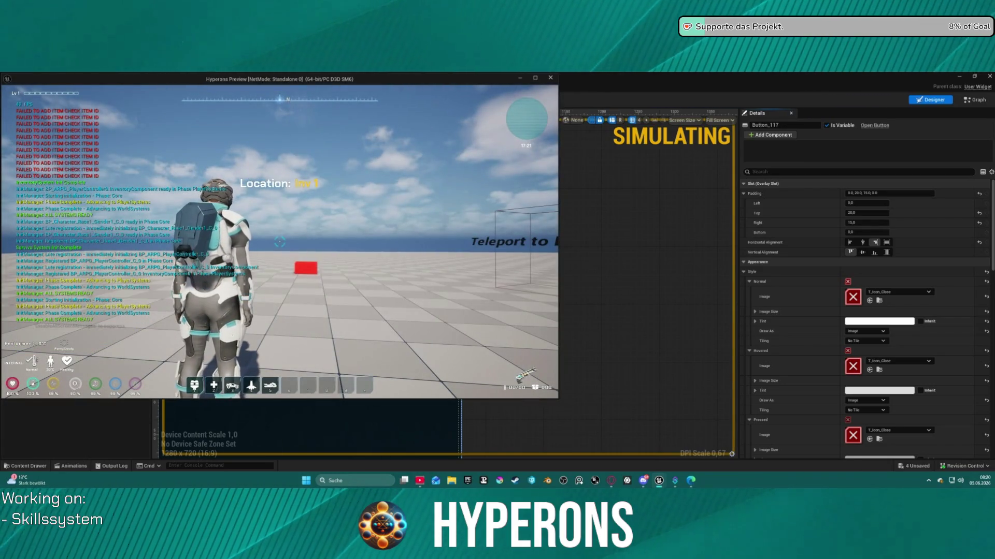
# Step: Open inventory and skill tree, expand the equipment section, view Attributes, then collapse it
pyautogui.press('i')
pyautogui.press('k')
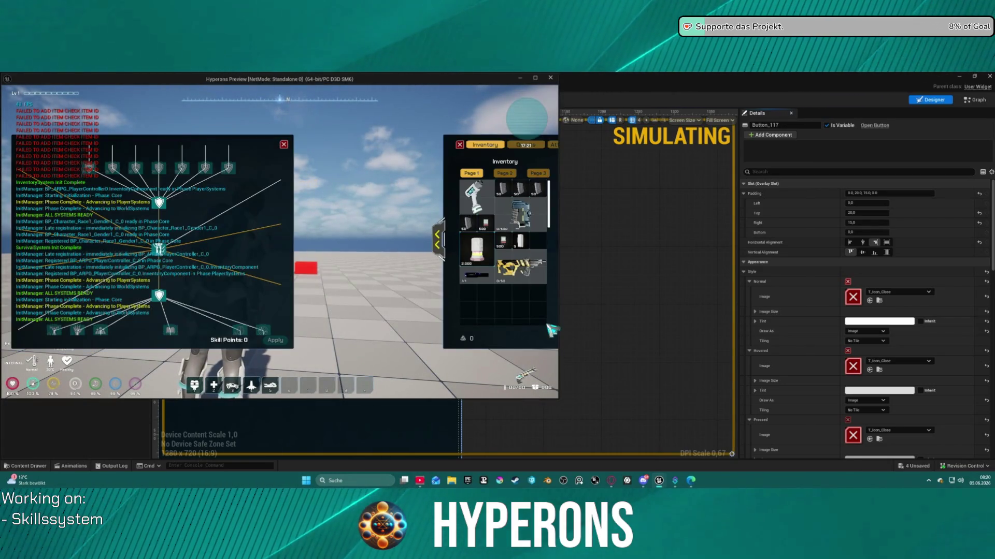
pyautogui.click(440, 239)
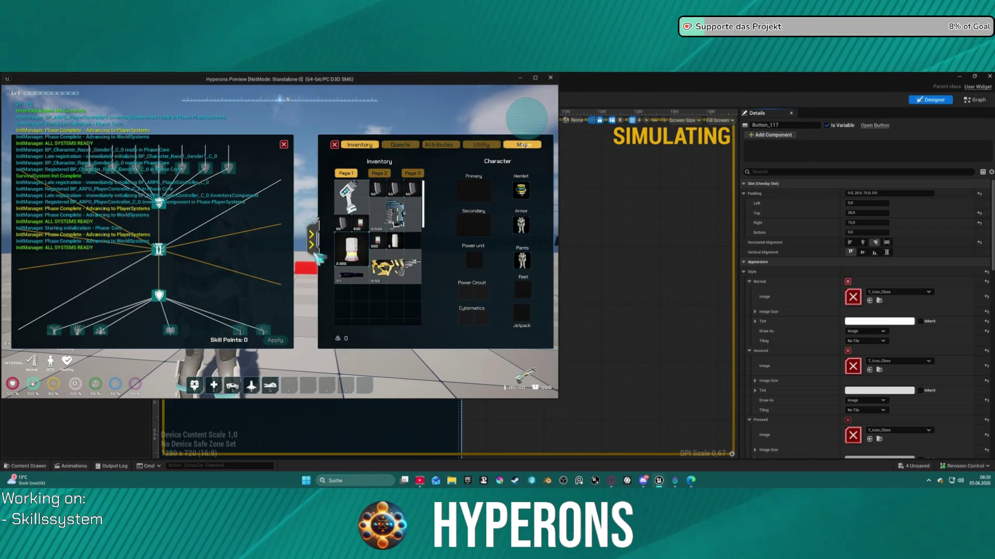
pyautogui.click(439, 146)
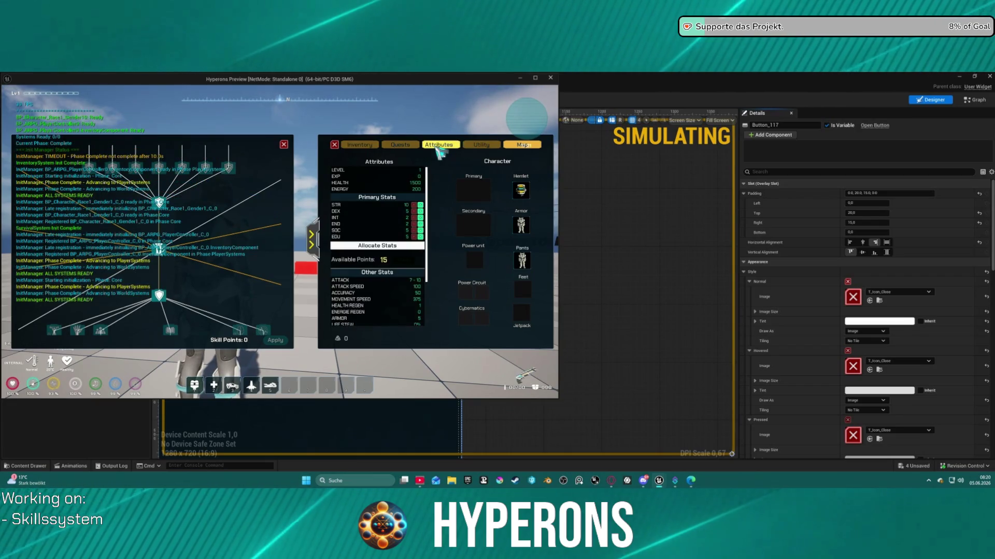
pyautogui.click(317, 238)
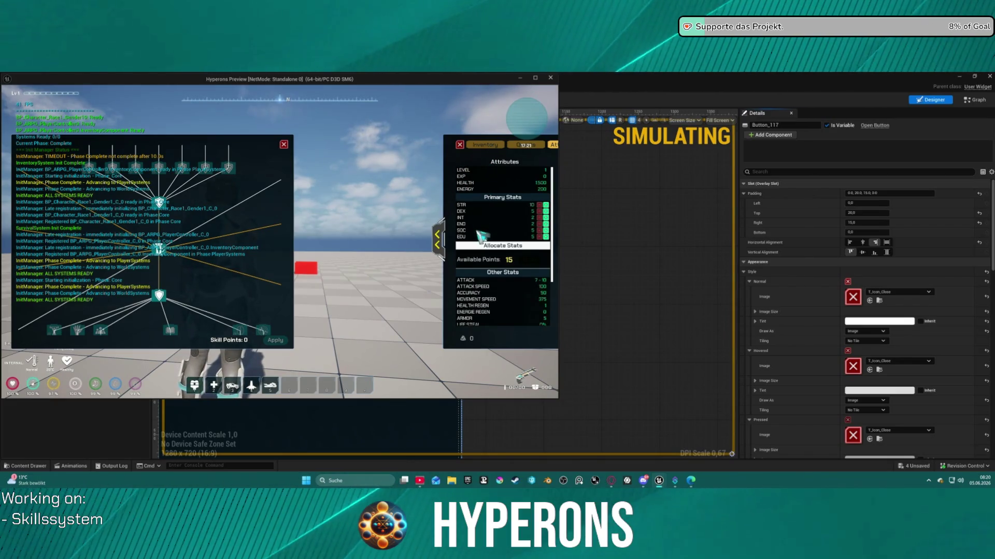
# Step: Cycle the panel through Quests, Utility and Attributes, then back to Inventory
pyautogui.click(524, 146)
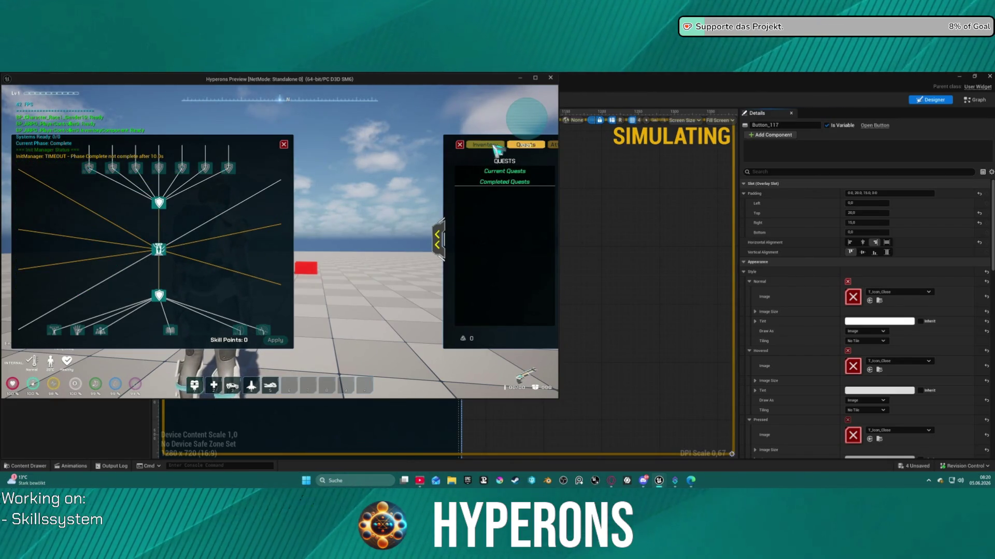
pyautogui.click(440, 240)
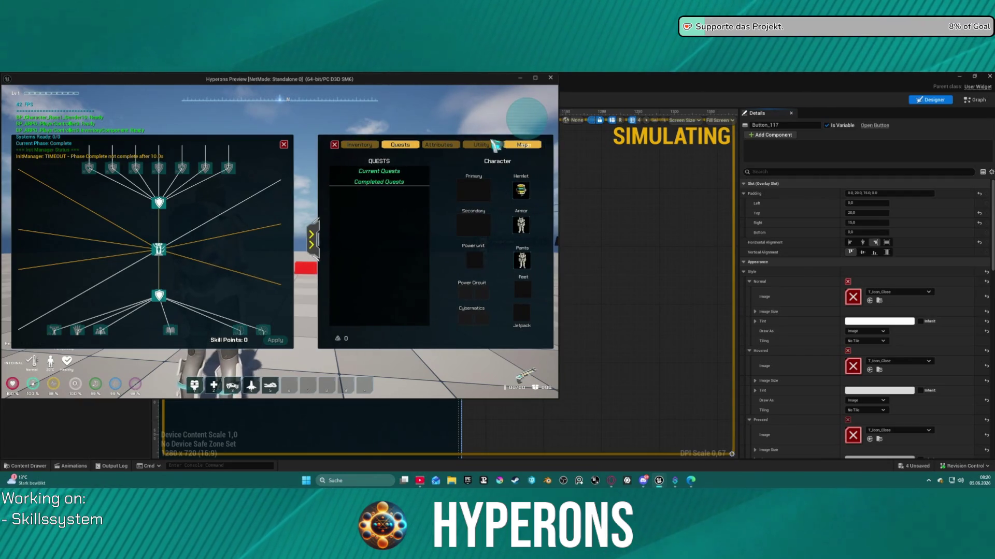
pyautogui.click(486, 146)
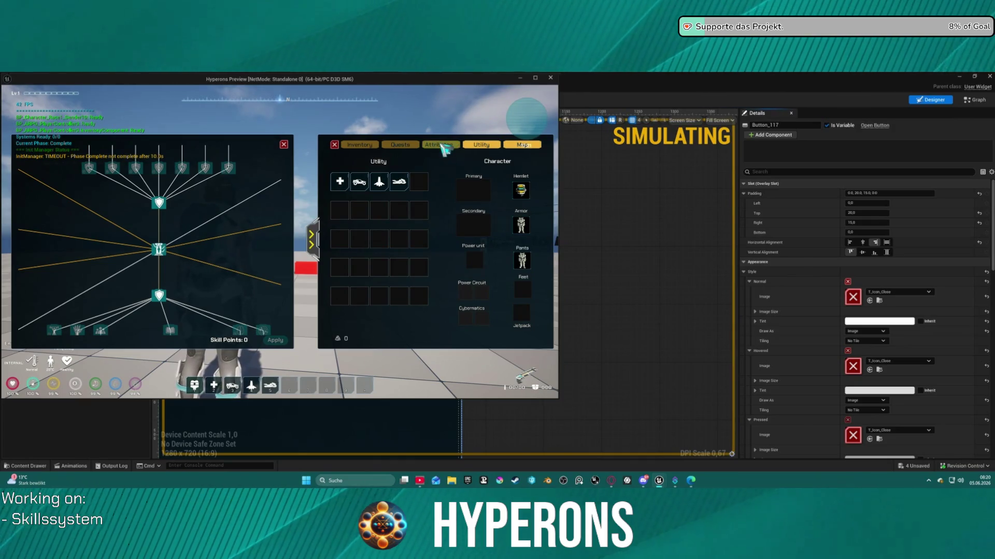
pyautogui.click(441, 145)
pyautogui.click(524, 146)
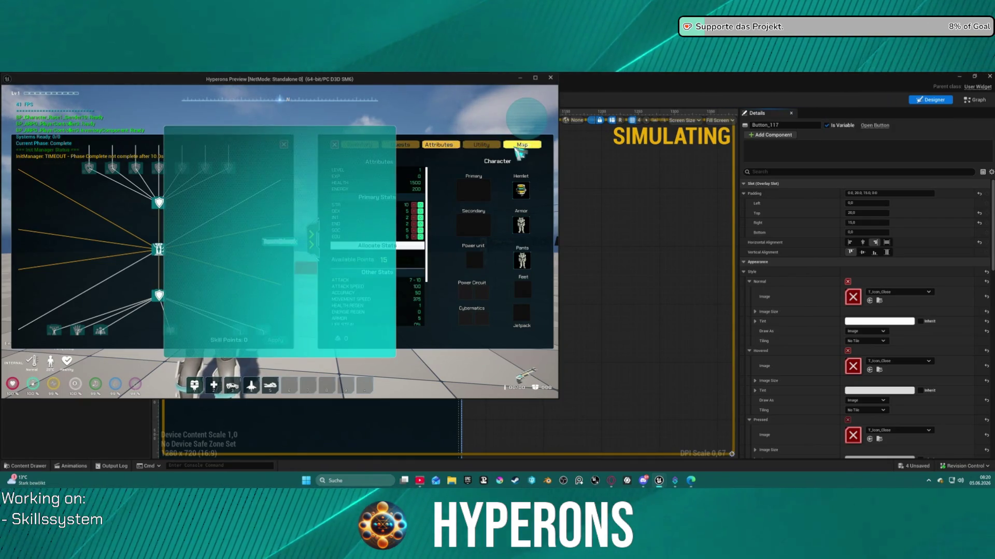
pyautogui.click(356, 147)
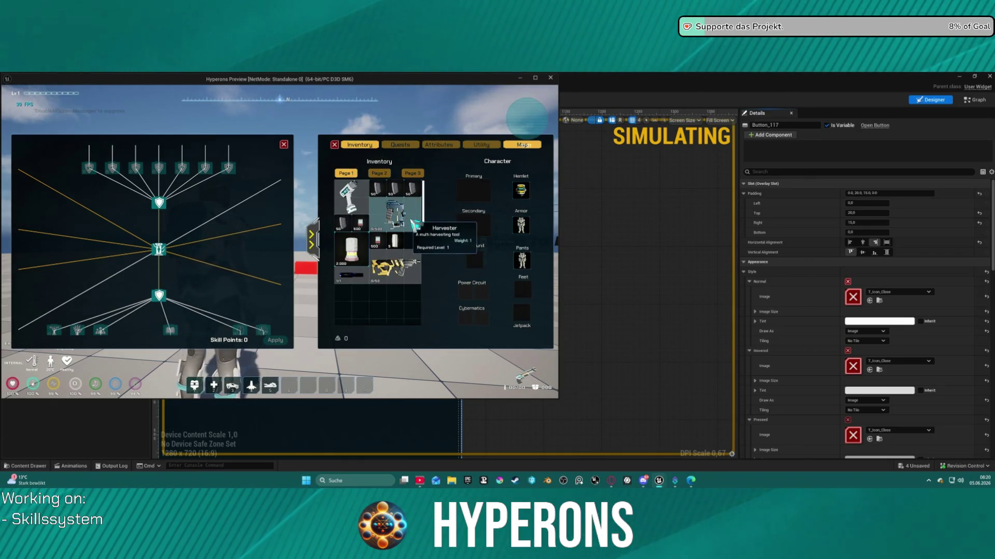
# Step: Try repeatedly to open the Map view
pyautogui.click(522, 150)
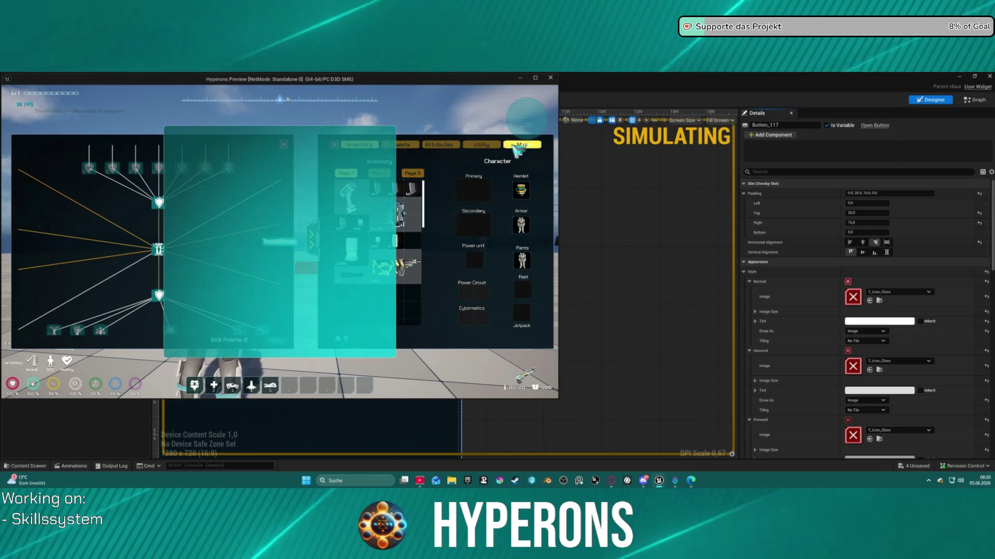
pyautogui.click(515, 149)
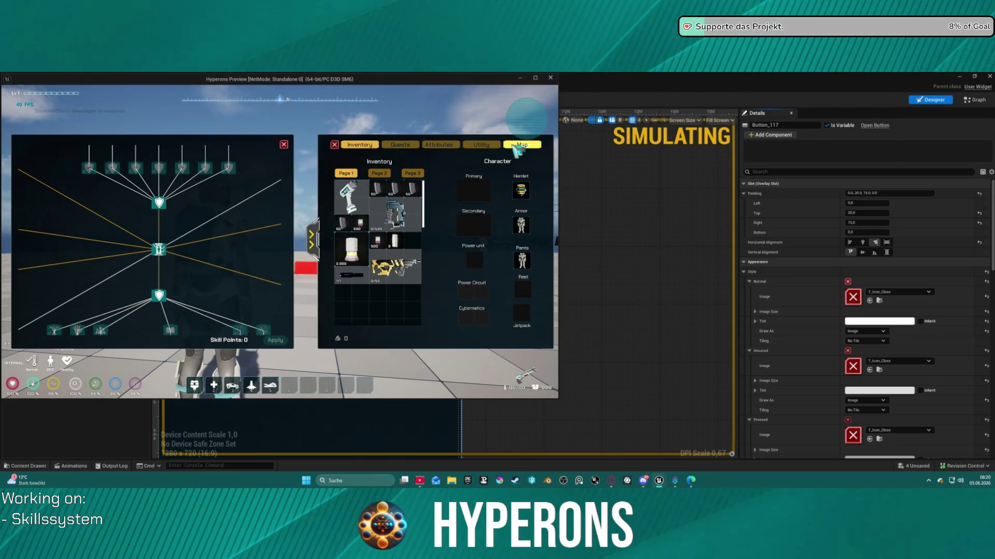
pyautogui.click(516, 150)
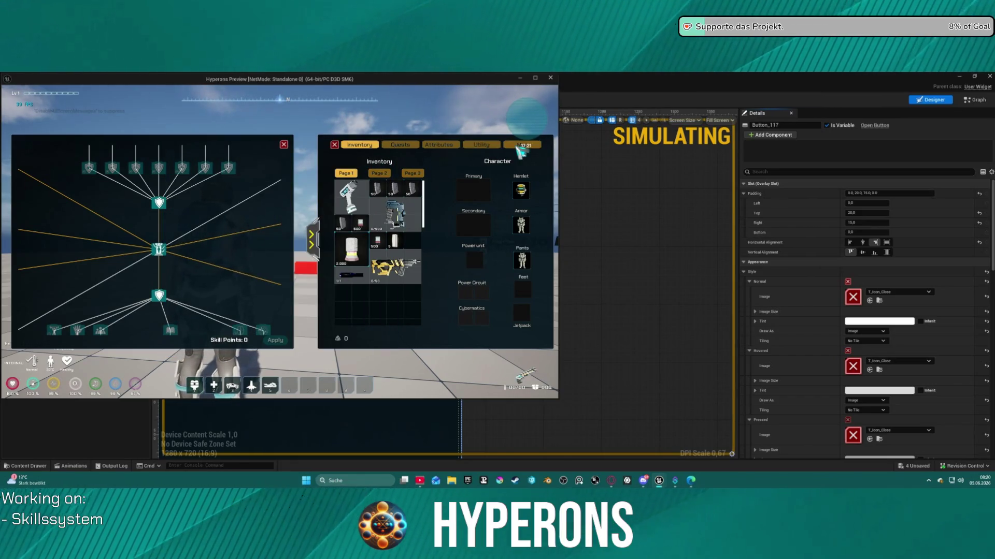
pyautogui.click(521, 150)
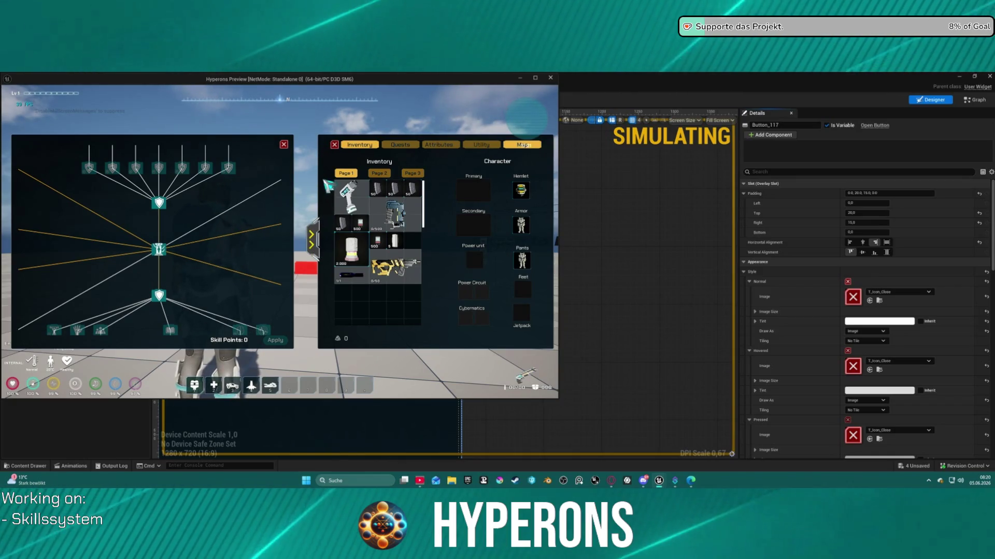
# Step: Toggle the inventory (I) and skill tree (K) hotkeys repeatedly to test opening and closing
pyautogui.press('i')
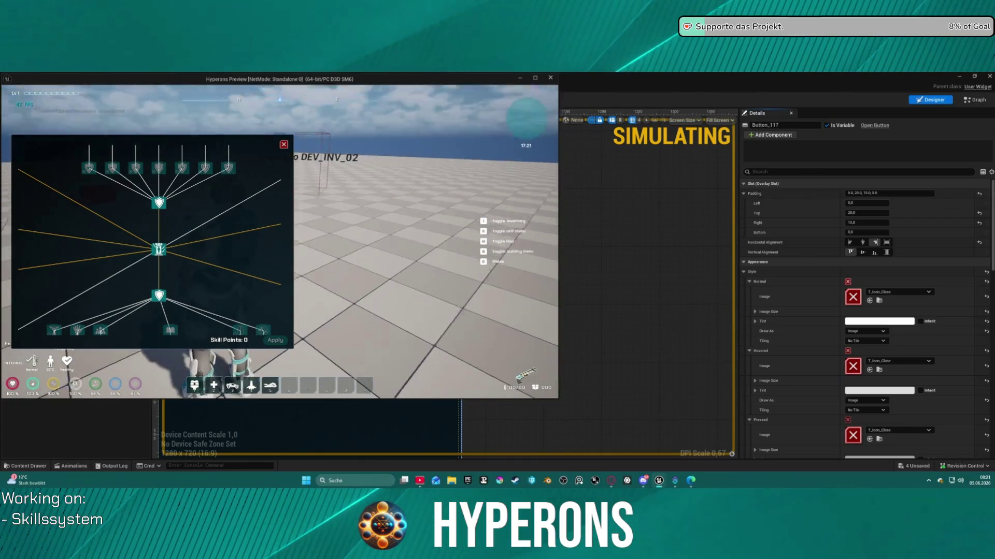
pyautogui.press('i')
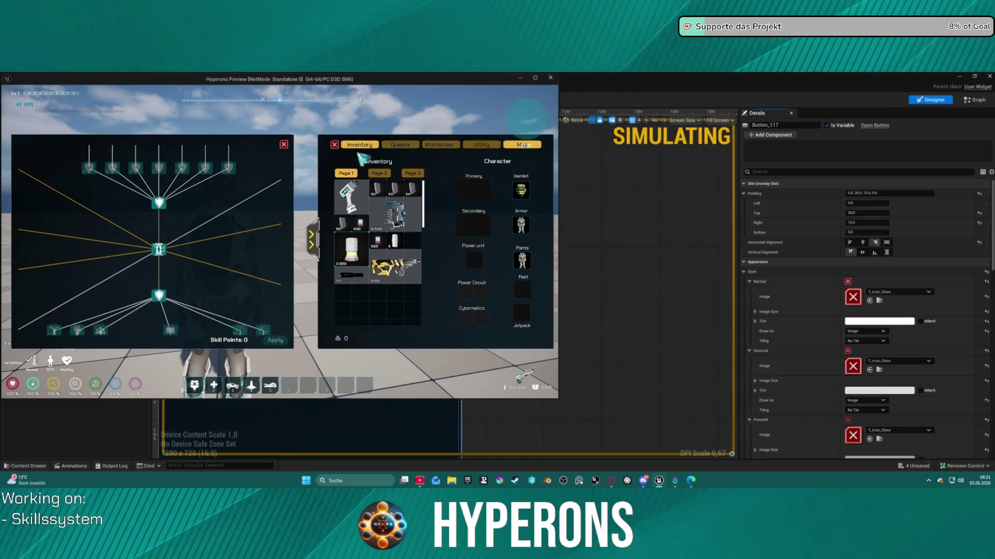
pyautogui.press('i')
pyautogui.press('i')
pyautogui.press('k')
pyautogui.press('k')
pyautogui.press('k')
pyautogui.press('i')
pyautogui.press('k')
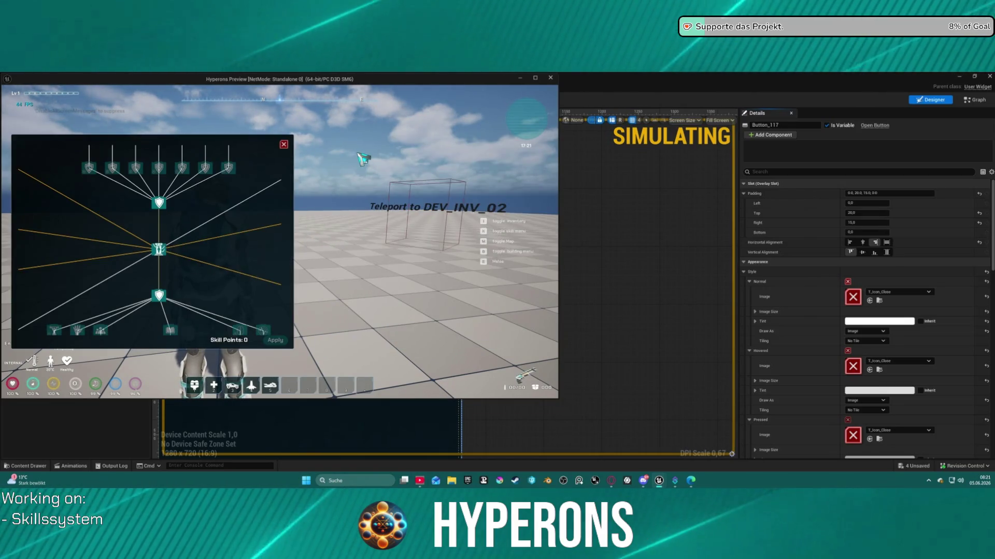
pyautogui.press('k')
pyautogui.press('i')
# Step: Keep toggling both panels, then close them and exit the standalone preview
pyautogui.press('k')
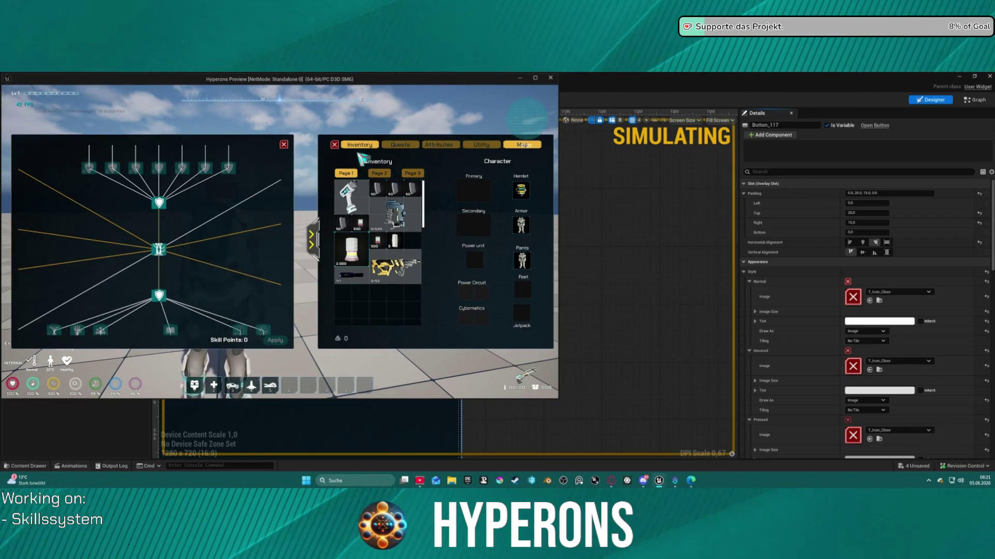
pyautogui.press('i')
pyautogui.press('k')
pyautogui.press('i')
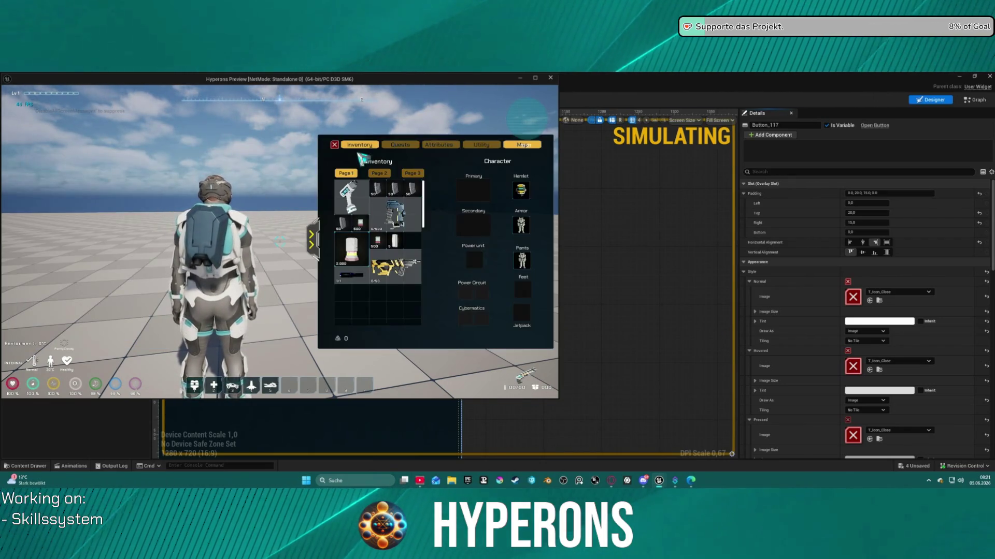
pyautogui.press('k')
pyautogui.press('i')
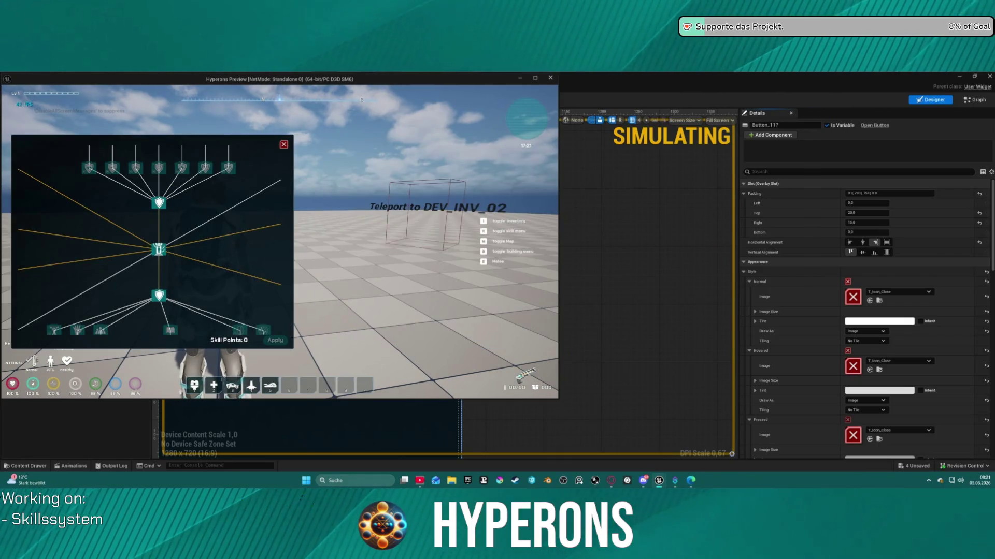
pyautogui.press('i')
pyautogui.press('k')
pyautogui.press('i')
pyautogui.press('Escape')
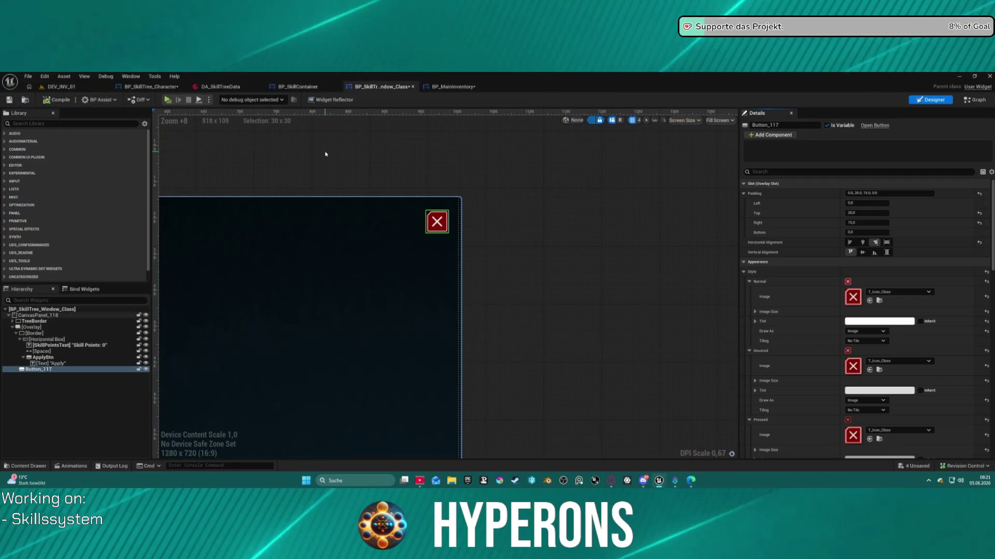
# Step: Look over the skill tree window's graph, then open BP_MainInventory's graph
pyautogui.click(477, 151)
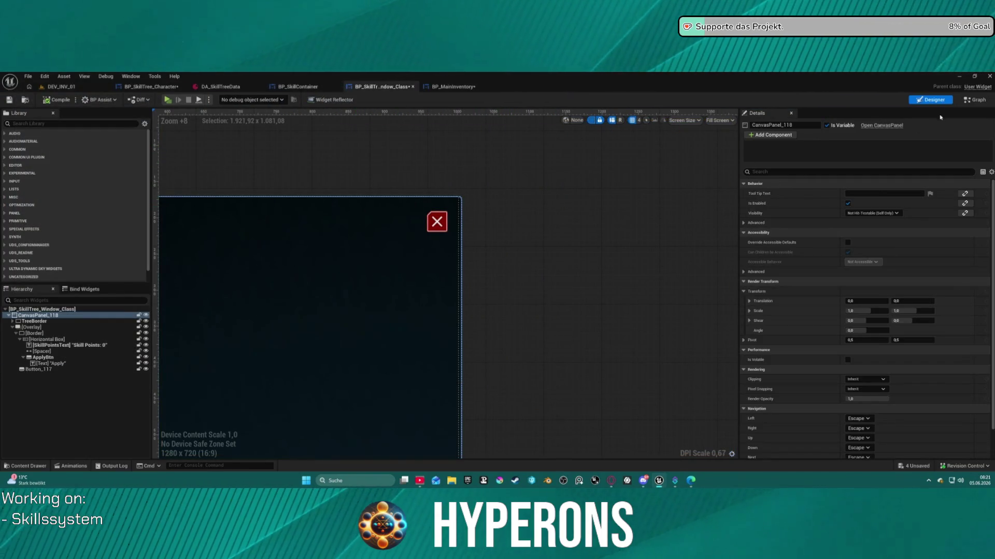
pyautogui.click(974, 100)
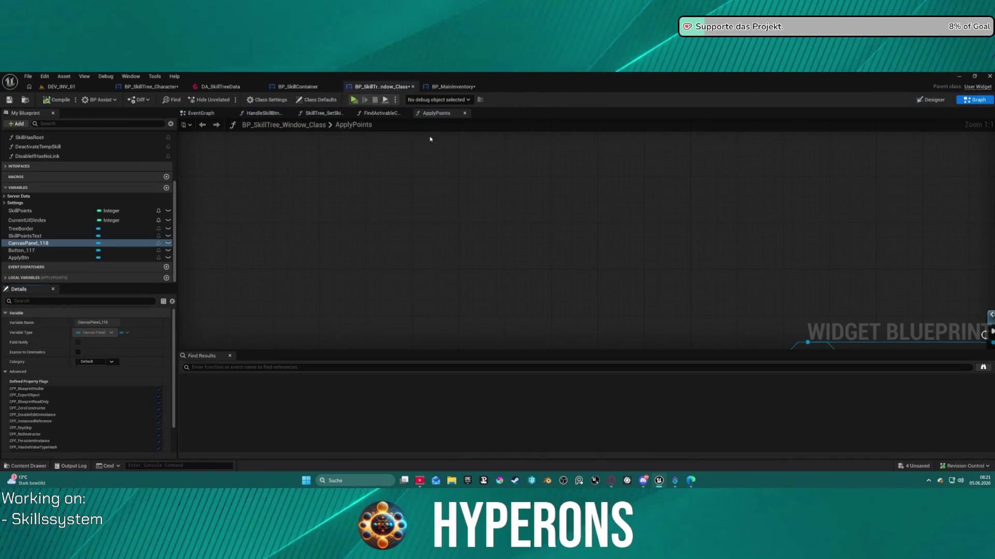
pyautogui.click(931, 101)
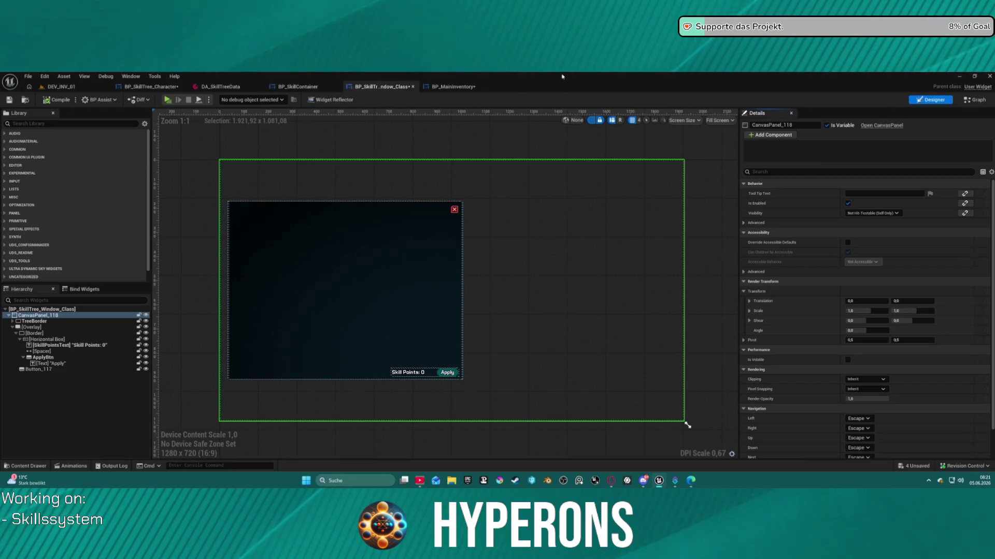
pyautogui.click(475, 88)
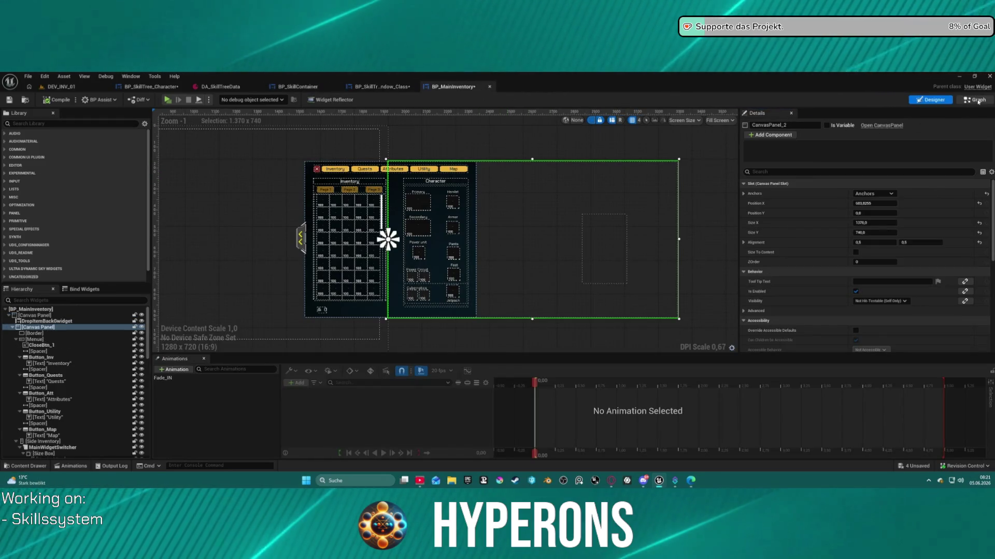
pyautogui.click(977, 101)
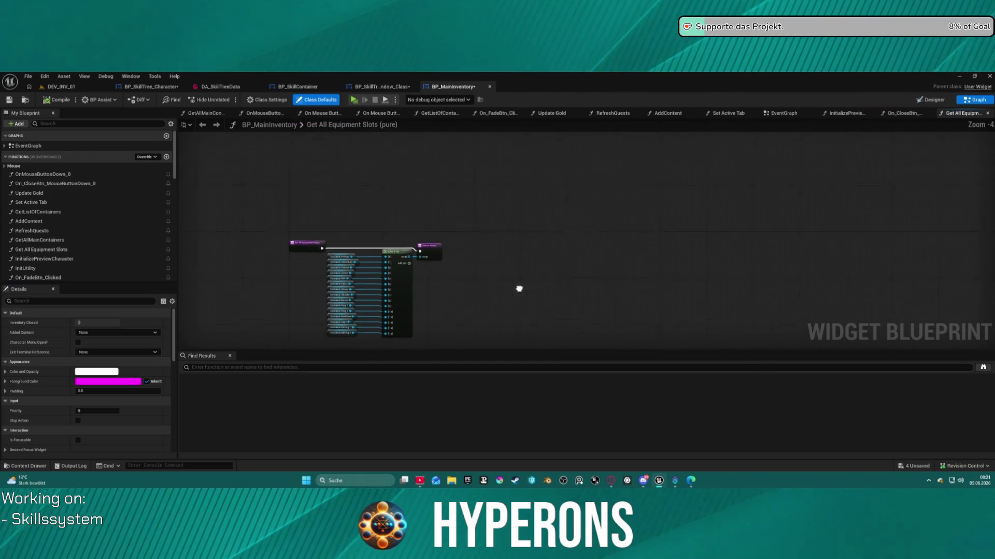
# Step: Straighten the Branch and mouse-button nodes in On_CloseBtn_MouseButtonDown_0, then return to DEV_INV_01
pyautogui.click(904, 114)
pyautogui.scroll(5, 572, 222)
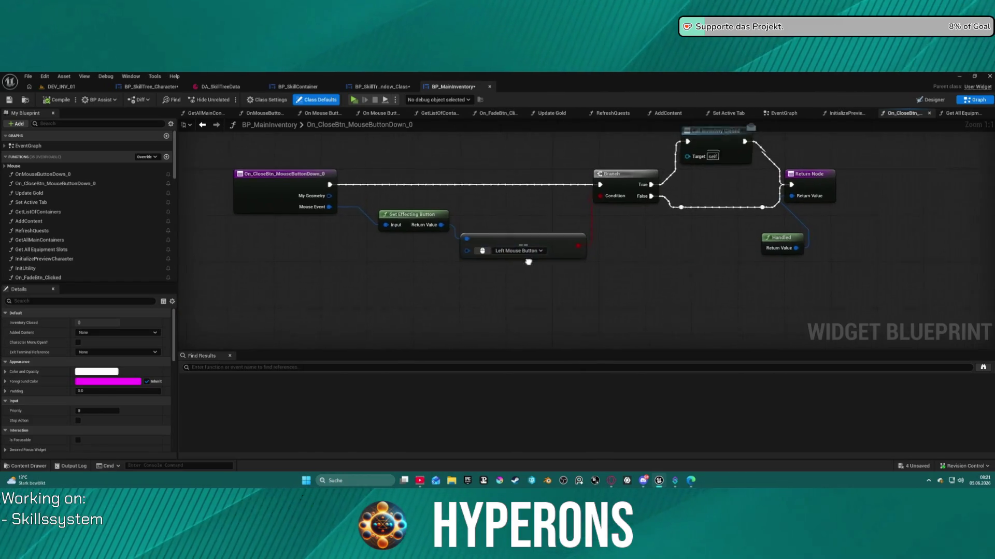
pyautogui.moveTo(386, 176); pyautogui.dragTo(591, 295)
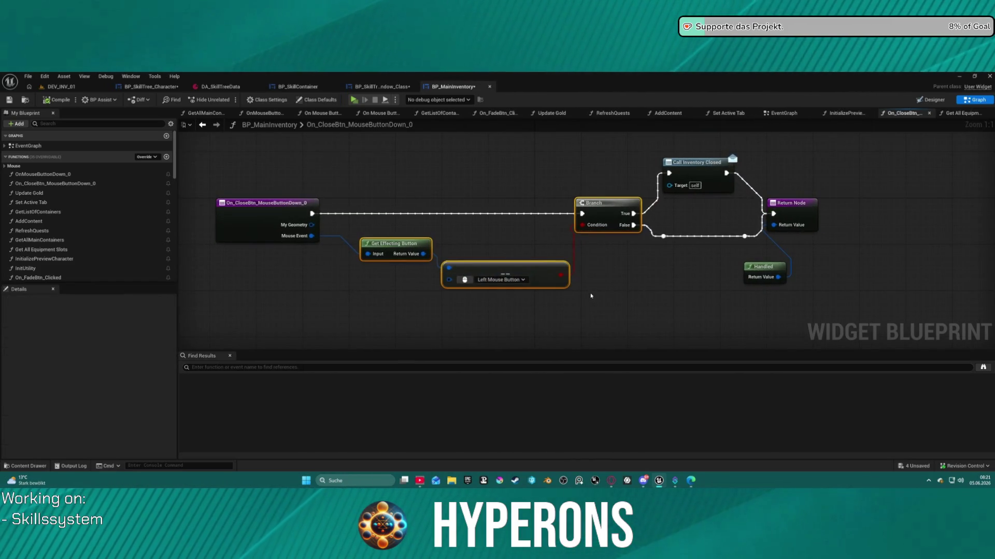
pyautogui.press('f')
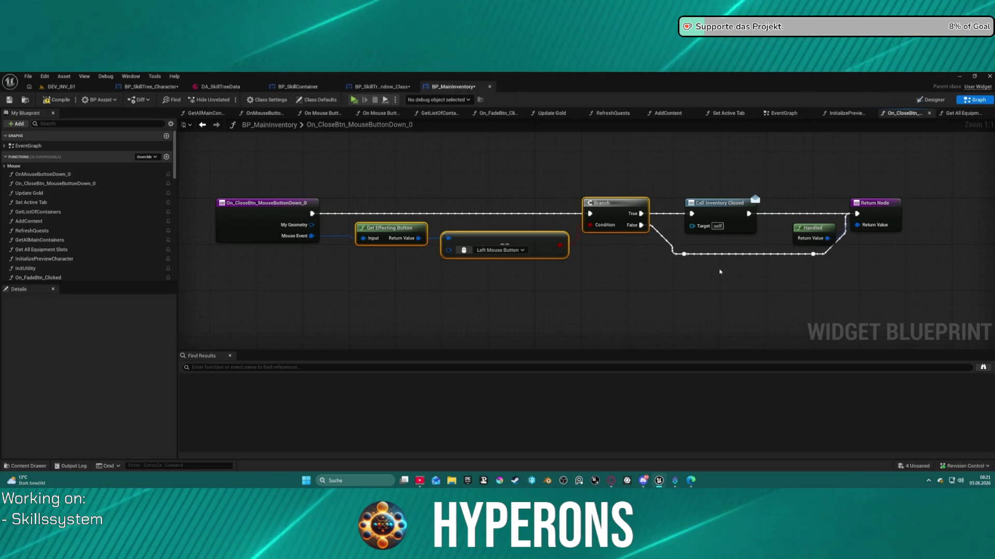
pyautogui.click(52, 89)
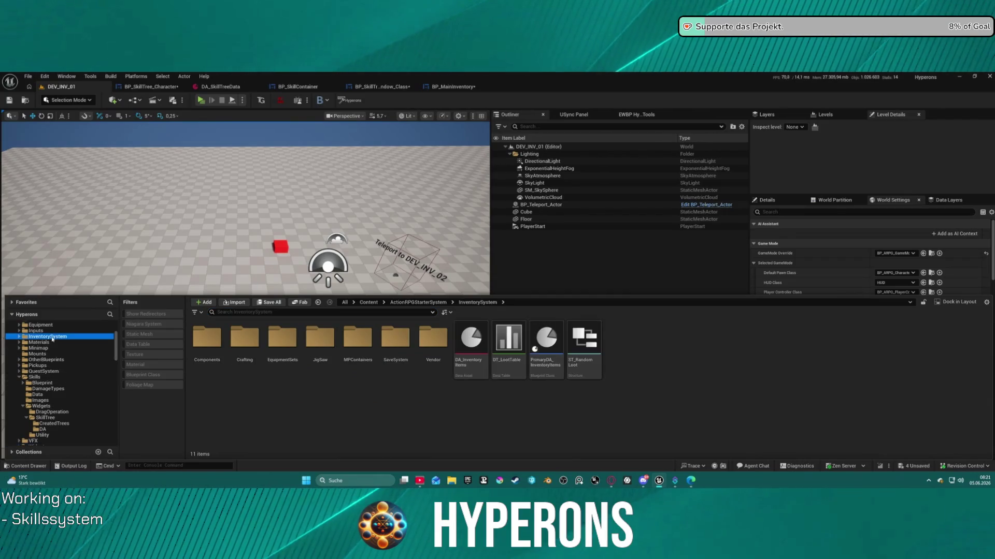
# Step: In BP_InventoryComponent's UpdateEquipedItem, unhook Print String from the Branch False output, compile, and return to DEV_INV_01
pyautogui.hotkey('alt', 'Left')
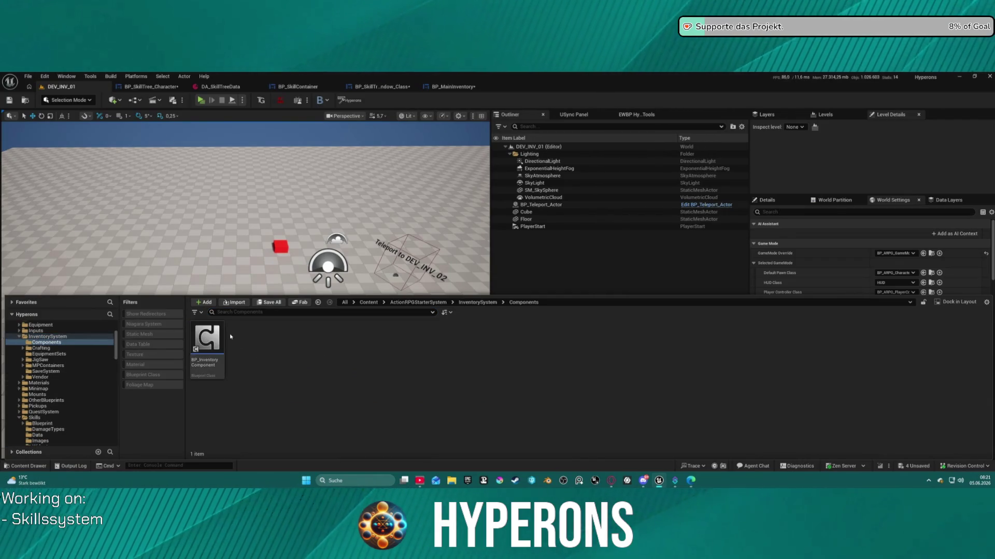
pyautogui.doubleClick(221, 337)
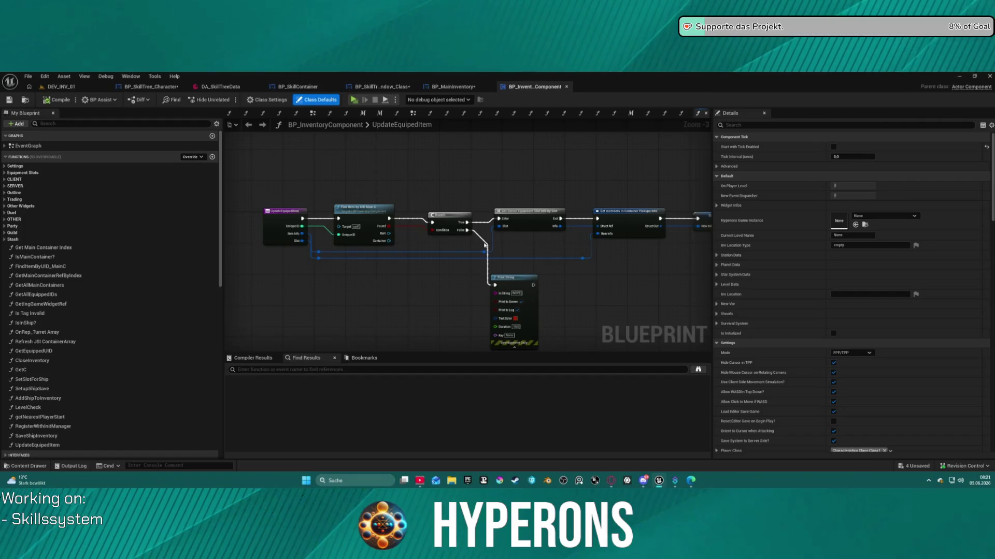
pyautogui.keyDown('alt'); pyautogui.click(484, 242); pyautogui.keyUp('alt')
pyautogui.moveTo(582, 256); pyautogui.dragTo(400, 254)
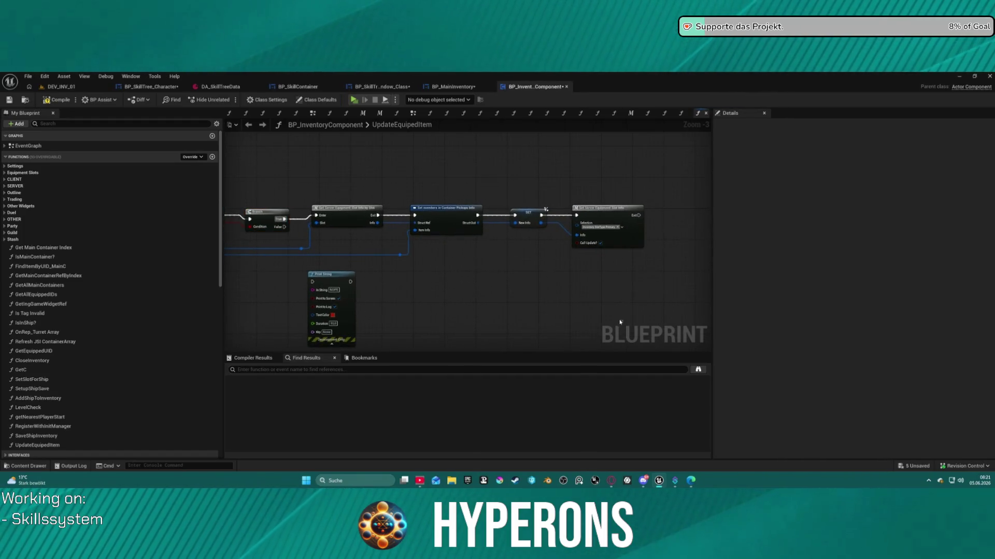
pyautogui.moveTo(500, 311); pyautogui.dragTo(568, 303)
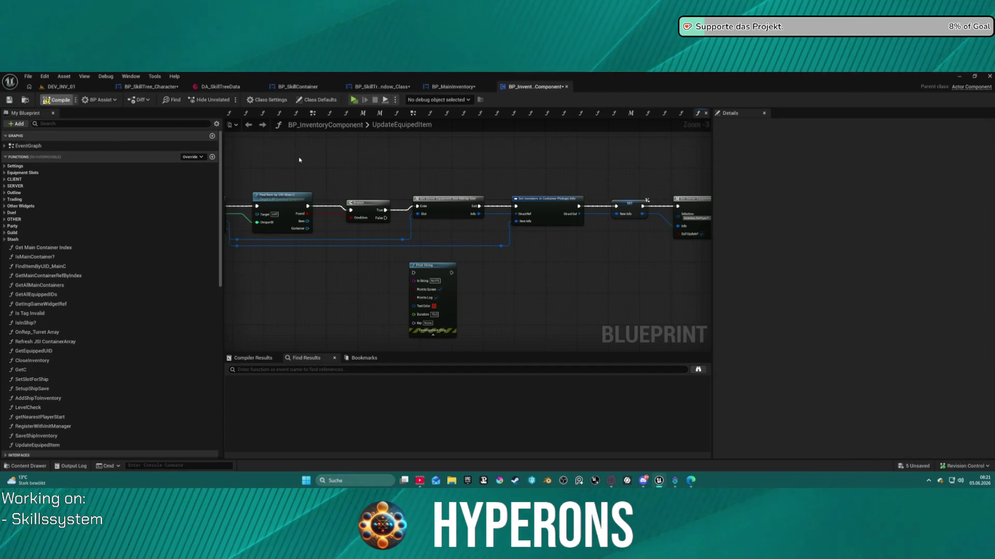
pyautogui.press('F7')
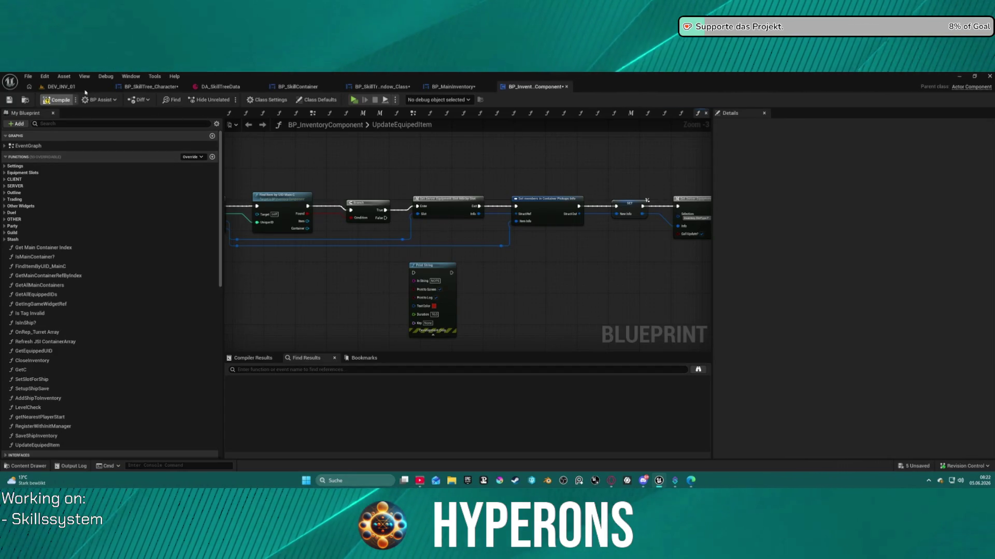
pyautogui.click(80, 89)
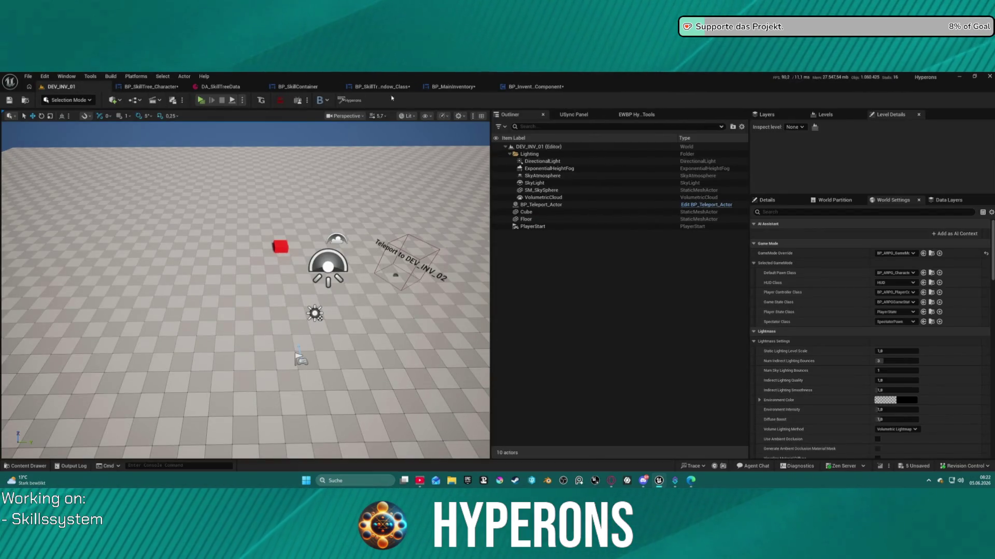
# Step: Check the recent levels list without choosing one, then go back to BP_InventoryComponent
pyautogui.click(26, 77)
pyautogui.moveTo(103, 129)
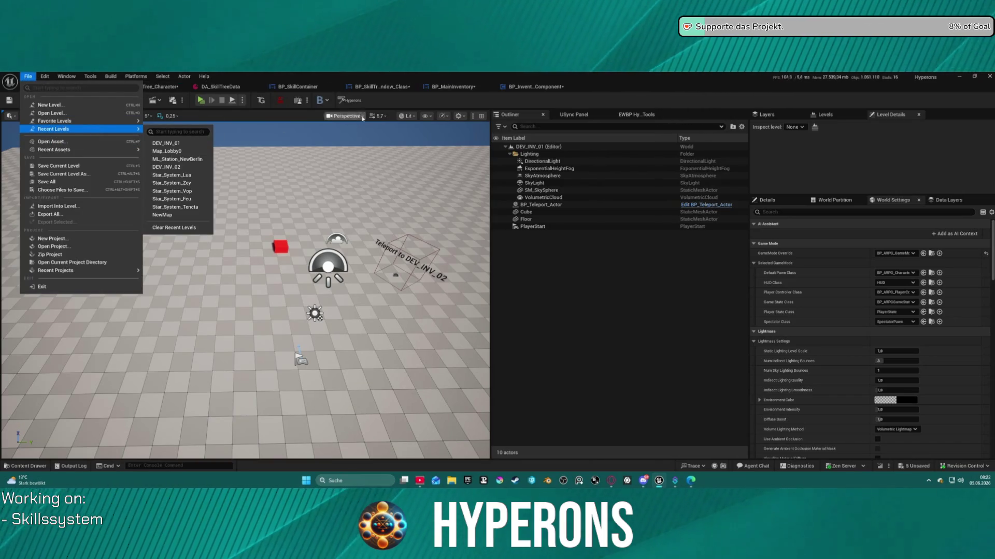
pyautogui.click(453, 104)
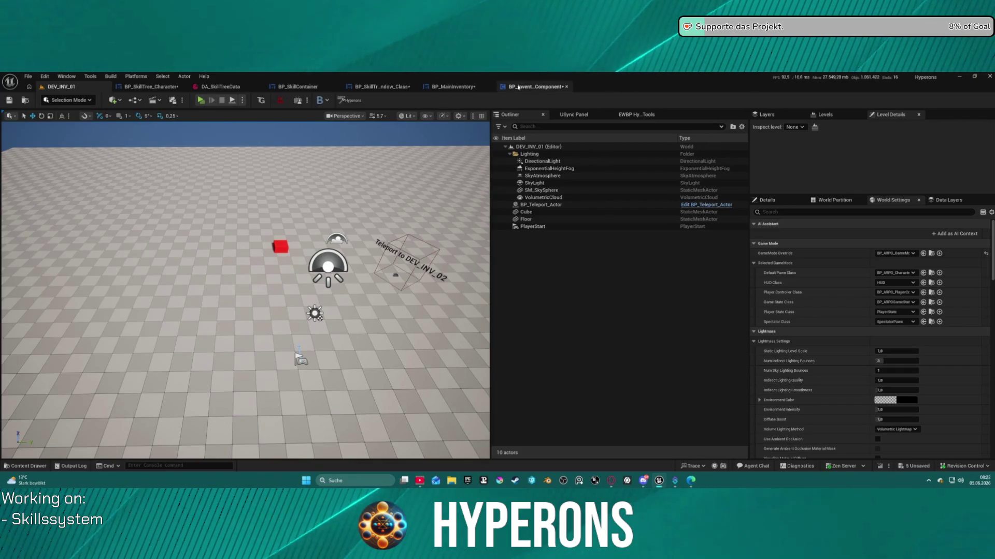
pyautogui.click(518, 87)
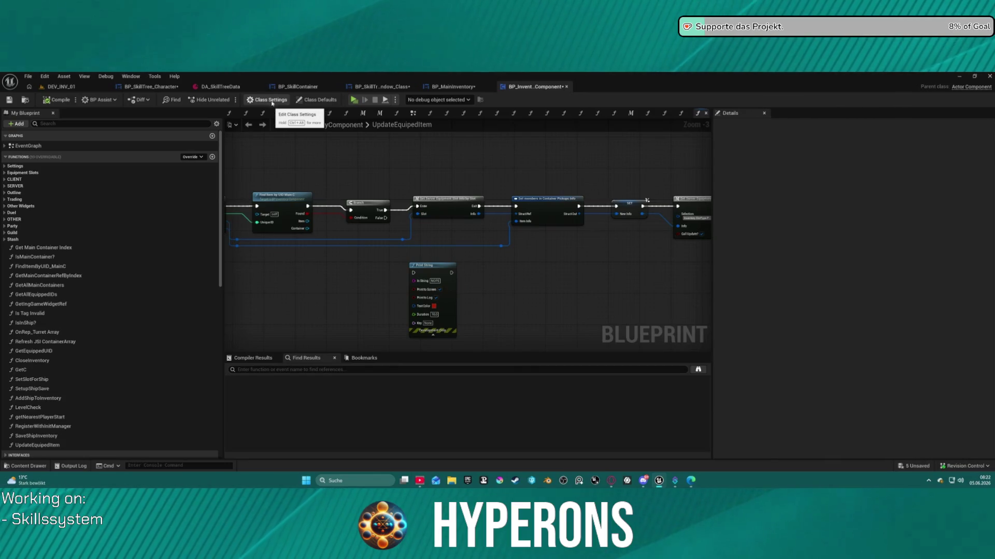
# Step: Open BP_ARPG_PlayerController from the Character > Blueprints folder
pyautogui.hotkey('ctrl', 'space')
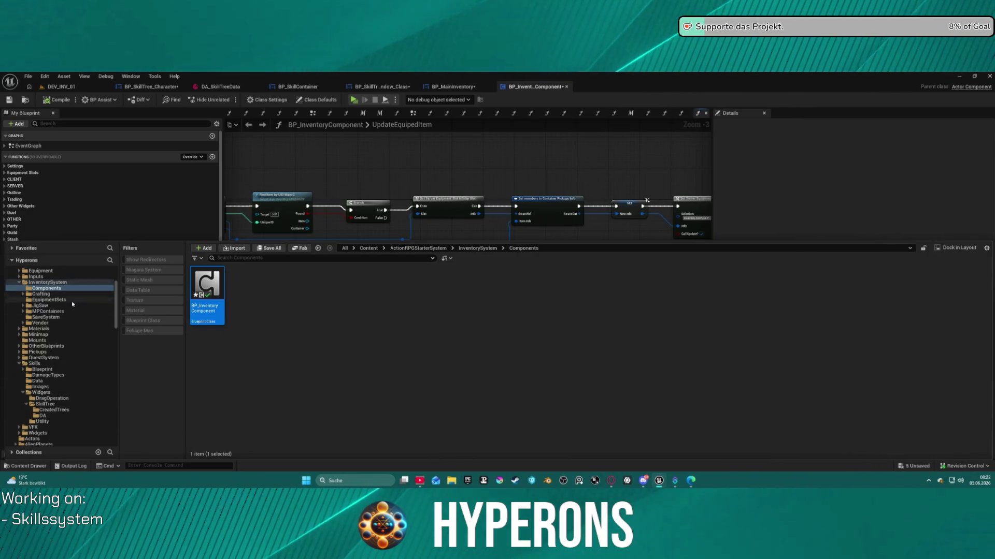
pyautogui.scroll(3, 66, 335)
pyautogui.click(46, 337)
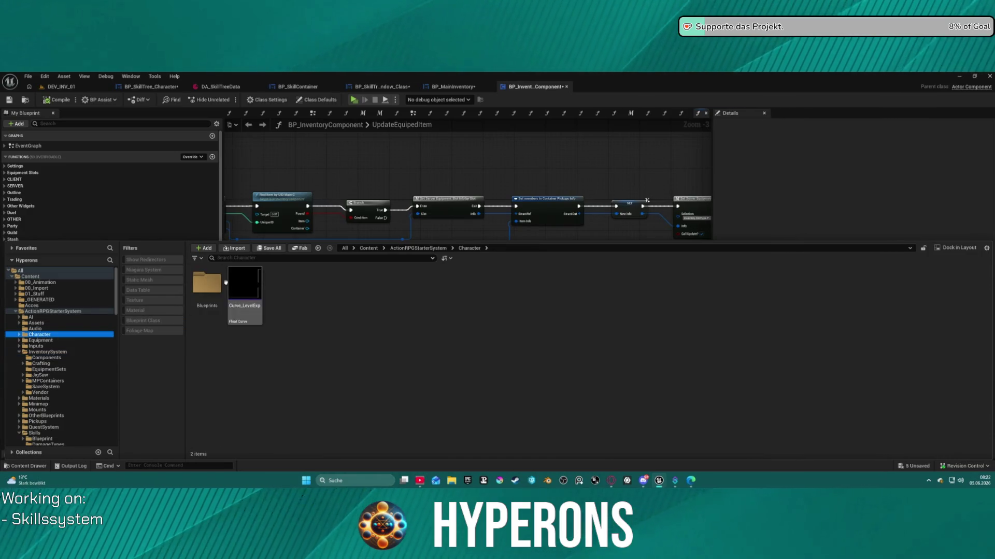
pyautogui.doubleClick(207, 284)
pyautogui.doubleClick(546, 288)
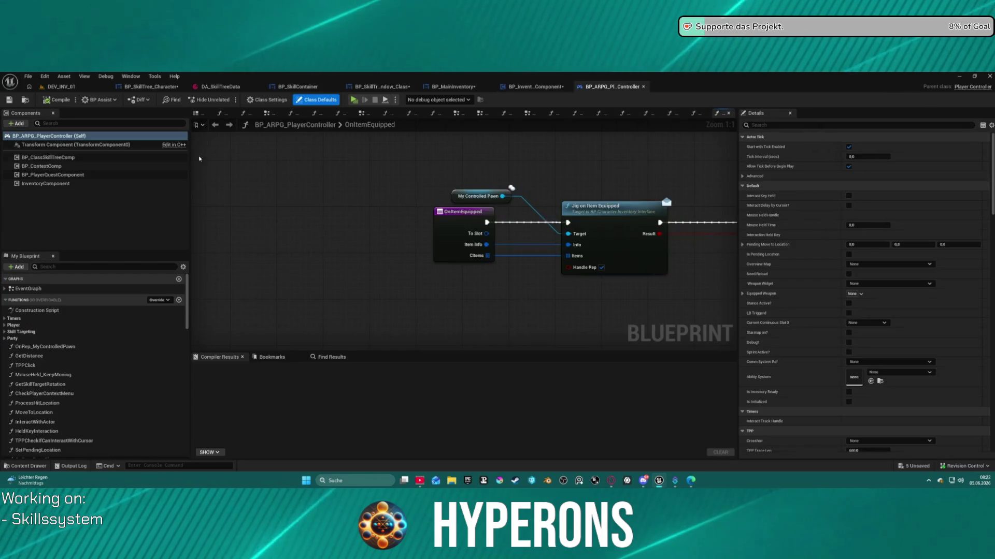
# Step: Filter InventoryComponent's Details and collapse the ShieldSlot01 and EngineSlot01 slot entries
pyautogui.click(49, 184)
pyautogui.scroll(-15, 846, 230)
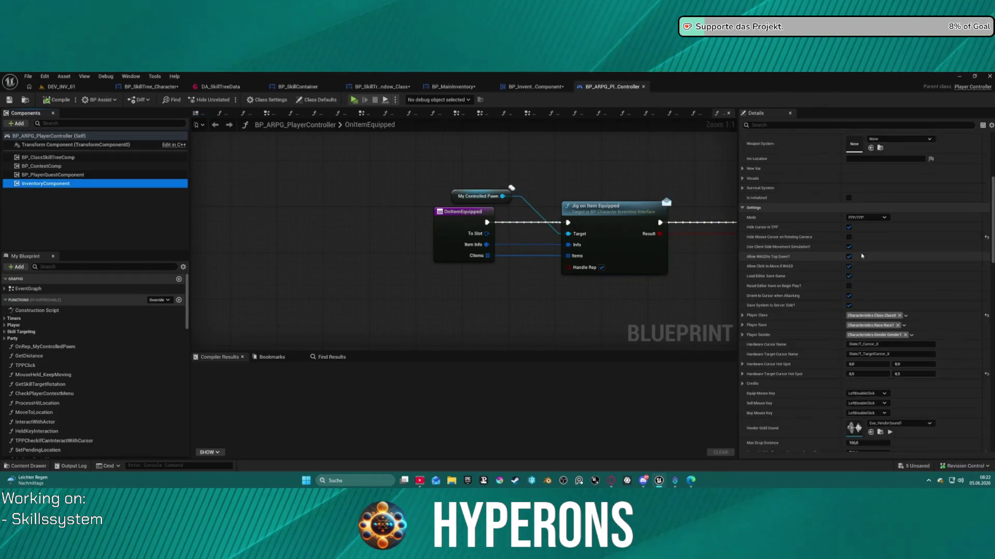
pyautogui.click(777, 124)
pyautogui.write('nv')
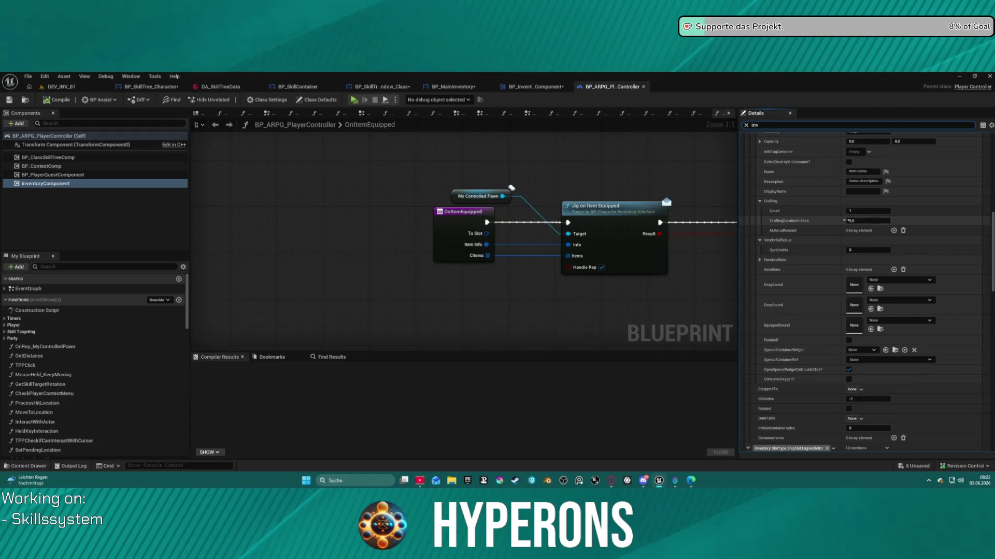
pyautogui.scroll(5, 858, 217)
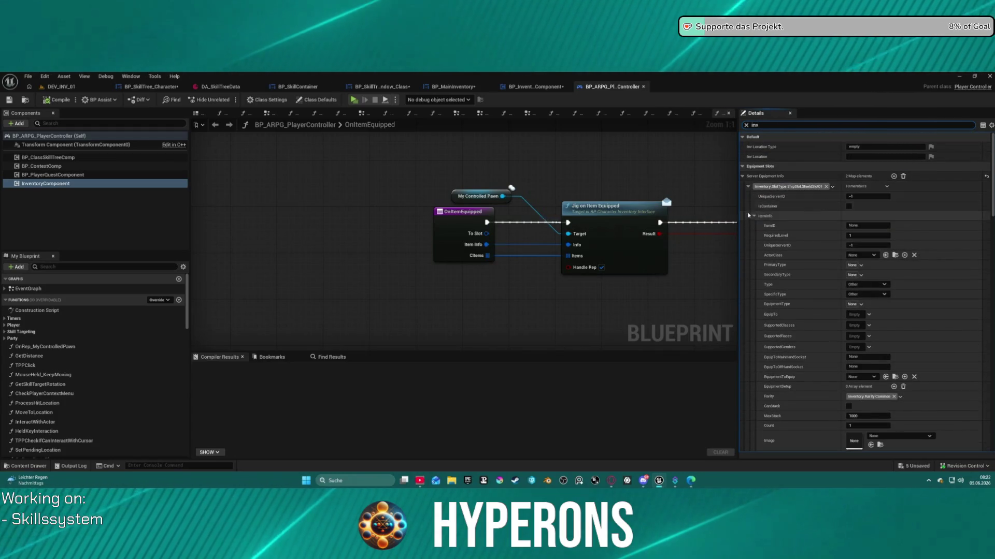
pyautogui.click(753, 216)
pyautogui.click(747, 187)
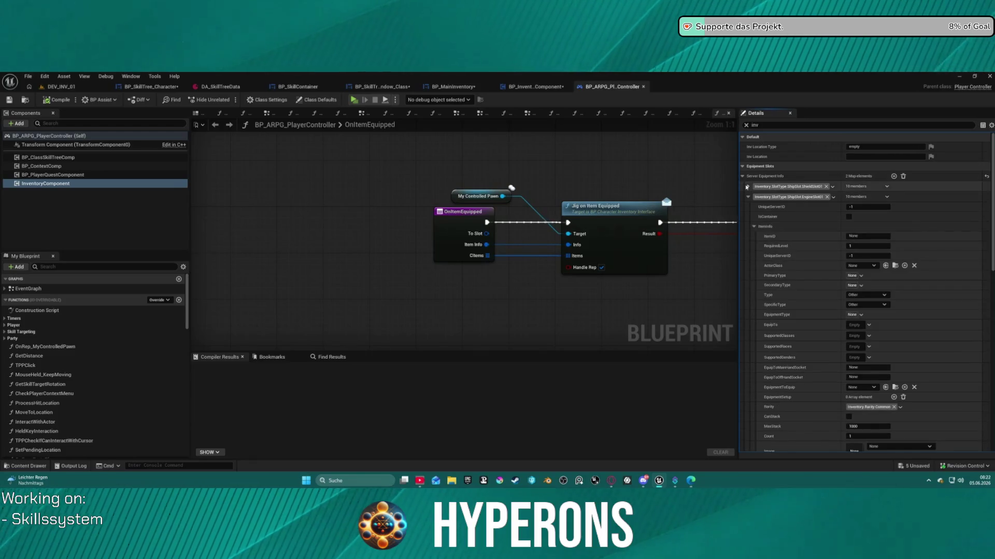
pyautogui.click(748, 198)
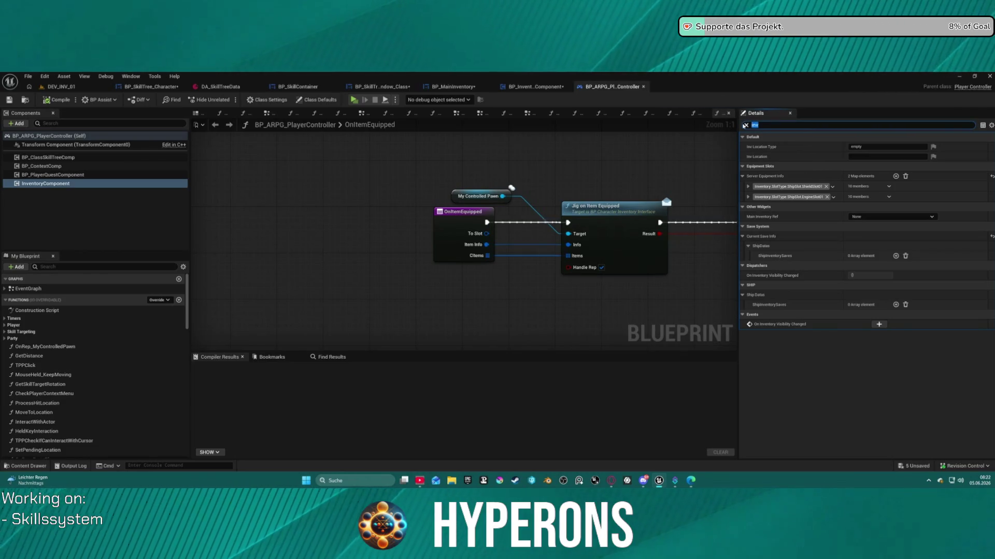
# Step: Search the Details for 'start' properties, then clear the filter and return to BP_InventoryComponent
pyautogui.write('start')
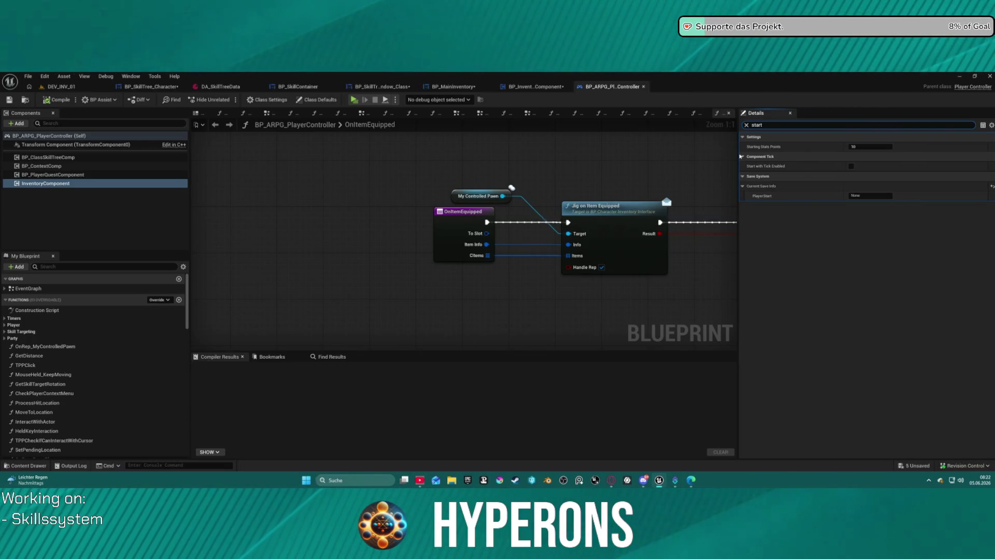
pyautogui.click(746, 125)
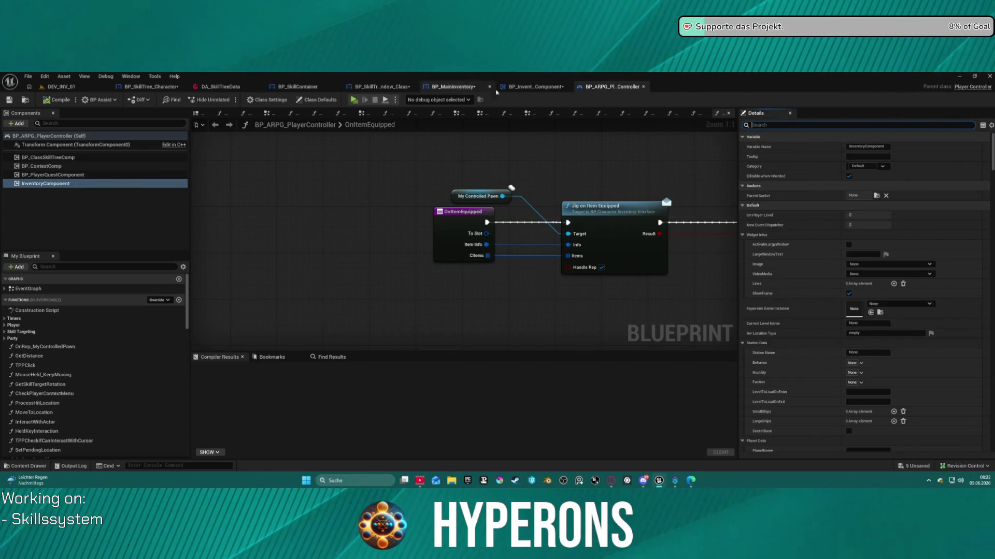
pyautogui.click(529, 88)
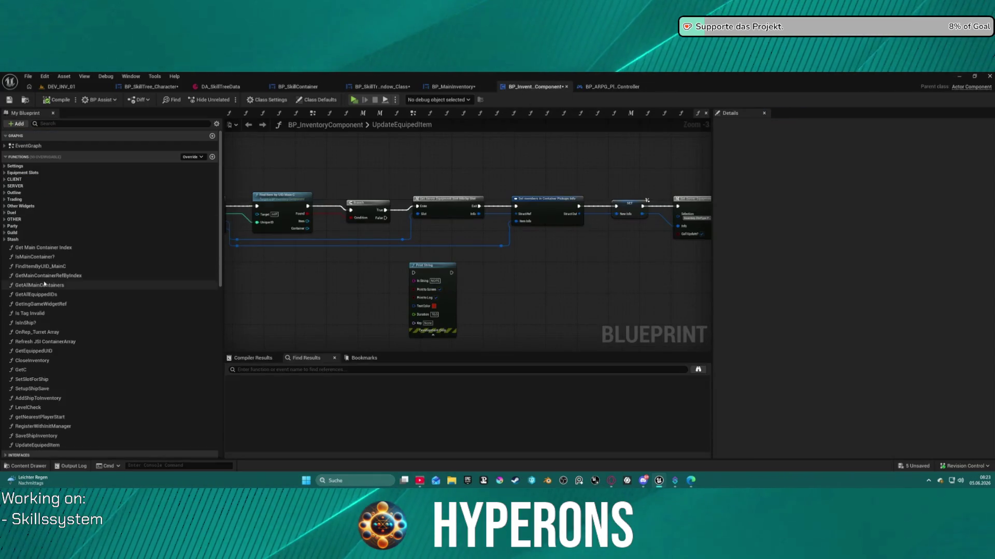
# Step: View the CloseInventory function graph, then move on to the Toggle Inventory function graph
pyautogui.scroll(-5, 115, 378)
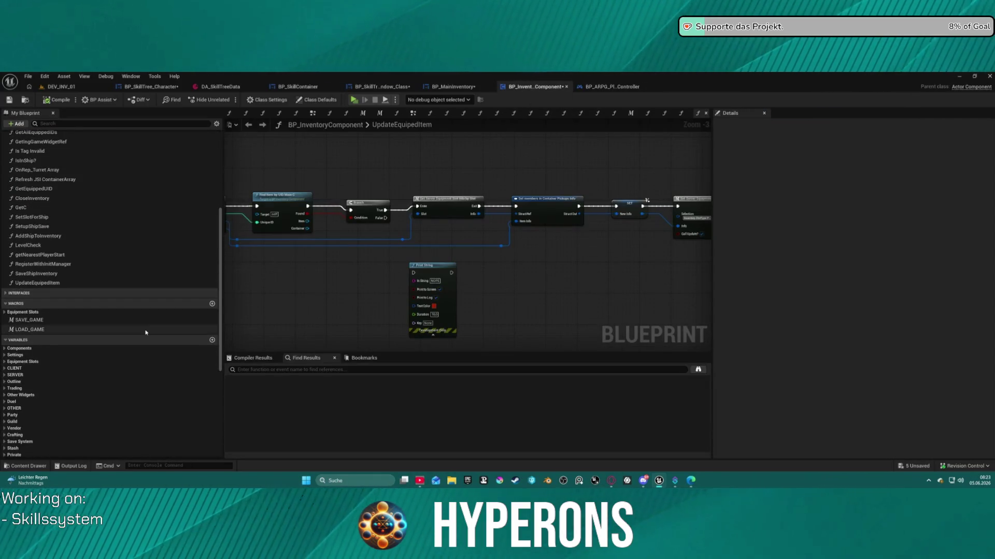
pyautogui.doubleClick(32, 198)
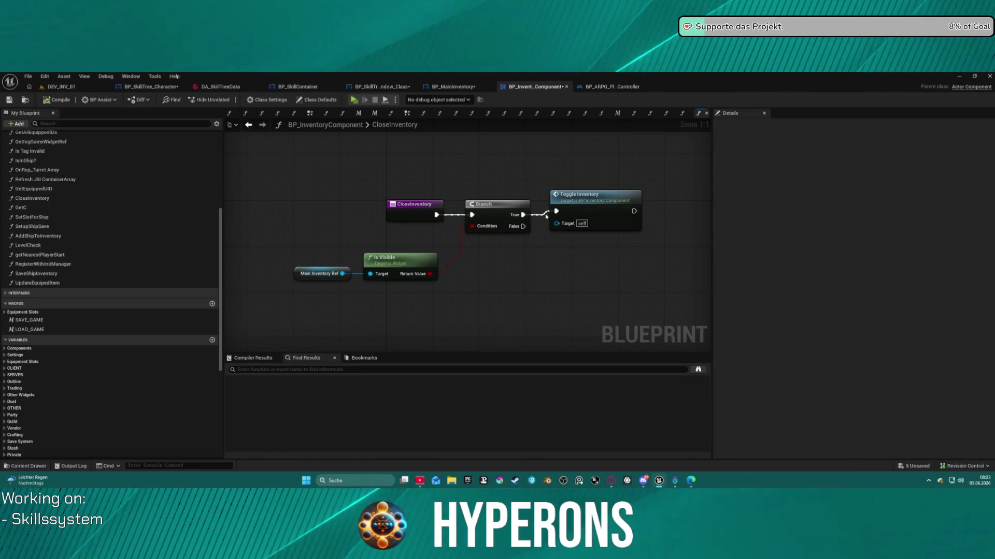
pyautogui.doubleClick(601, 199)
pyautogui.scroll(4, 422, 217)
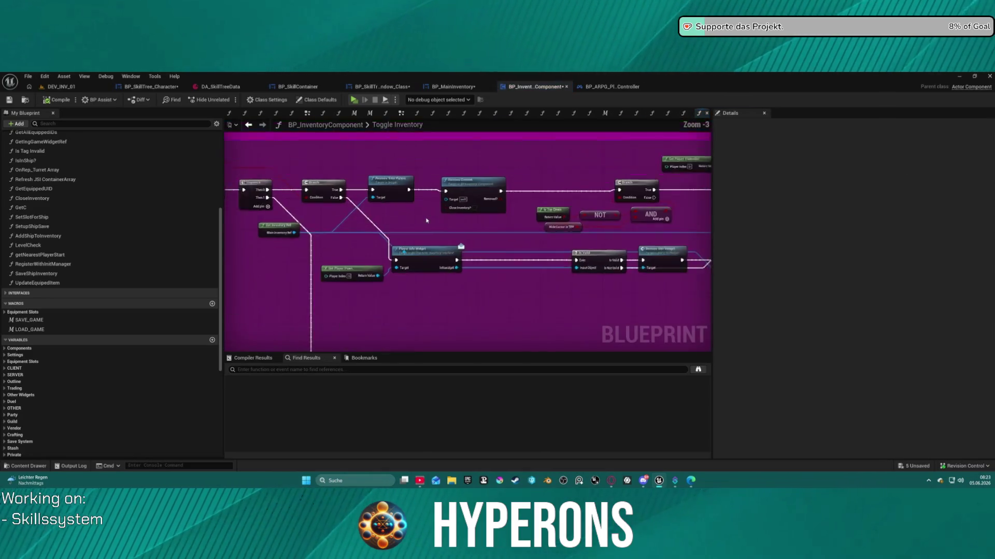
# Step: Wire a new Branch after Add to Viewport and rearrange it alongside the NOT and Is Top Down nodes
pyautogui.moveTo(514, 287)
pyautogui.mouseDown()
pyautogui.moveTo(232, 253)
pyautogui.moveTo(606, 277)
pyautogui.moveTo(519, 274)
pyautogui.mouseUp()
pyautogui.click(464, 307)
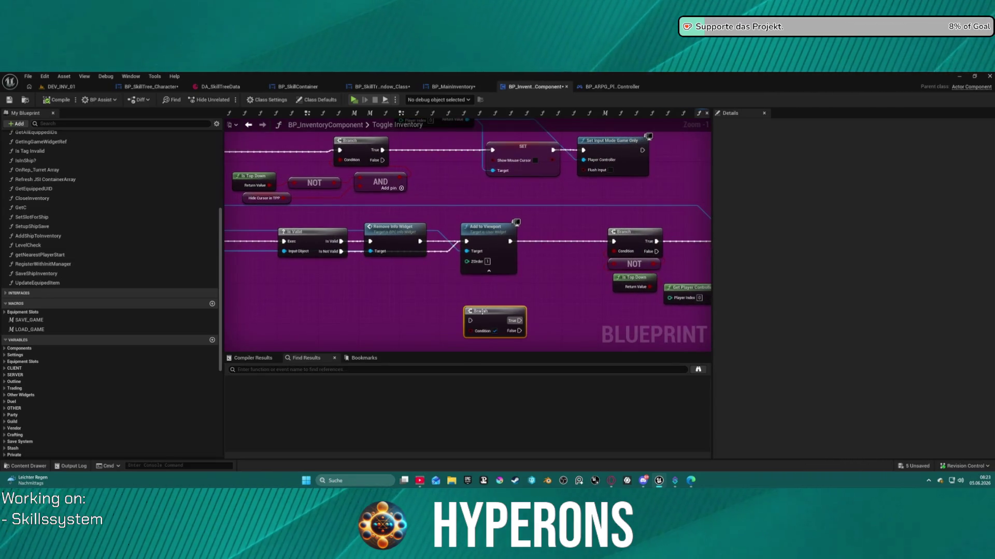
pyautogui.moveTo(471, 320)
pyautogui.mouseDown()
pyautogui.moveTo(533, 257)
pyautogui.moveTo(518, 244)
pyautogui.moveTo(518, 267)
pyautogui.moveTo(570, 279)
pyautogui.moveTo(336, 291)
pyautogui.moveTo(339, 282)
pyautogui.mouseUp()
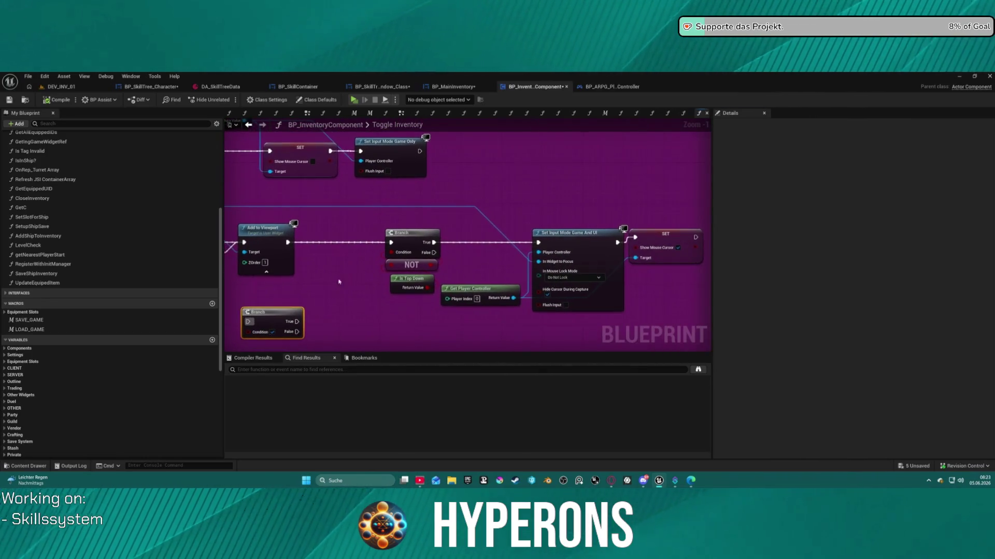
pyautogui.moveTo(277, 316); pyautogui.dragTo(337, 303)
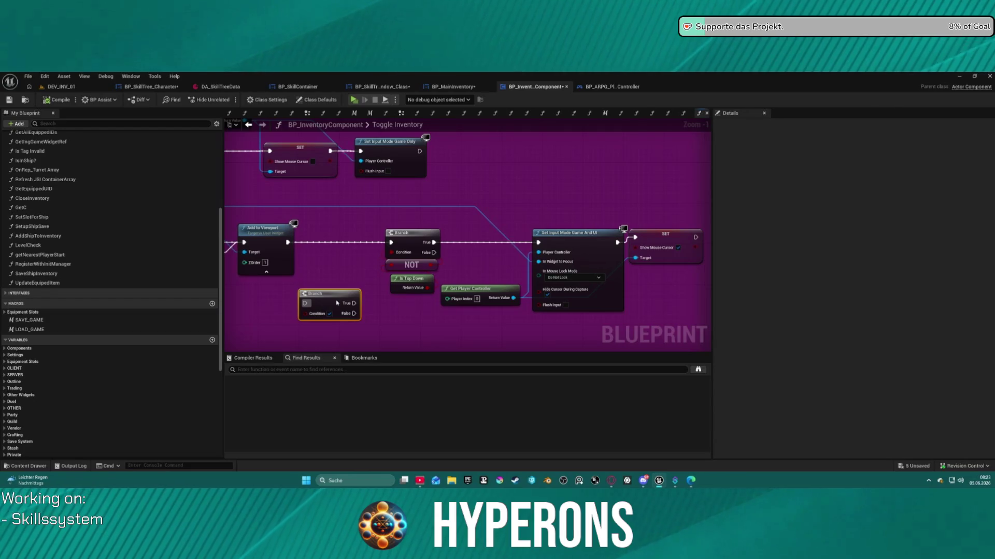
pyautogui.moveTo(409, 234); pyautogui.dragTo(399, 331)
pyautogui.moveTo(353, 266); pyautogui.dragTo(394, 211)
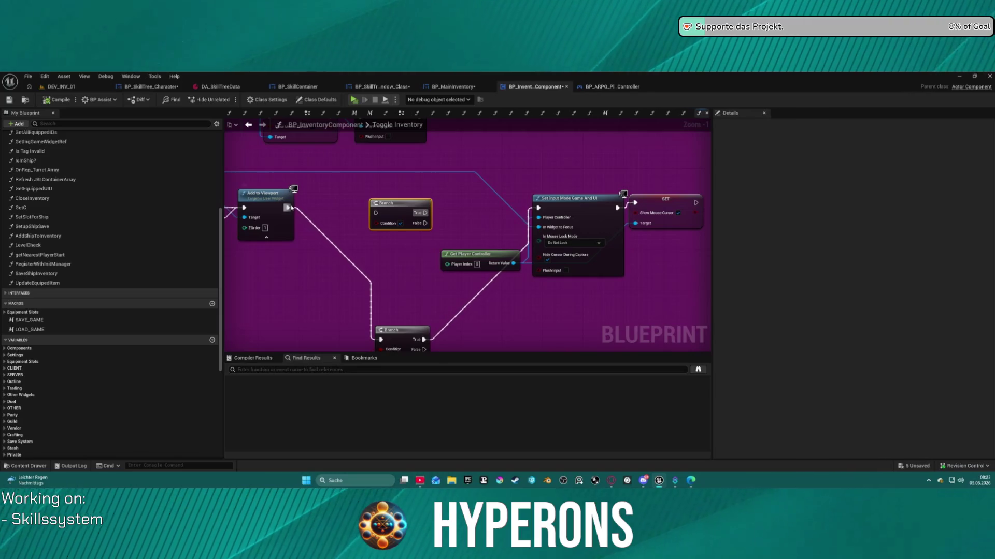
pyautogui.moveTo(372, 271); pyautogui.dragTo(383, 198)
pyautogui.moveTo(403, 253)
pyautogui.mouseDown()
pyautogui.moveTo(414, 172)
pyautogui.moveTo(403, 249)
pyautogui.moveTo(596, 324)
pyautogui.moveTo(687, 319)
pyautogui.moveTo(687, 301)
pyautogui.moveTo(422, 207)
pyautogui.moveTo(399, 164)
pyautogui.moveTo(472, 252)
pyautogui.moveTo(481, 218)
pyautogui.mouseUp()
pyautogui.moveTo(449, 271)
pyautogui.mouseDown()
pyautogui.moveTo(454, 146)
pyautogui.moveTo(462, 259)
pyautogui.moveTo(451, 176)
pyautogui.moveTo(377, 268)
pyautogui.mouseUp()
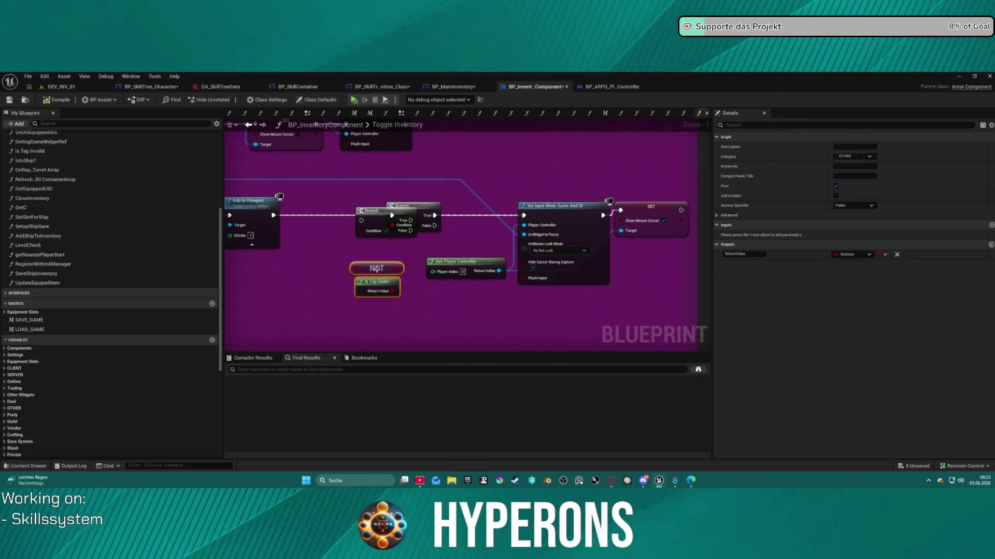
# Step: Delete the leftover unconnected Branch node
pyautogui.click(380, 216)
pyautogui.press('Delete')
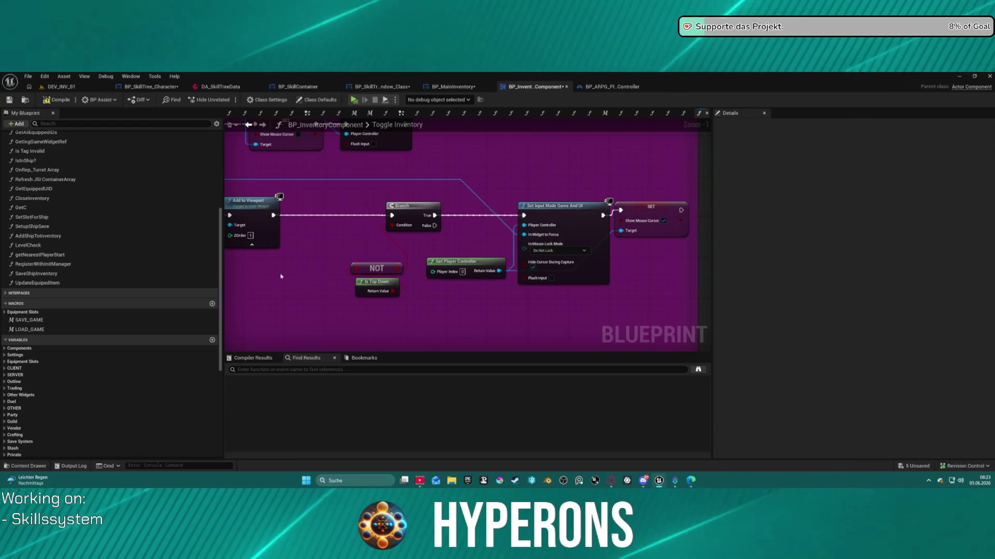
pyautogui.moveTo(349, 218)
pyautogui.mouseDown()
pyautogui.moveTo(390, 280)
pyautogui.moveTo(476, 253)
pyautogui.mouseUp()
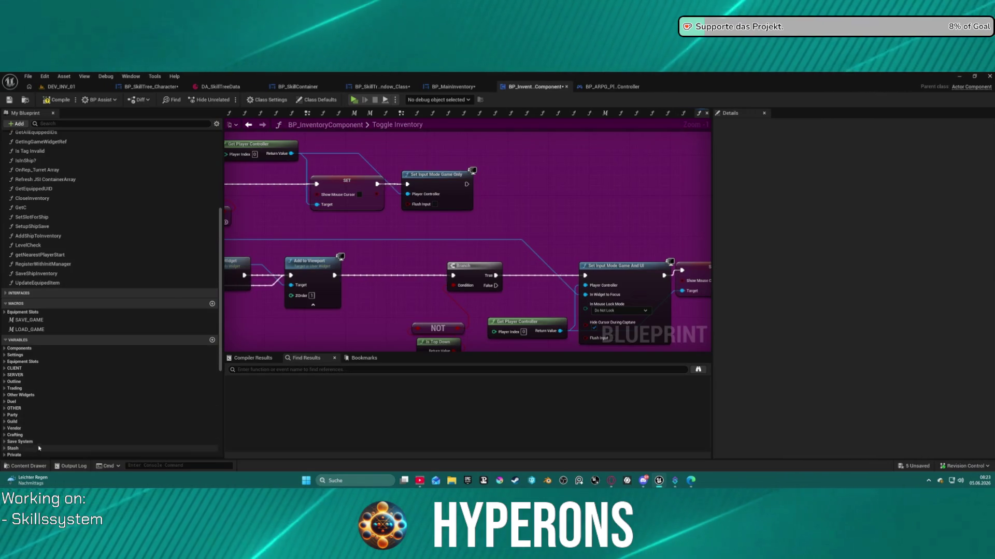
pyautogui.click(94, 124)
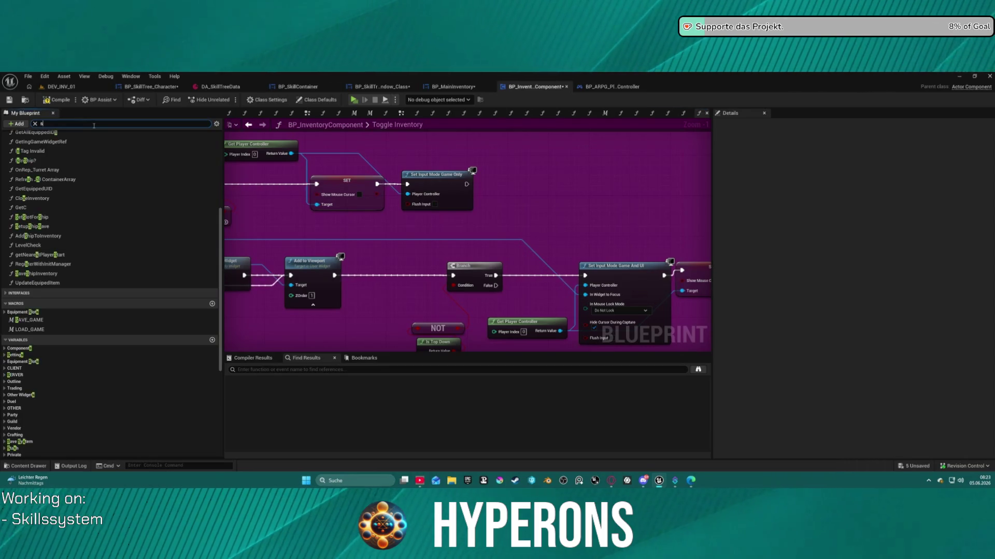
# Step: Filter My Blueprint for 'skill' and survey the Player Info Widget and Set Input Mode nodes
pyautogui.write('kill')
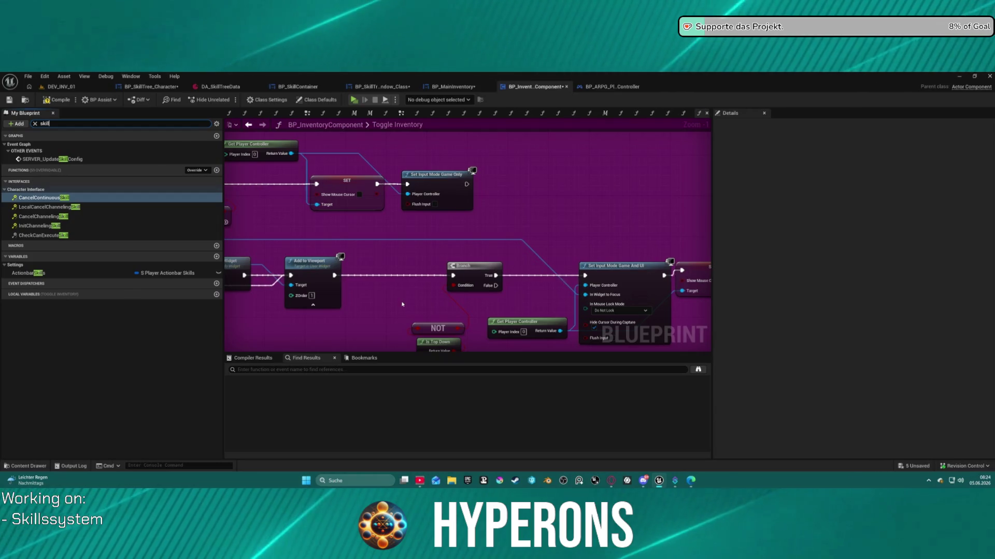
pyautogui.moveTo(402, 304)
pyautogui.mouseDown()
pyautogui.moveTo(689, 303)
pyautogui.moveTo(652, 279)
pyautogui.mouseUp()
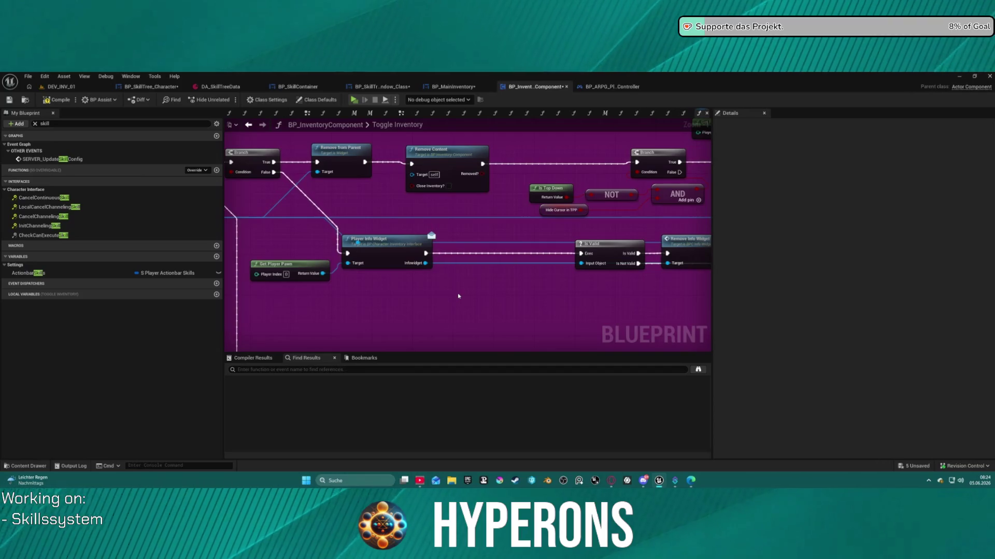
pyautogui.click(396, 241)
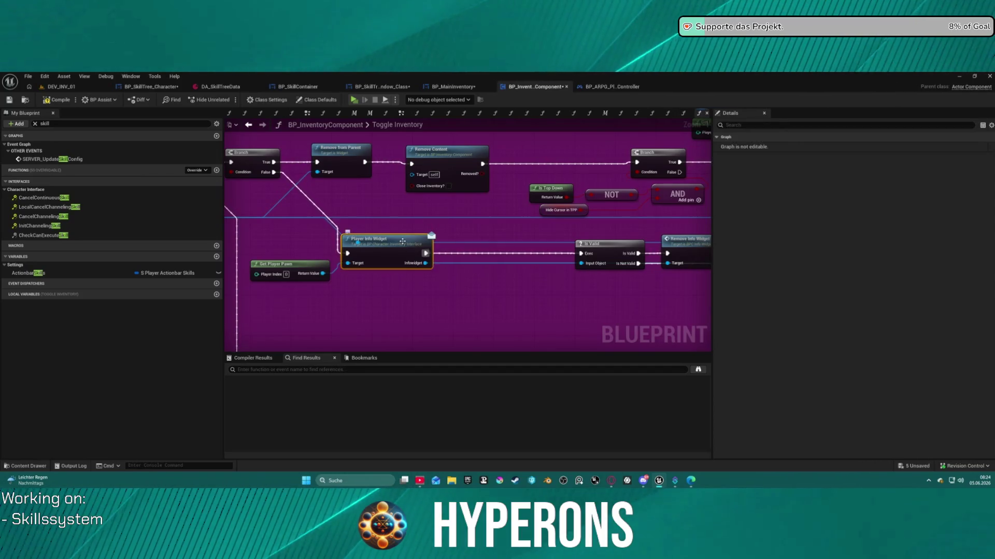
pyautogui.moveTo(390, 224); pyautogui.dragTo(498, 247)
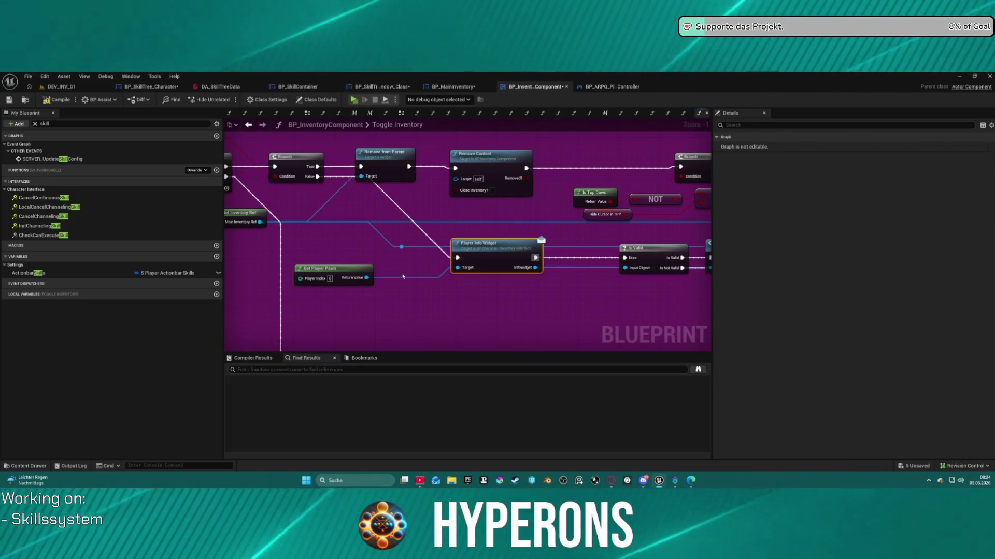
pyautogui.moveTo(529, 229); pyautogui.dragTo(192, 240)
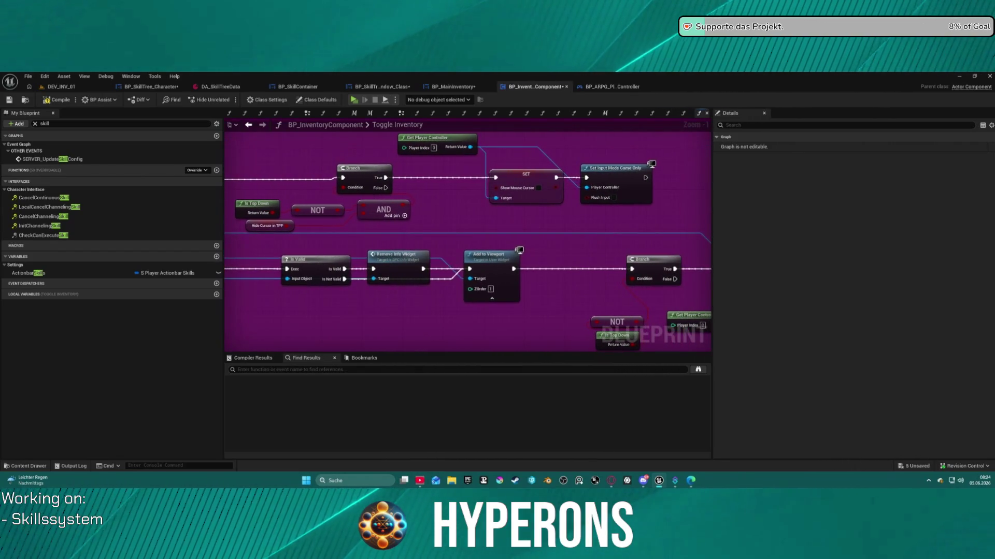
pyautogui.moveTo(573, 164)
pyautogui.mouseDown()
pyautogui.moveTo(356, 171)
pyautogui.moveTo(350, 145)
pyautogui.moveTo(344, 160)
pyautogui.moveTo(386, 160)
pyautogui.moveTo(440, 205)
pyautogui.moveTo(549, 223)
pyautogui.moveTo(523, 263)
pyautogui.moveTo(380, 245)
pyautogui.mouseUp()
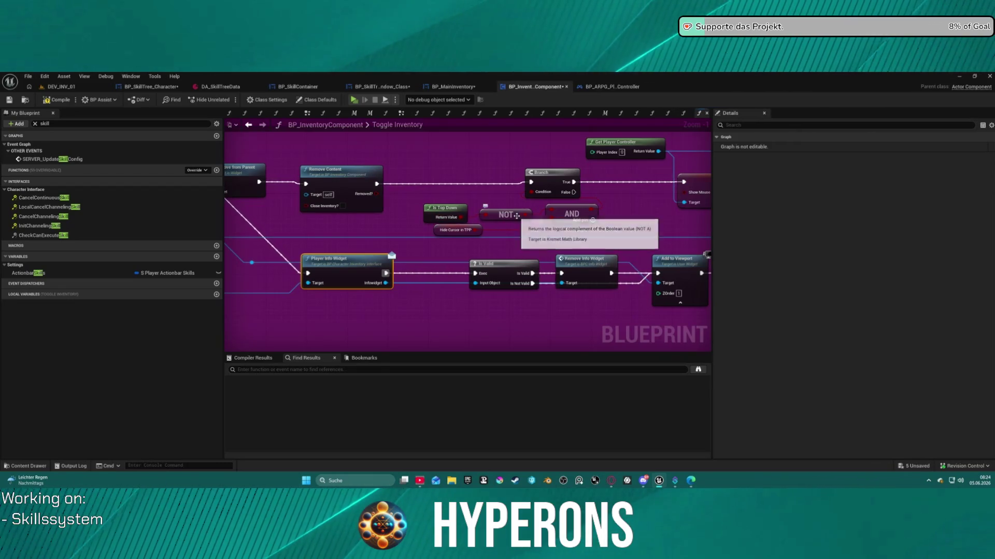
pyautogui.moveTo(530, 225)
pyautogui.mouseDown()
pyautogui.moveTo(570, 259)
pyautogui.moveTo(649, 226)
pyautogui.moveTo(796, 222)
pyautogui.mouseUp()
pyautogui.moveTo(466, 249)
pyautogui.mouseDown()
pyautogui.moveTo(462, 240)
pyautogui.moveTo(712, 262)
pyautogui.moveTo(673, 245)
pyautogui.mouseUp()
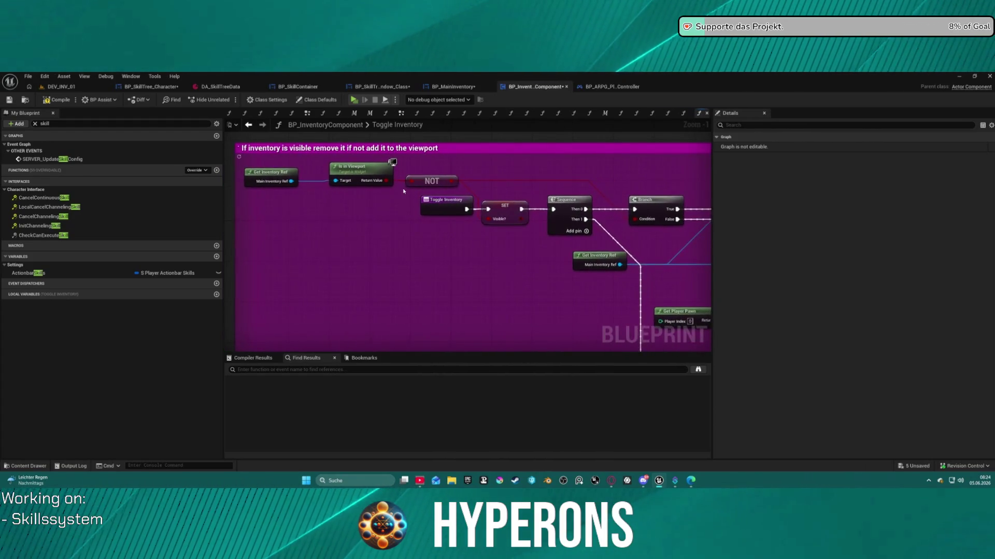
# Step: Place the NOT node below Toggle Inventory and look over the GetInventoryRef function
pyautogui.moveTo(443, 183)
pyautogui.mouseDown()
pyautogui.moveTo(428, 249)
pyautogui.moveTo(473, 233)
pyautogui.mouseUp()
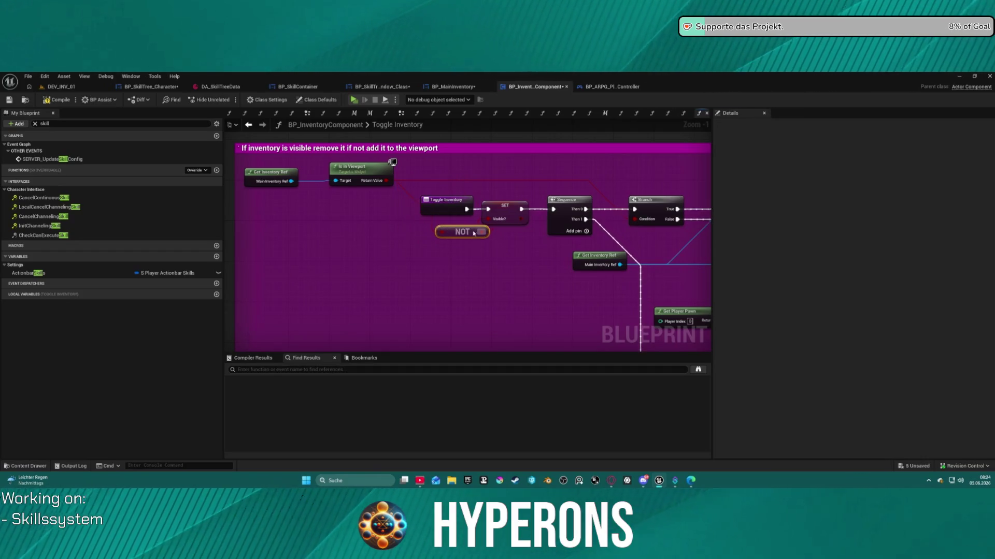
pyautogui.moveTo(585, 179)
pyautogui.mouseDown()
pyautogui.moveTo(430, 190)
pyautogui.moveTo(598, 190)
pyautogui.mouseUp()
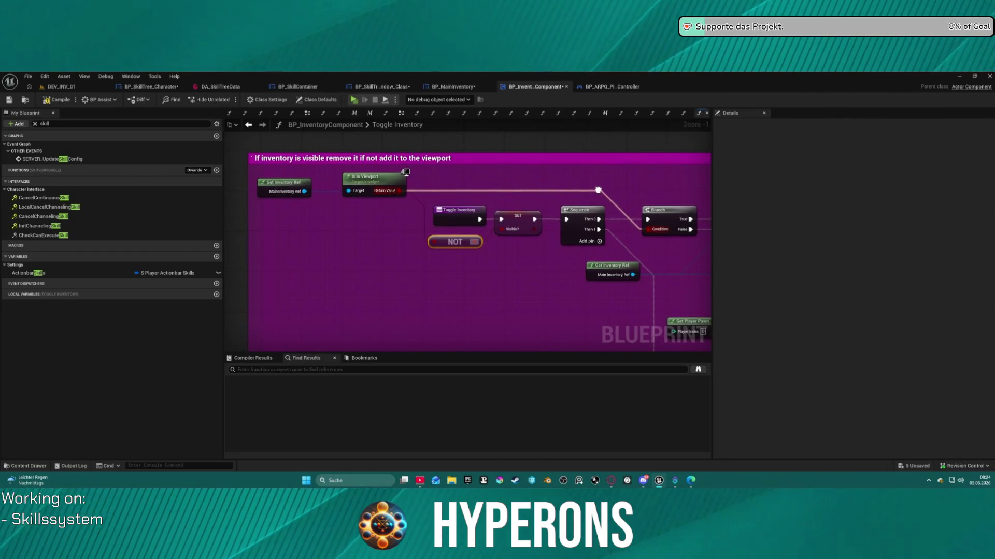
pyautogui.doubleClick(286, 186)
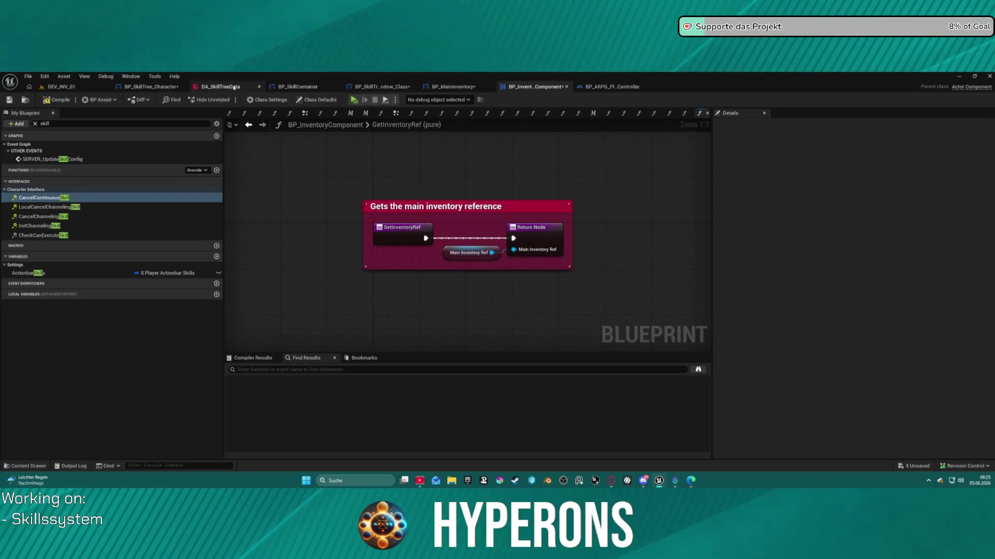
pyautogui.click(611, 86)
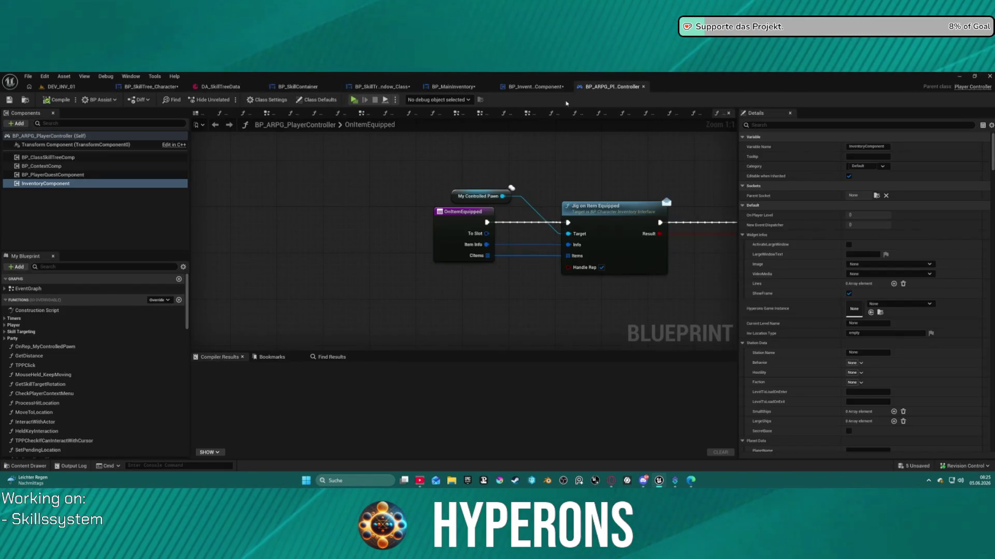
# Step: Browse the SKILLS graph's channelling and pending skill check groups, then return to the EventGraph
pyautogui.click(267, 114)
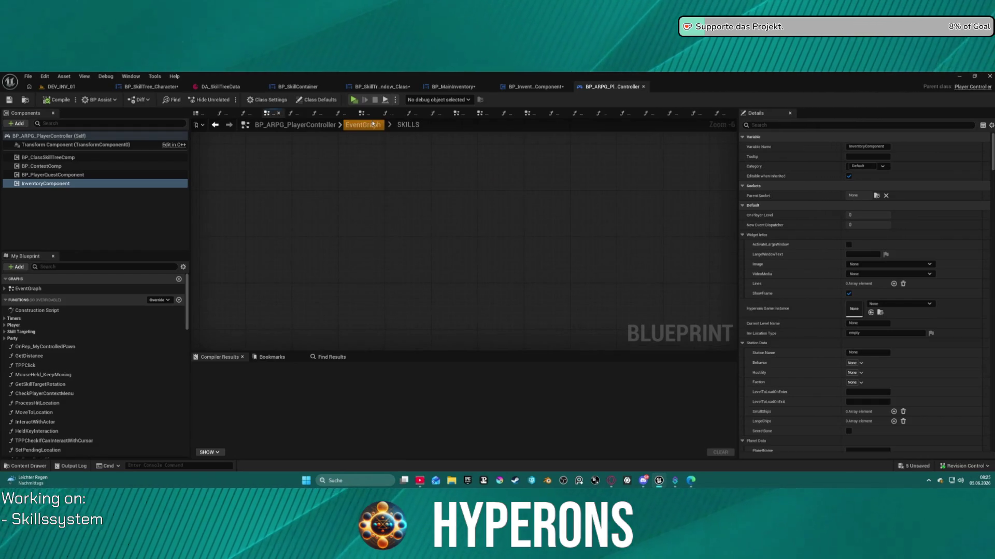
pyautogui.scroll(-6, 386, 156)
pyautogui.moveTo(396, 204)
pyautogui.mouseDown()
pyautogui.moveTo(500, 231)
pyautogui.moveTo(555, 153)
pyautogui.mouseUp()
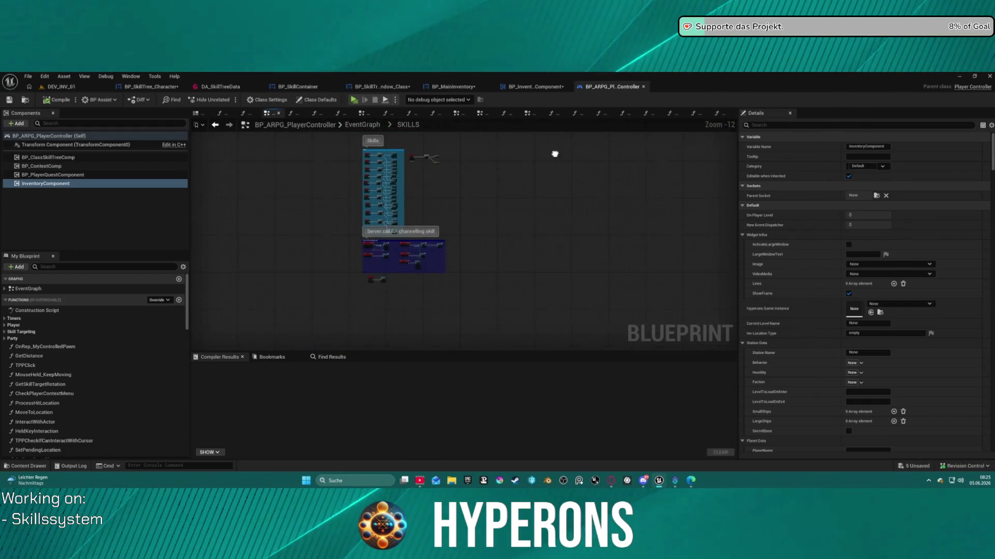
pyautogui.scroll(12, 415, 183)
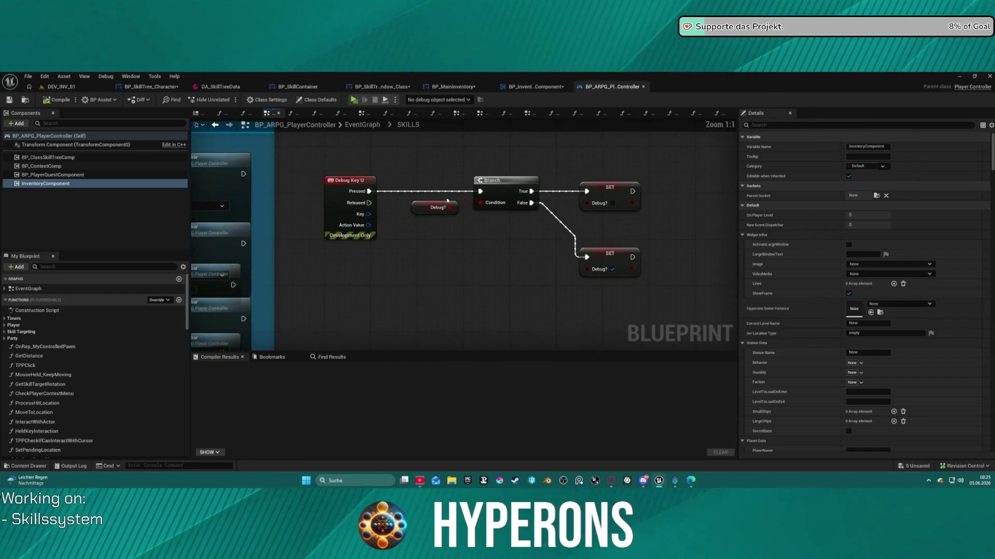
pyautogui.scroll(-10, 389, 239)
pyautogui.moveTo(395, 250)
pyautogui.mouseDown()
pyautogui.moveTo(468, 227)
pyautogui.moveTo(335, 217)
pyautogui.moveTo(231, 163)
pyautogui.moveTo(228, 182)
pyautogui.moveTo(254, 141)
pyautogui.moveTo(243, 93)
pyautogui.moveTo(322, 75)
pyautogui.mouseUp()
pyautogui.scroll(6, 467, 226)
pyautogui.scroll(1, 467, 227)
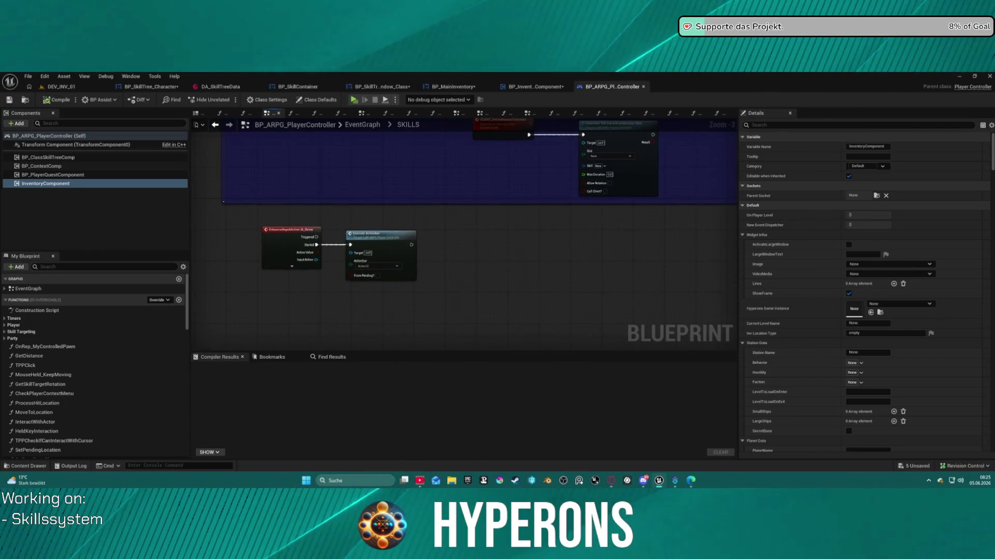
pyautogui.scroll(-3, 432, 217)
pyautogui.moveTo(437, 155)
pyautogui.mouseDown()
pyautogui.moveTo(415, 344)
pyautogui.moveTo(455, 223)
pyautogui.moveTo(422, 284)
pyautogui.mouseUp()
pyautogui.scroll(7, 399, 231)
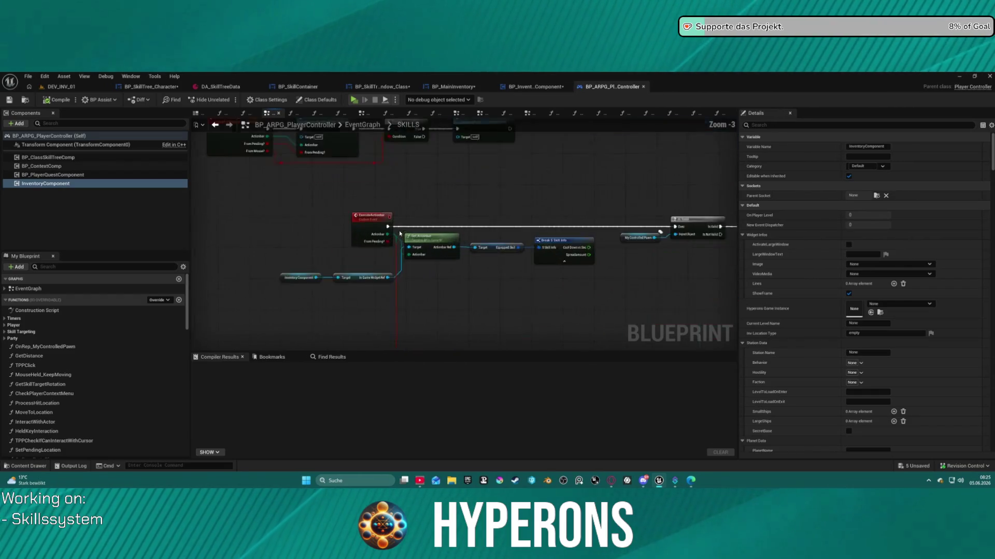
pyautogui.moveTo(400, 233); pyautogui.dragTo(280, 341)
pyautogui.scroll(-5, 311, 212)
pyautogui.moveTo(310, 212); pyautogui.dragTo(337, 166)
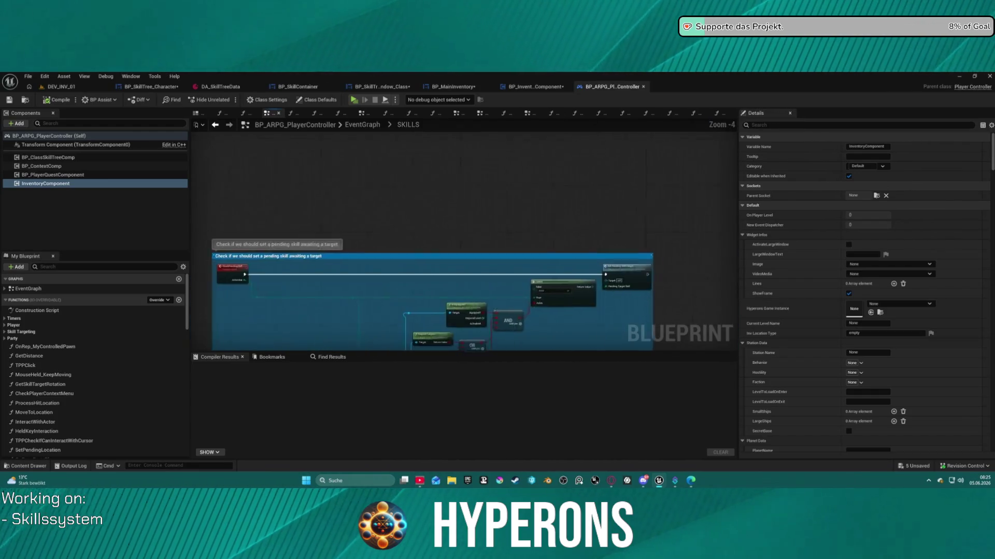
pyautogui.scroll(1, 352, 147)
pyautogui.click(362, 125)
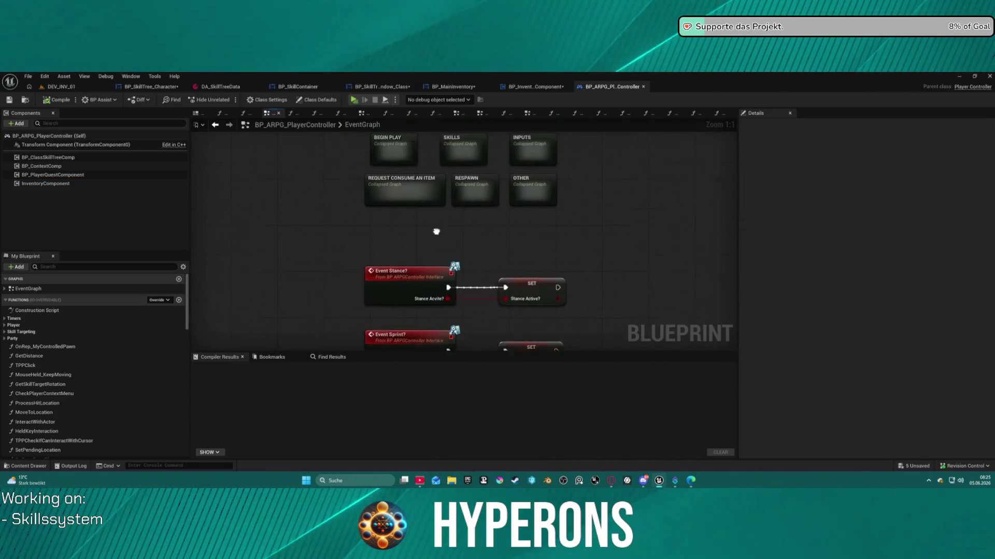
# Step: Inspect the Open Skill Tree input logic in the INPUTS graph, then return to BP_InventoryComponent
pyautogui.doubleClick(541, 224)
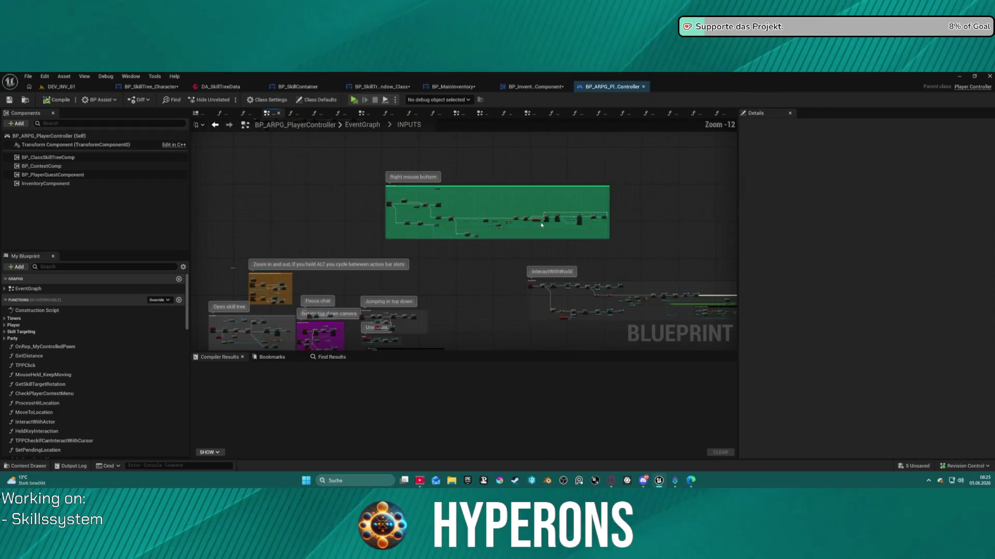
pyautogui.moveTo(416, 246); pyautogui.dragTo(419, 169)
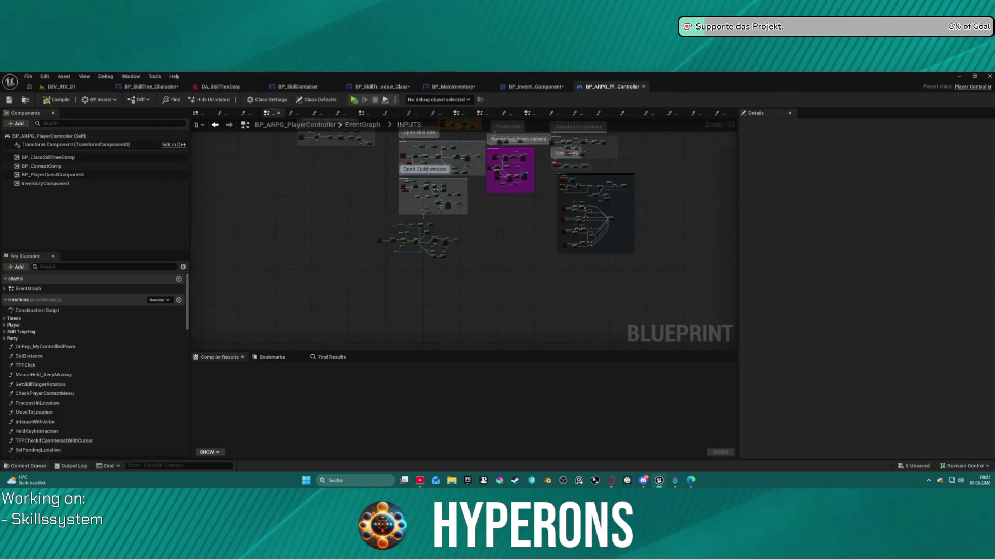
pyautogui.moveTo(488, 129); pyautogui.dragTo(444, 209)
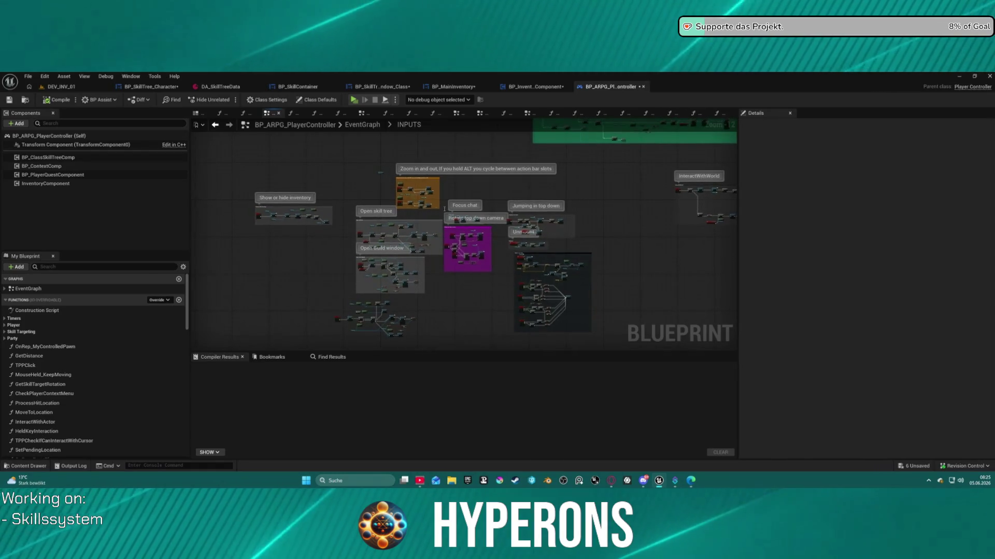
pyautogui.scroll(12, 444, 209)
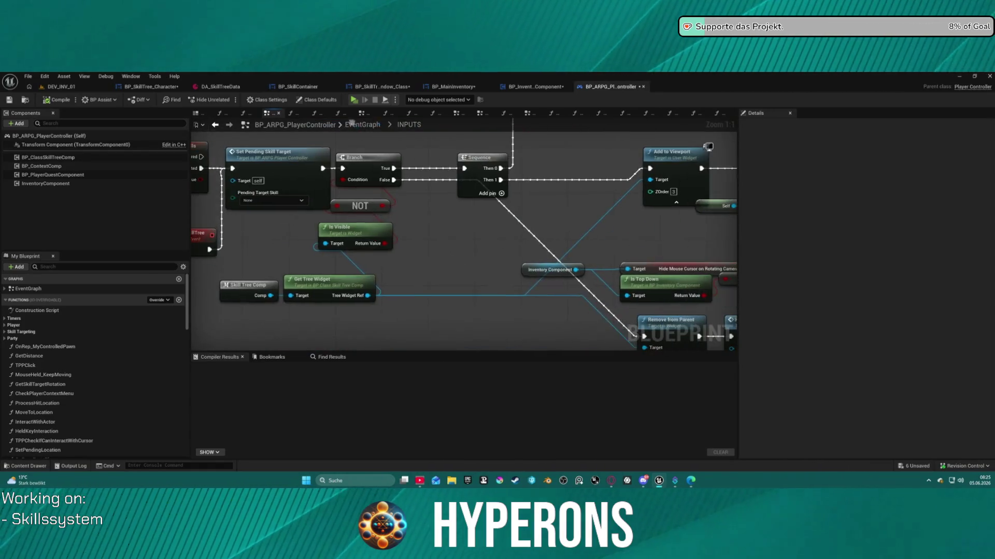
pyautogui.scroll(-1, 385, 140)
pyautogui.moveTo(424, 202)
pyautogui.mouseDown()
pyautogui.moveTo(461, 255)
pyautogui.moveTo(424, 263)
pyautogui.moveTo(251, 246)
pyautogui.mouseUp()
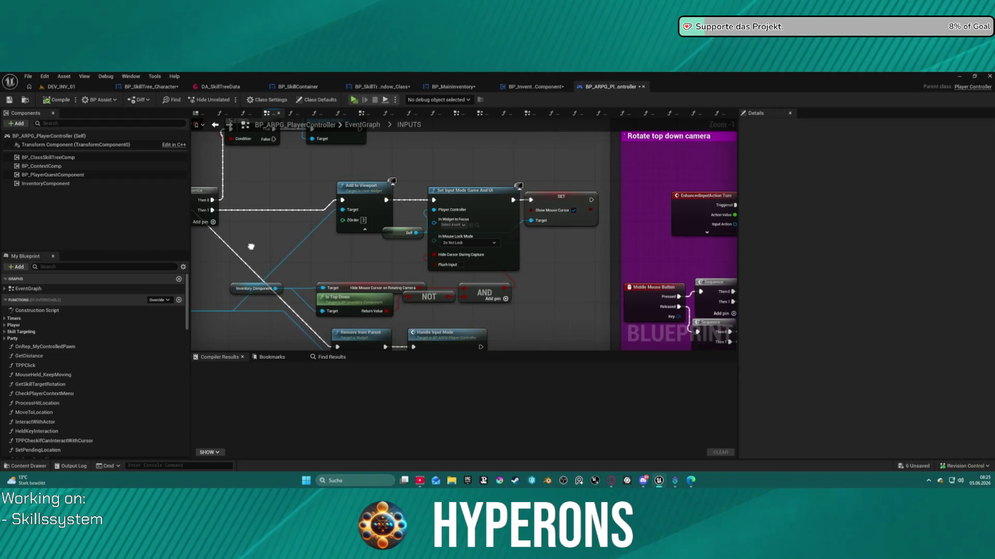
pyautogui.moveTo(348, 285)
pyautogui.mouseDown()
pyautogui.moveTo(332, 265)
pyautogui.moveTo(399, 222)
pyautogui.moveTo(504, 228)
pyautogui.mouseUp()
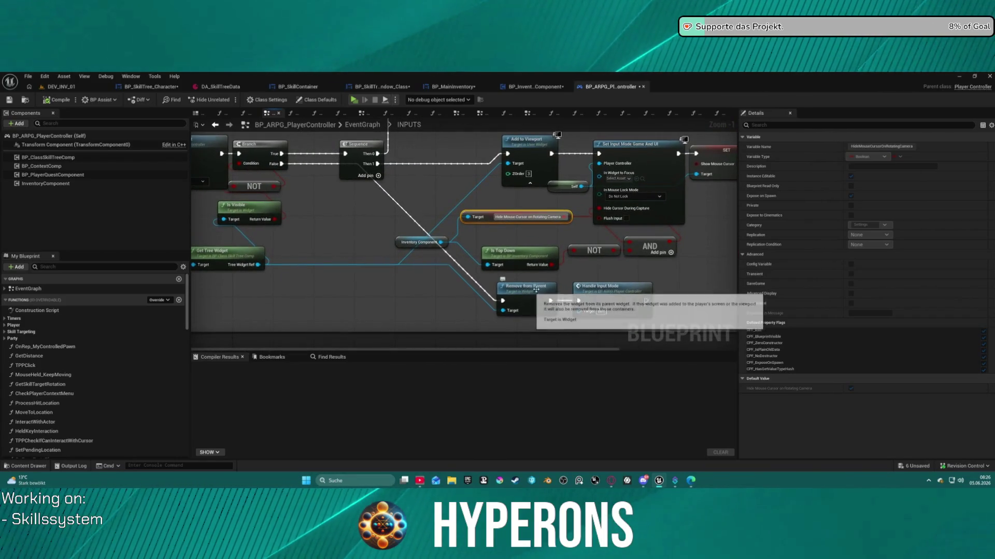
pyautogui.moveTo(523, 285)
pyautogui.mouseDown()
pyautogui.moveTo(642, 297)
pyautogui.moveTo(684, 417)
pyautogui.mouseUp()
pyautogui.moveTo(647, 215)
pyautogui.mouseDown()
pyautogui.moveTo(627, 192)
pyautogui.moveTo(628, 172)
pyautogui.mouseUp()
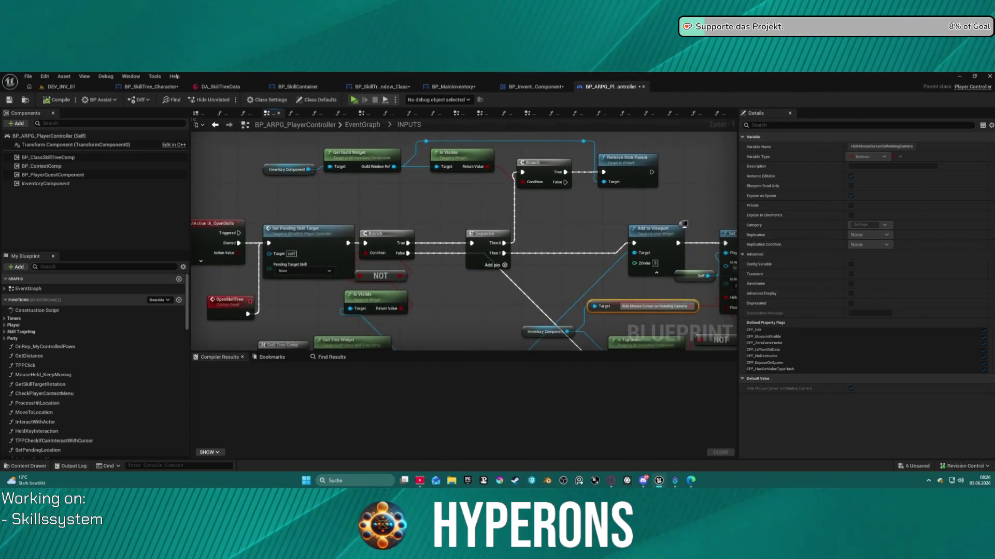
pyautogui.moveTo(644, 348); pyautogui.dragTo(678, 301)
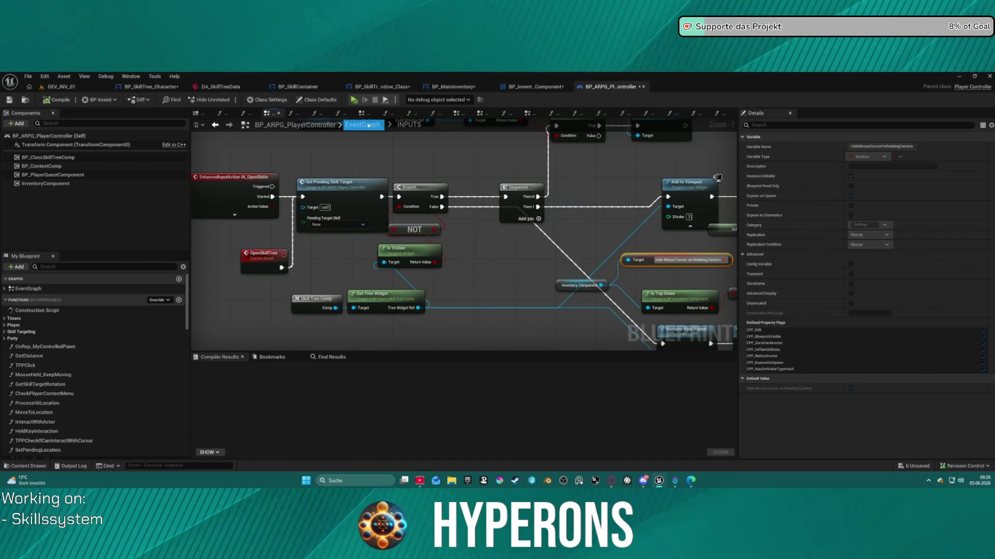
pyautogui.click(549, 87)
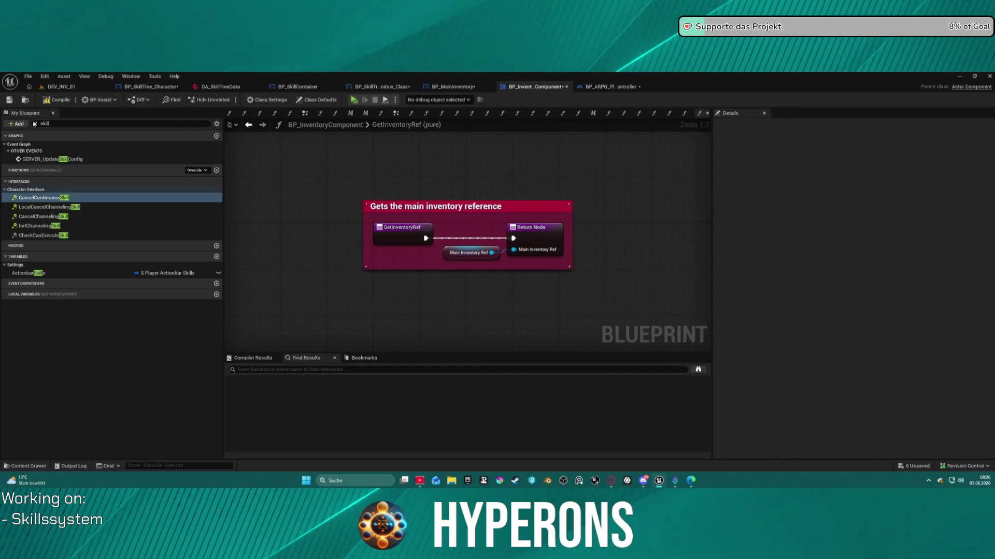
# Step: Duplicate the in-game widget getter function and name the copy GetSkillTreeWidgetRef
pyautogui.click(35, 124)
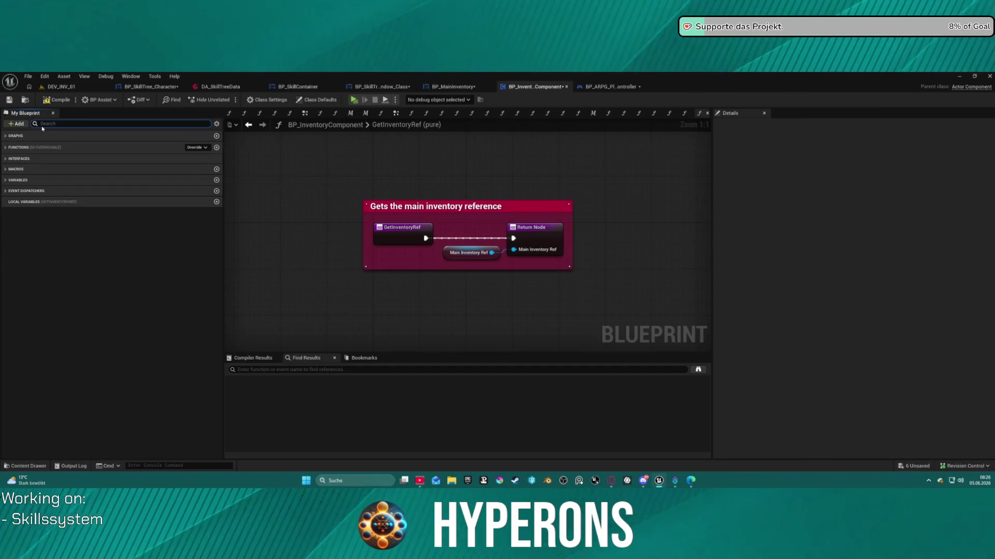
pyautogui.write('get')
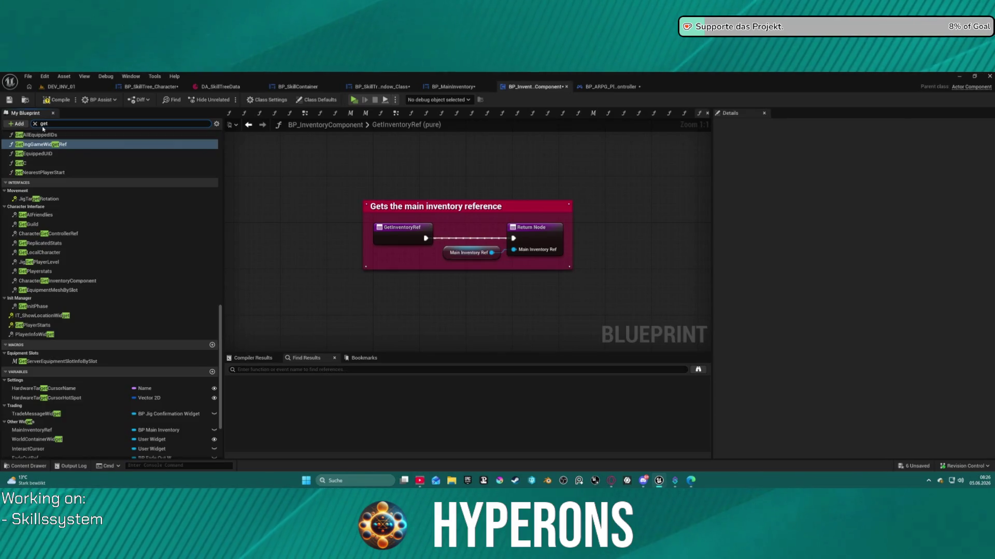
pyautogui.scroll(2, 50, 214)
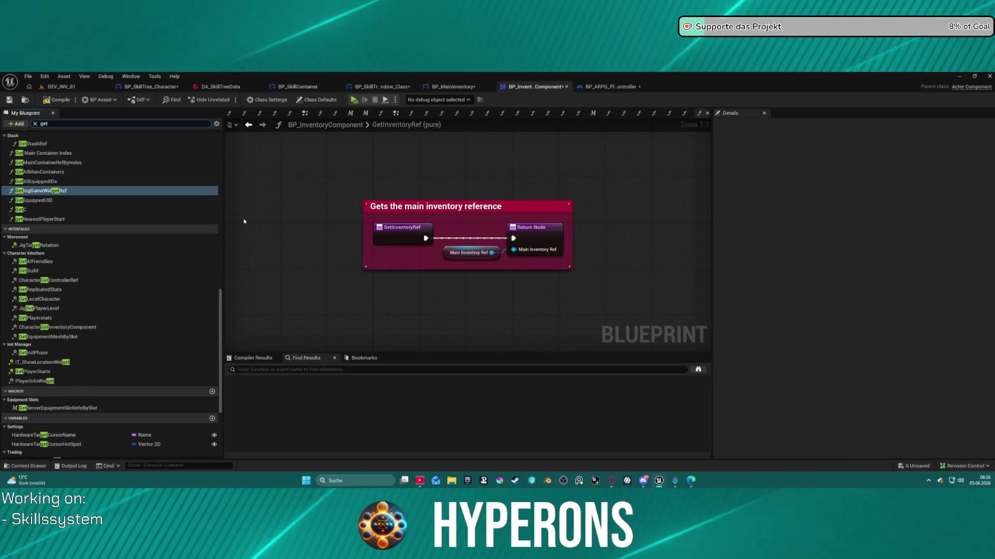
pyautogui.rightClick(41, 192)
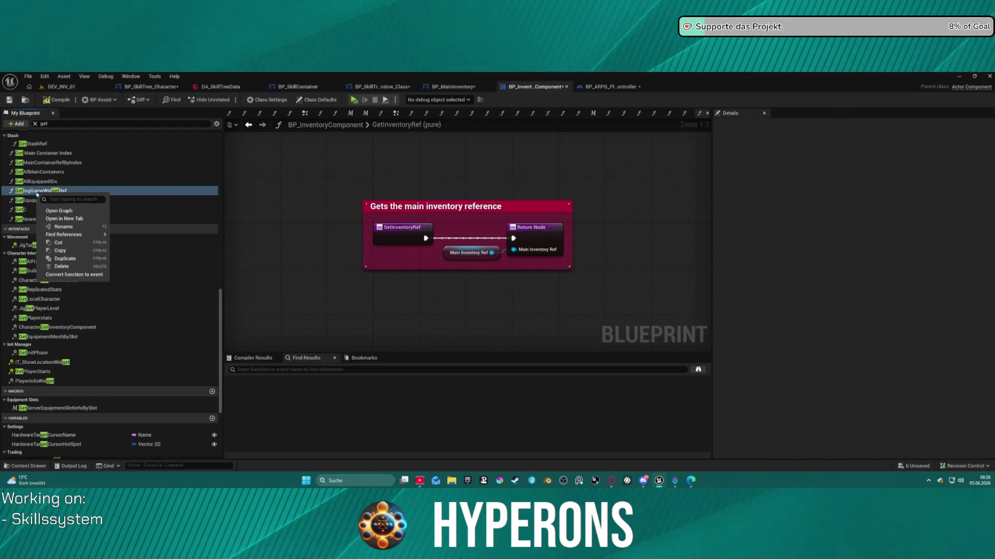
pyautogui.click(90, 259)
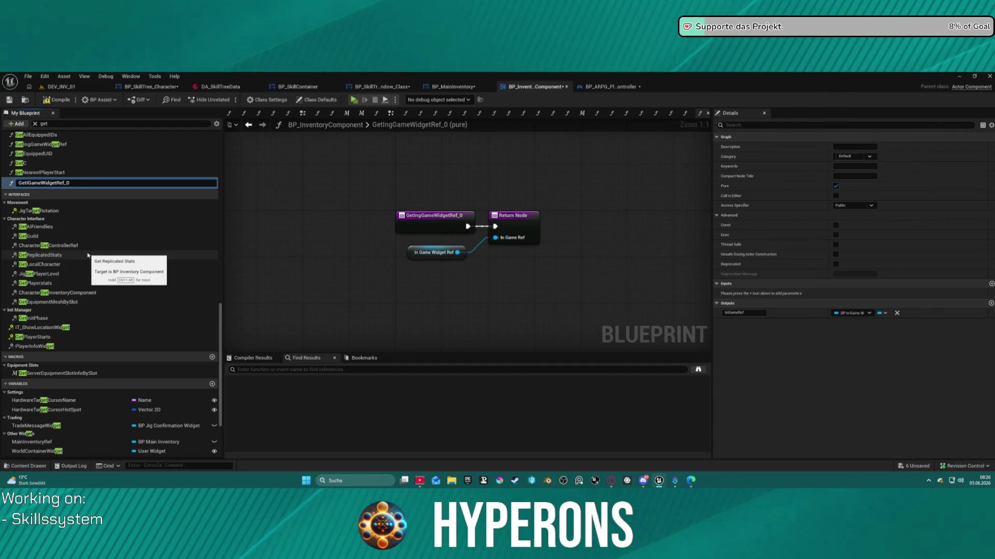
pyautogui.write('SkillTre')
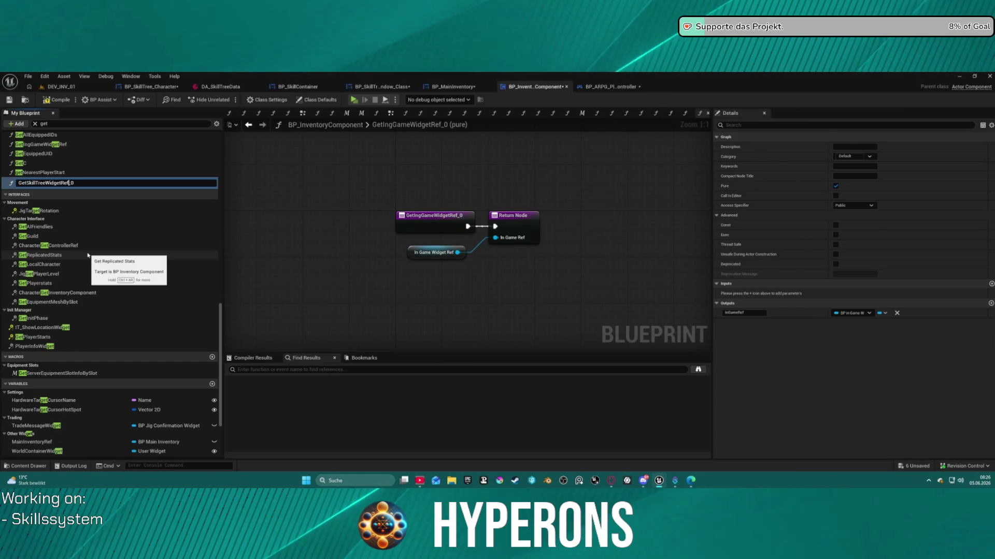
pyautogui.press('Return')
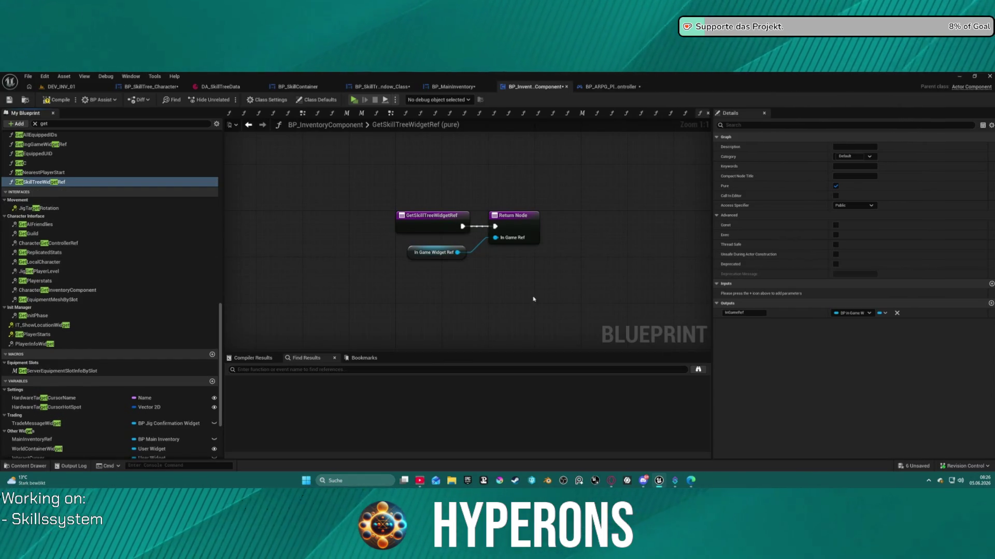
pyautogui.click(424, 253)
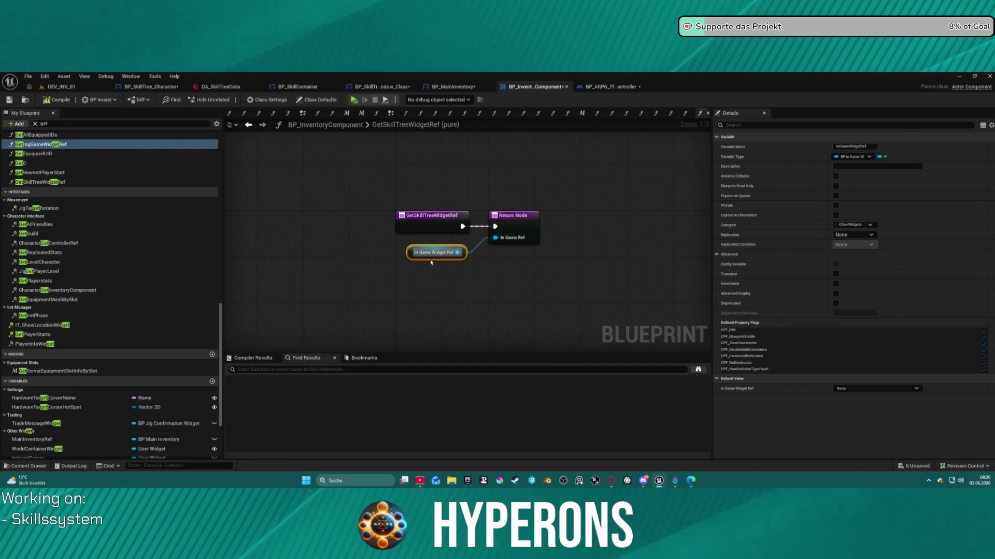
# Step: Delete the In Game Widget Ref node and set the return output to BP Skill Tree Window object reference
pyautogui.press('Delete')
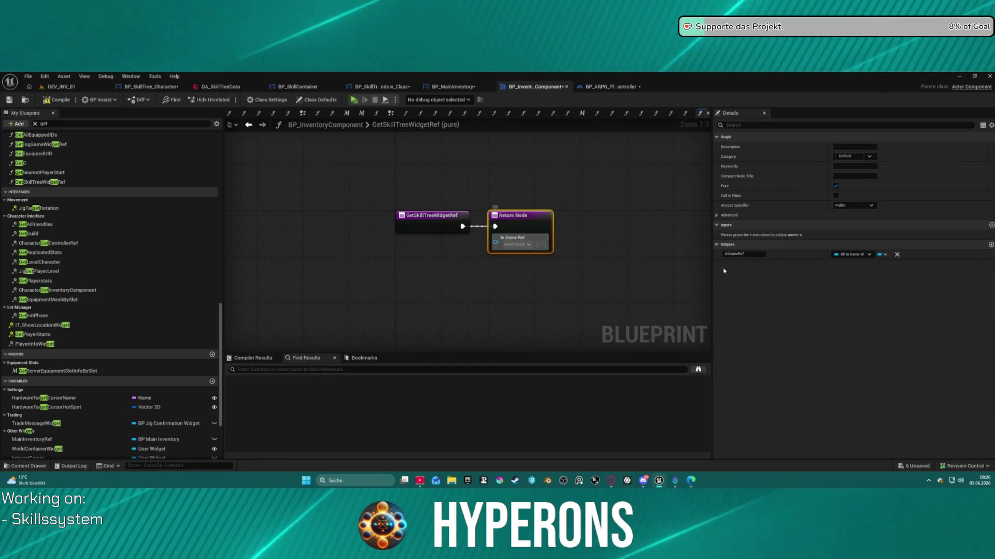
pyautogui.click(853, 255)
pyautogui.write('skill')
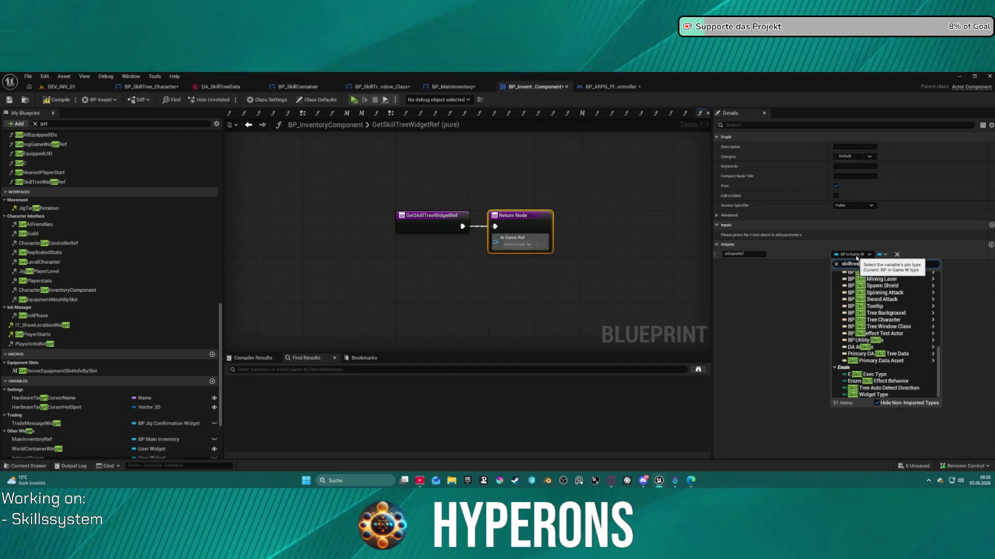
pyautogui.write('tree')
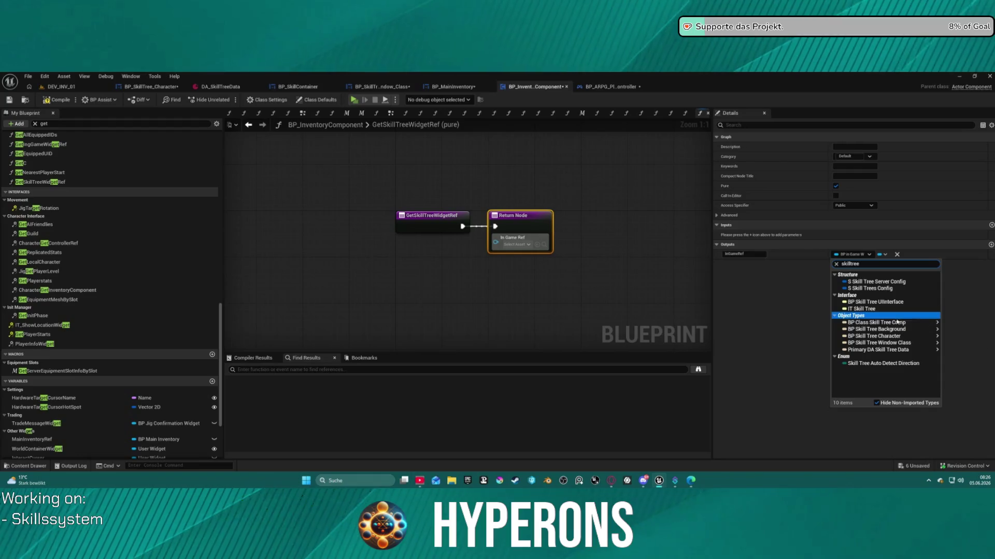
pyautogui.moveTo(897, 322)
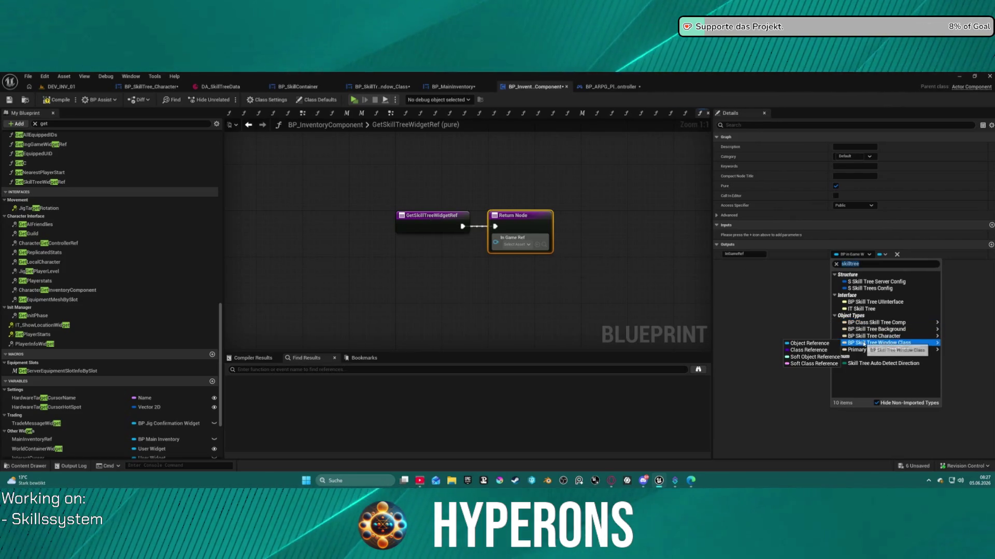
pyautogui.click(826, 344)
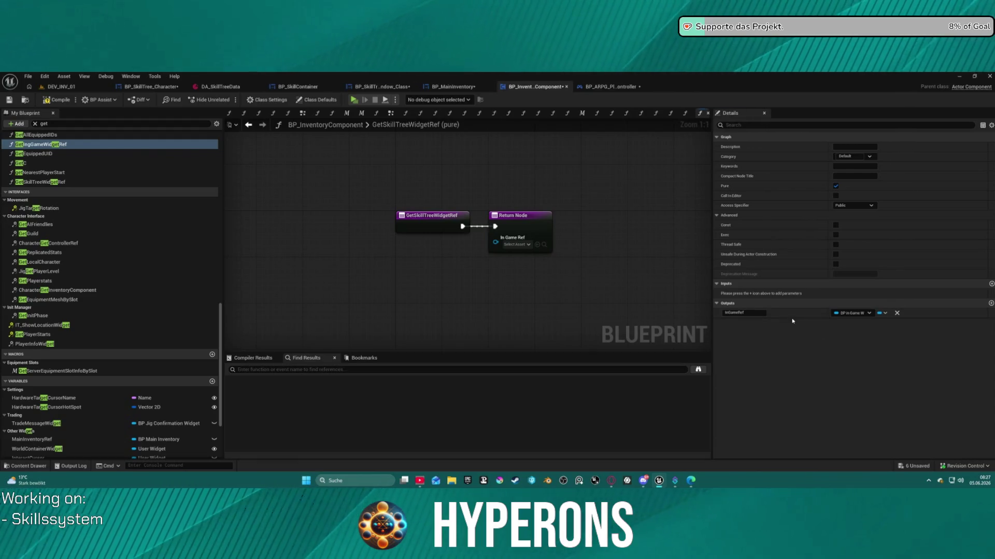
pyautogui.click(845, 314)
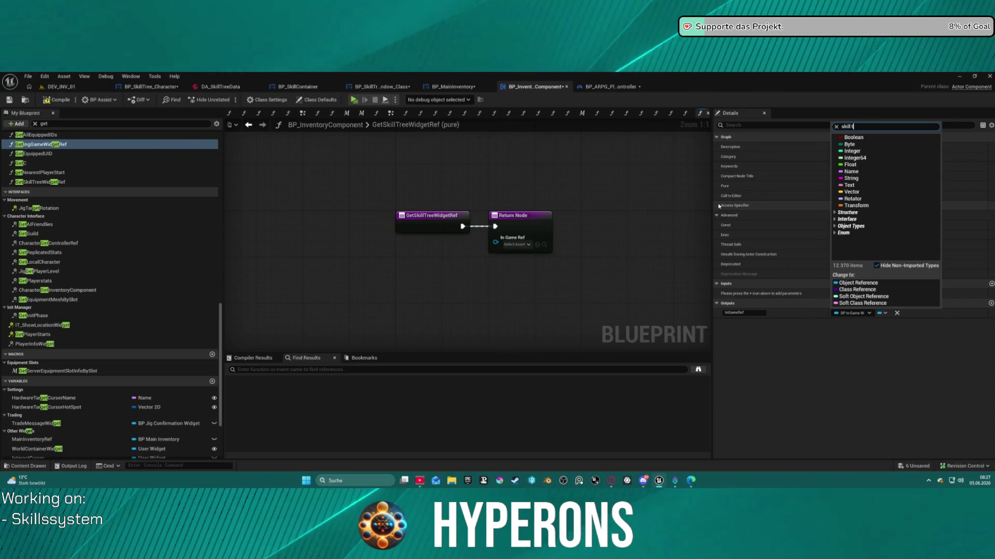
pyautogui.write('ree')
pyautogui.moveTo(881, 403)
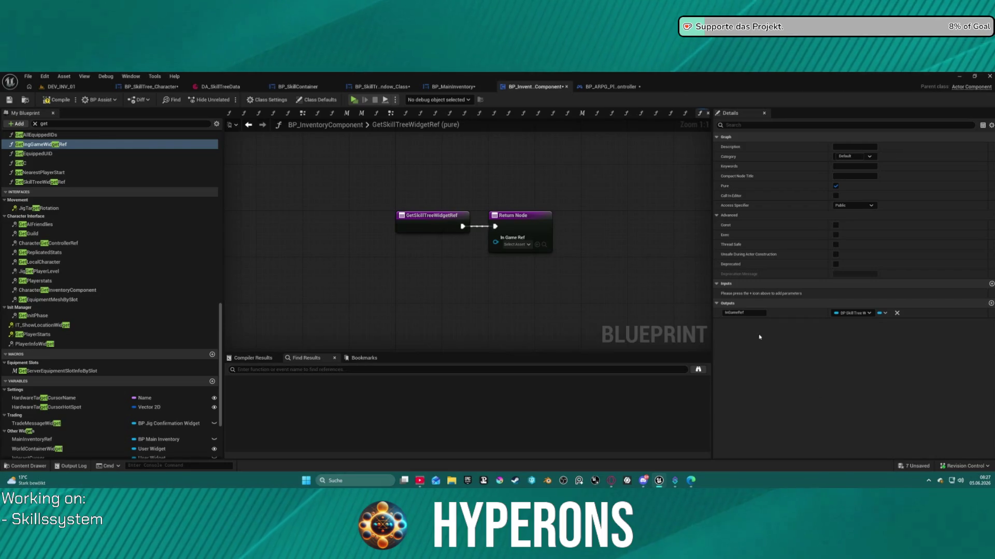
# Step: Edit the return output's name, then promote the In Game Ref return value to a new variable
pyautogui.click(732, 313)
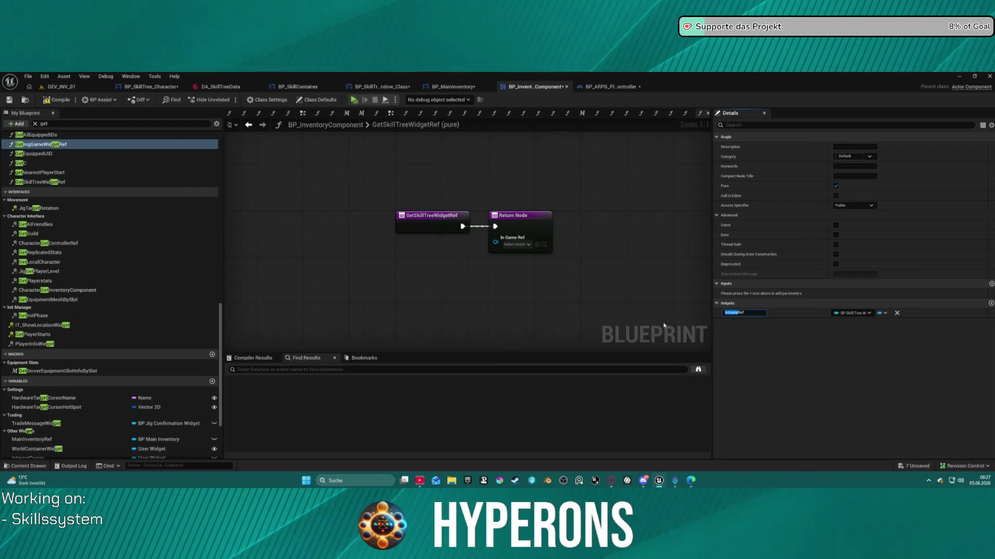
pyautogui.write('SkillTreeWiRef')
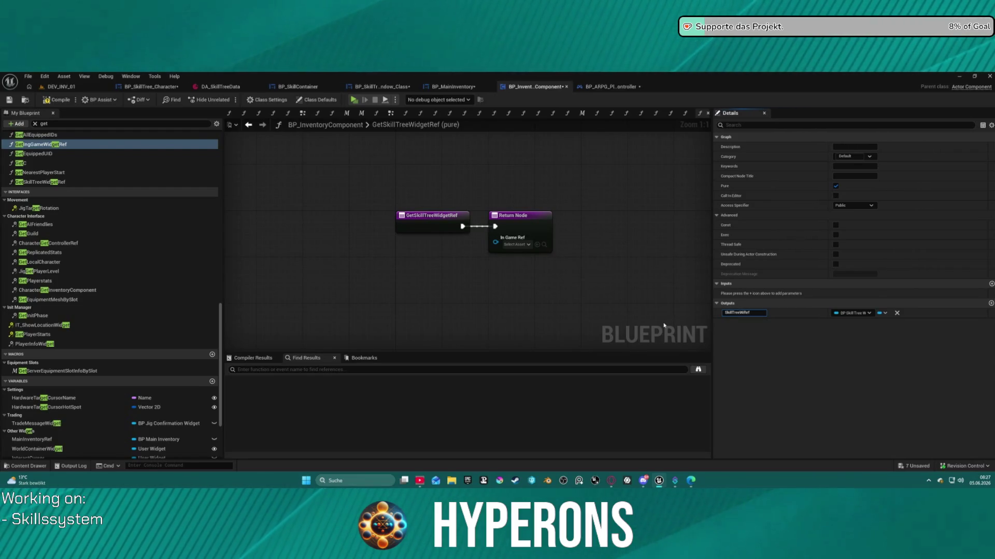
pyautogui.write('et')
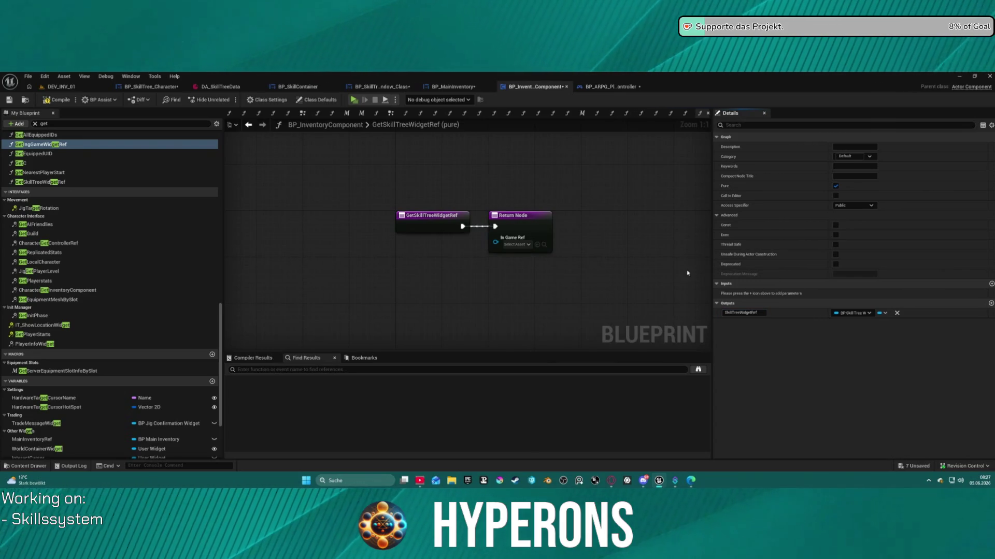
pyautogui.rightClick(496, 243)
pyautogui.click(533, 273)
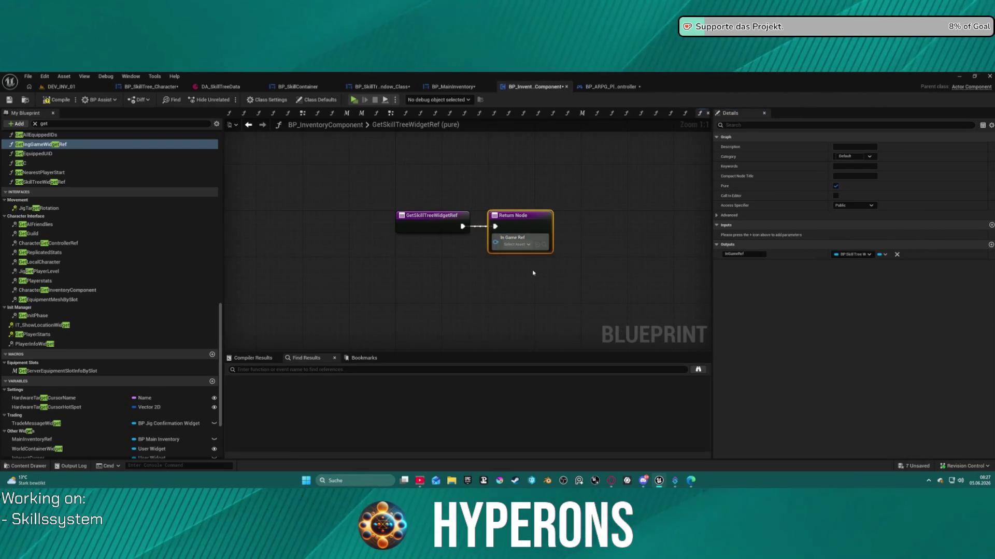
# Step: Place the new variable getter below the return node and rename the variable SkillTreeWidgetRef
pyautogui.moveTo(456, 237)
pyautogui.mouseDown()
pyautogui.moveTo(469, 196)
pyautogui.moveTo(434, 264)
pyautogui.mouseUp()
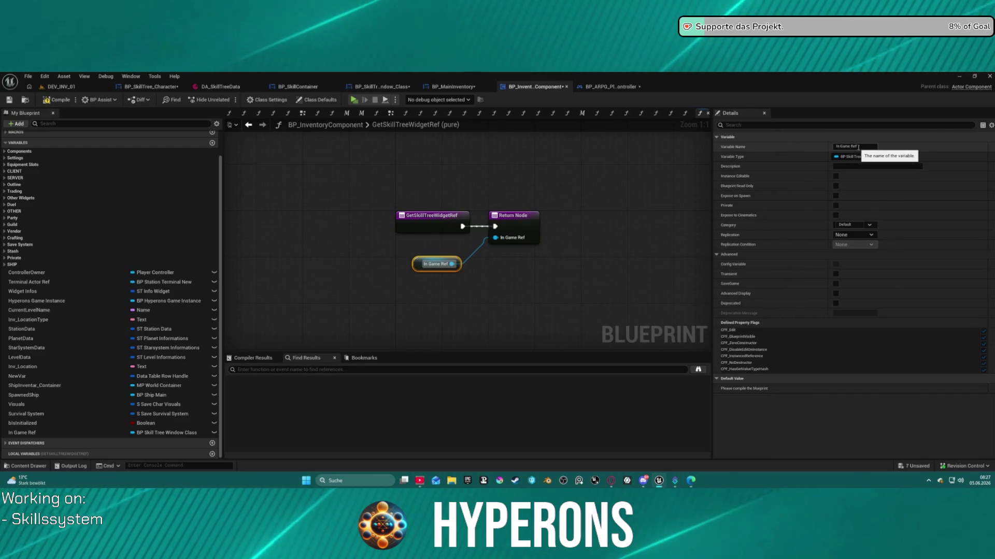
pyautogui.moveTo(852, 147); pyautogui.dragTo(794, 148)
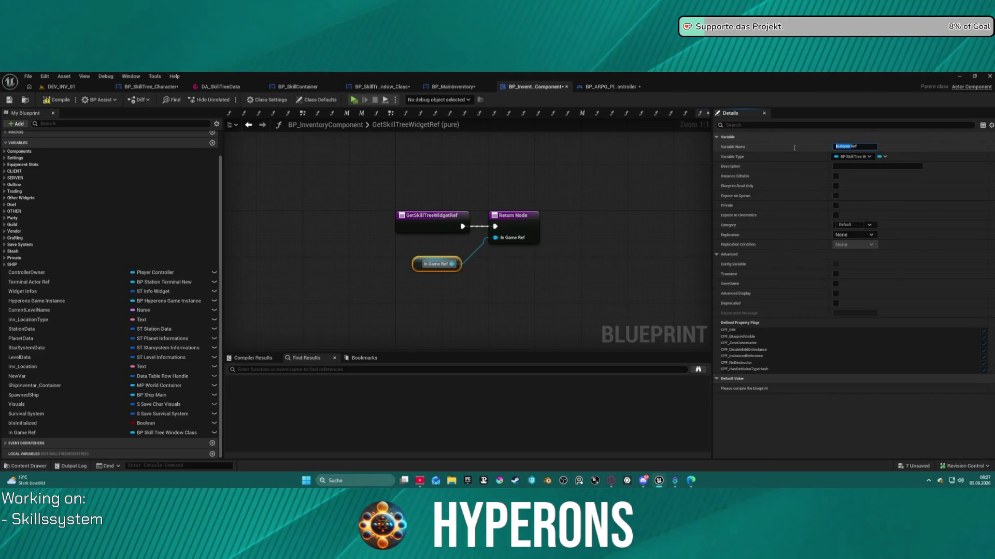
pyautogui.write('SkillTreeWidgetRef')
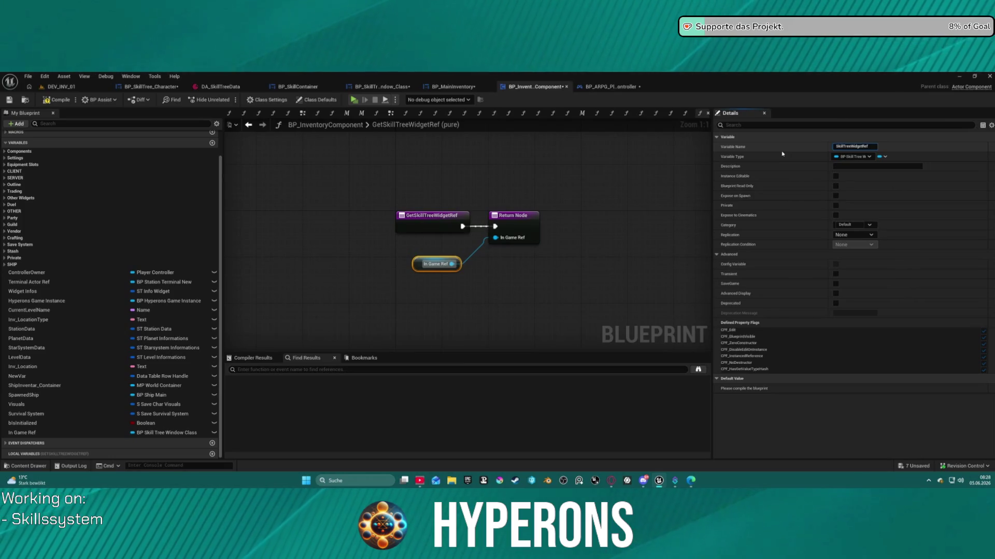
pyautogui.press('Return')
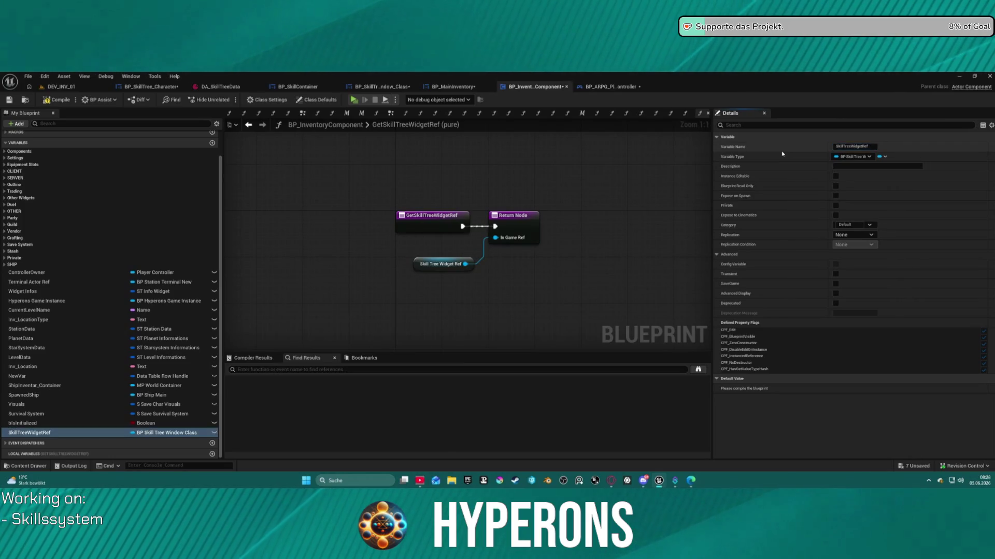
# Step: Check the SkillTreeWidgetRef getter's name and confirm it feeds the Return Node
pyautogui.click(529, 240)
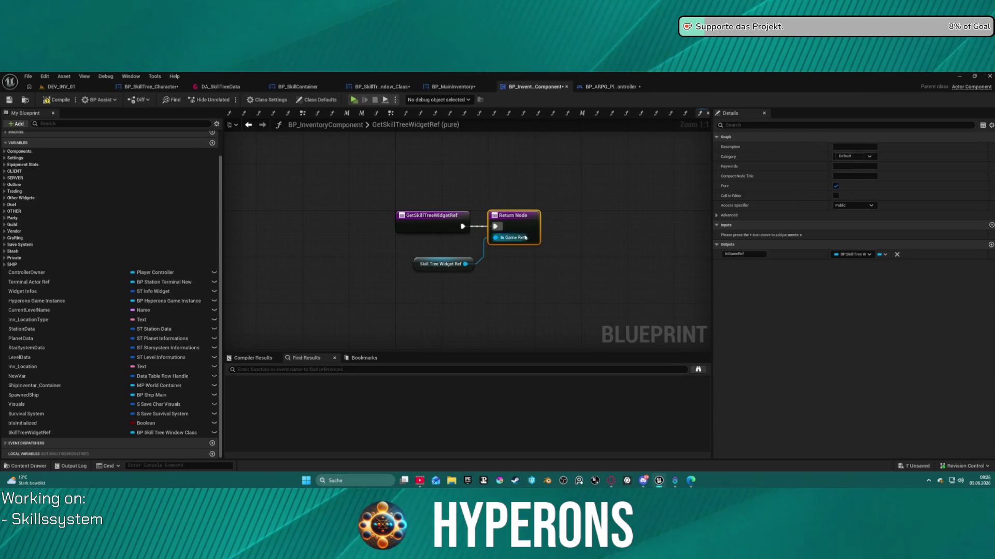
pyautogui.click(440, 264)
pyautogui.hotkey('ctrl', 'a')
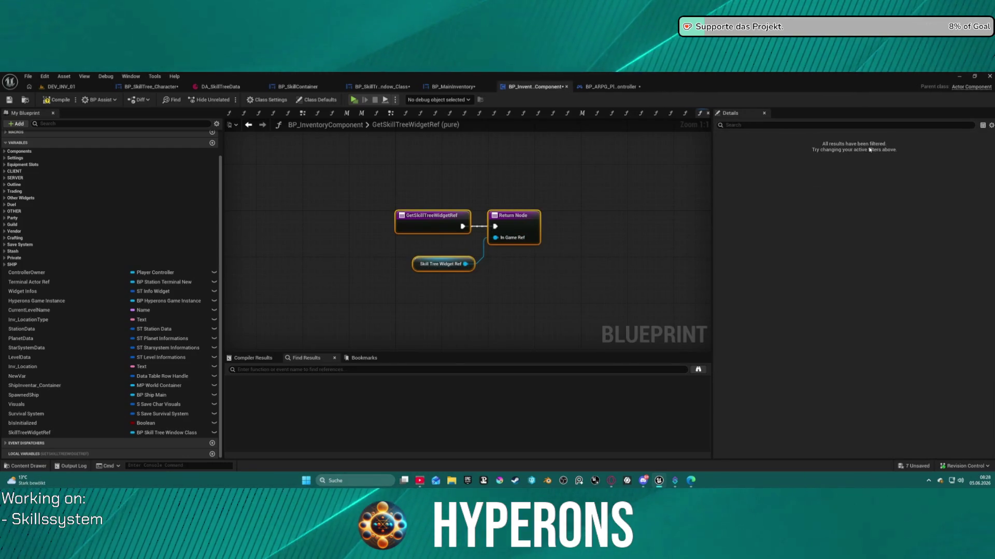
pyautogui.click(450, 259)
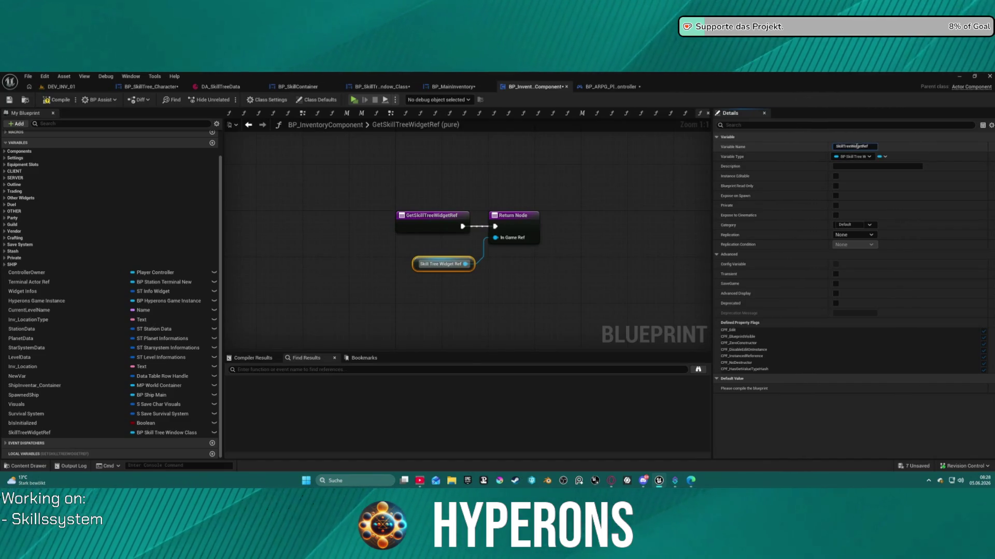
pyautogui.click(855, 147)
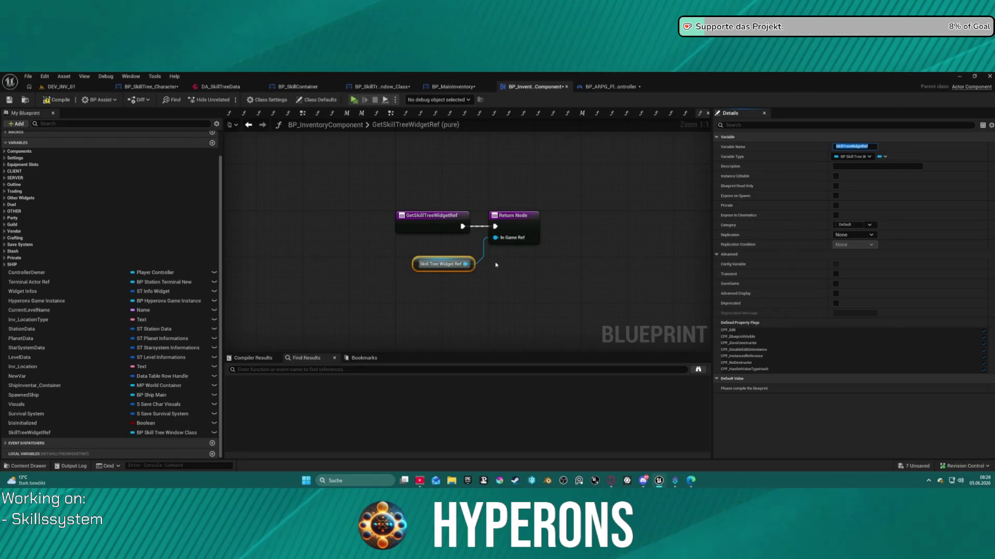
pyautogui.press('Return')
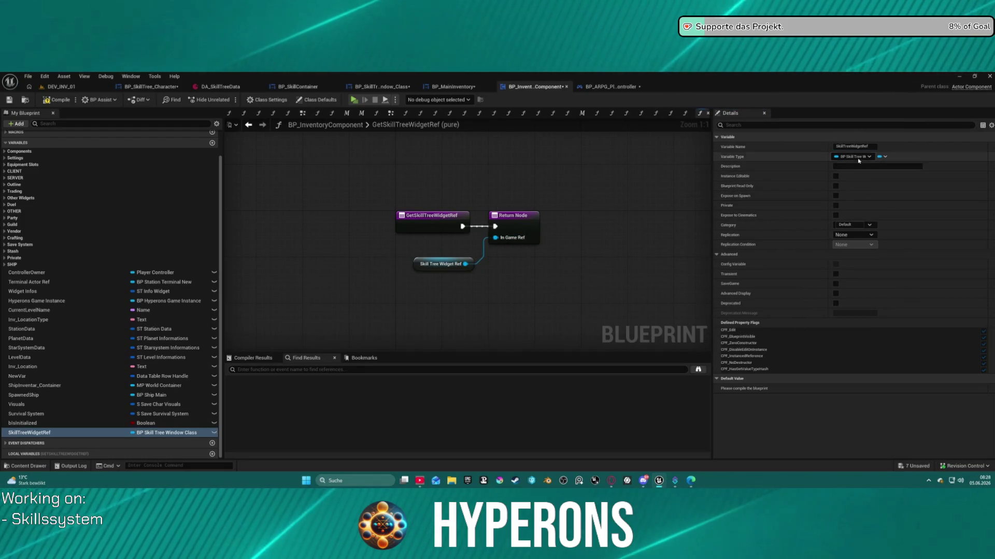
pyautogui.click(839, 146)
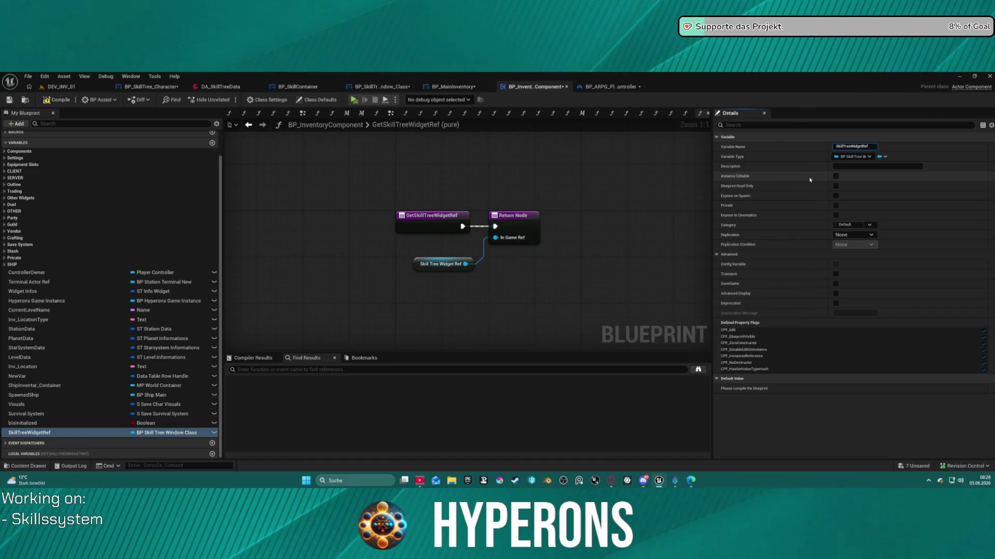
pyautogui.click(518, 230)
pyautogui.click(518, 230)
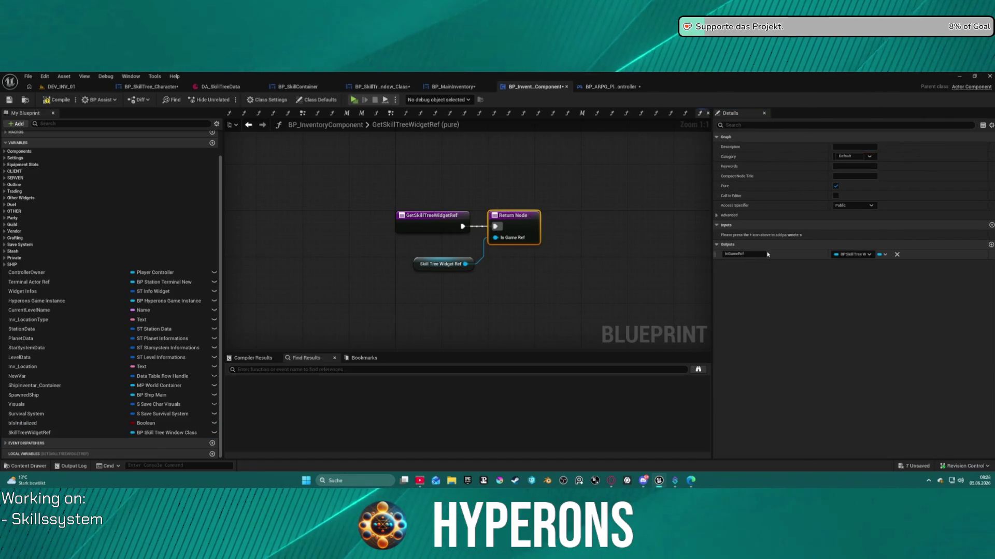
pyautogui.write('SkillTreeWidgetRef')
# Step: Compile, follow the first error to GetIngGameWidgetRef's Return Node, and undo the parameter rename
pyautogui.click(57, 100)
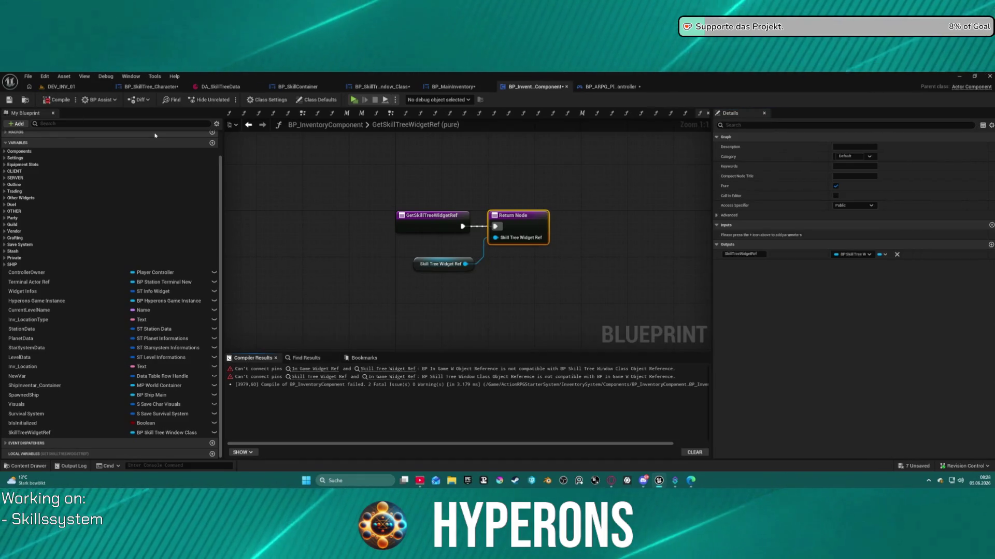
pyautogui.click(317, 369)
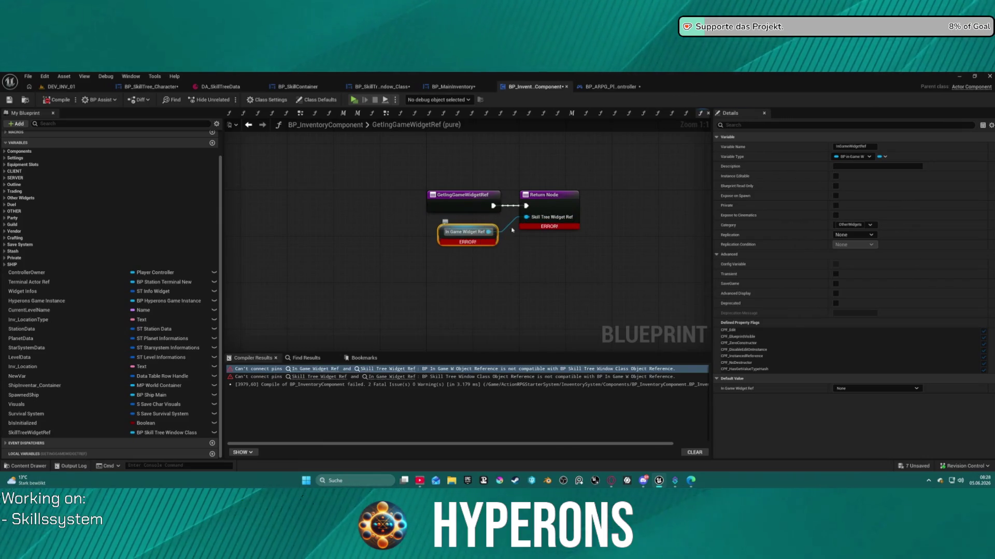
pyautogui.click(549, 216)
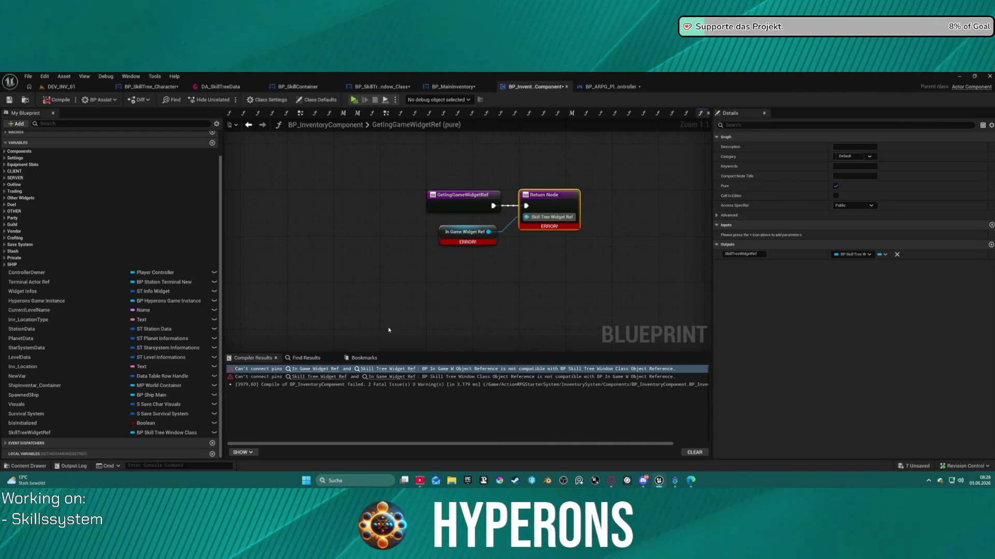
pyautogui.hotkey('ctrl', 'z')
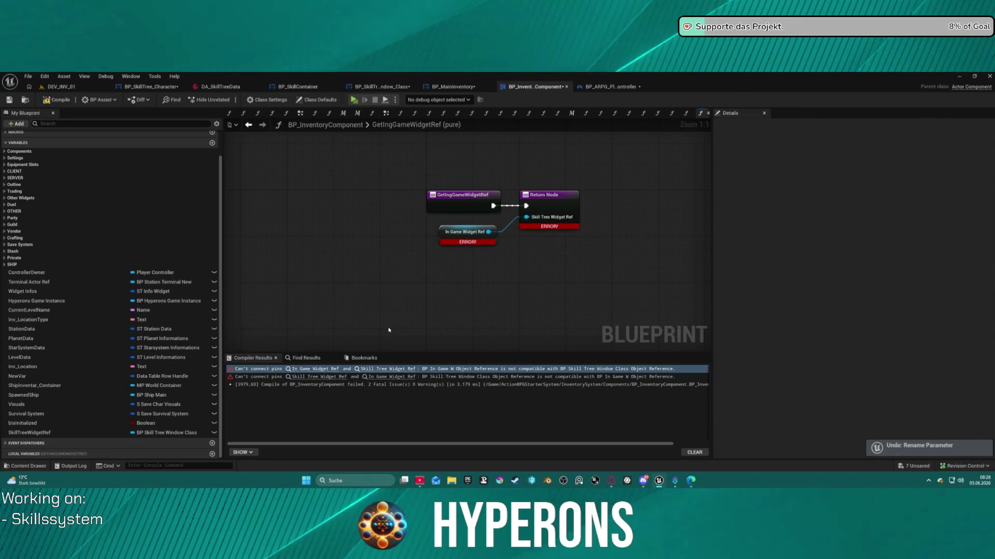
# Step: Undo the node move and output rename to restore In Game Ref, then compile cleanly
pyautogui.hotkey('ctrl', 'z')
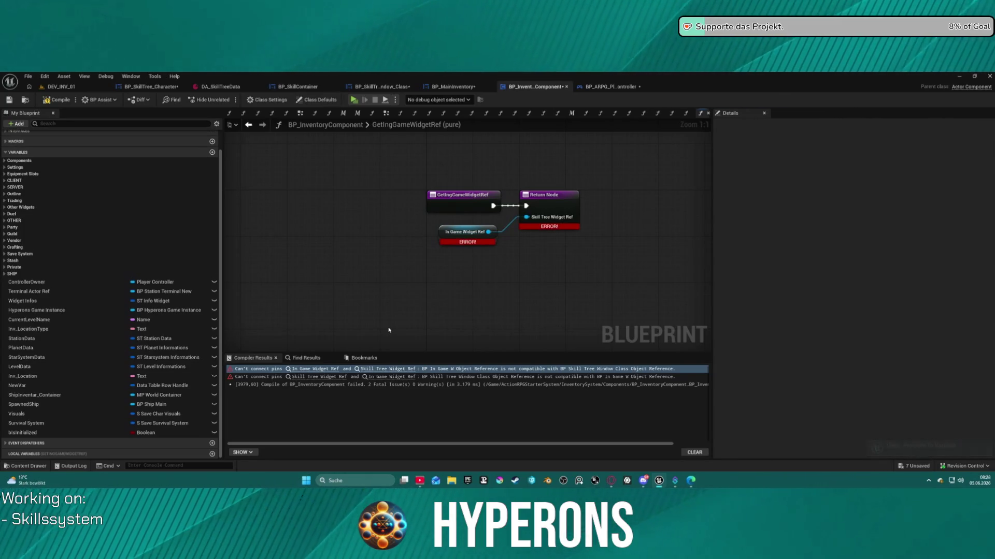
pyautogui.click(548, 213)
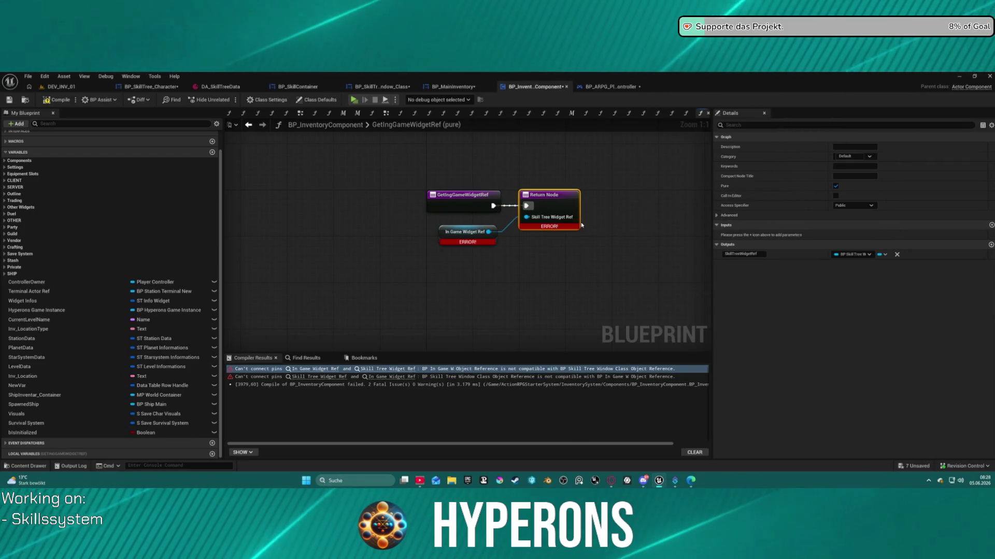
pyautogui.hotkey('ctrl', 'z')
pyautogui.hotkey('ctrl', 'z')
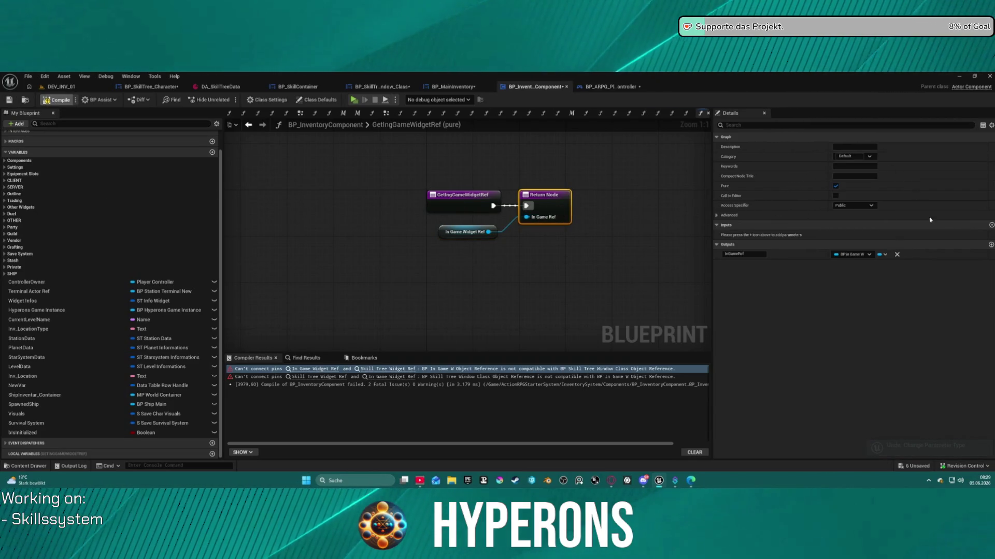
pyautogui.press('F7')
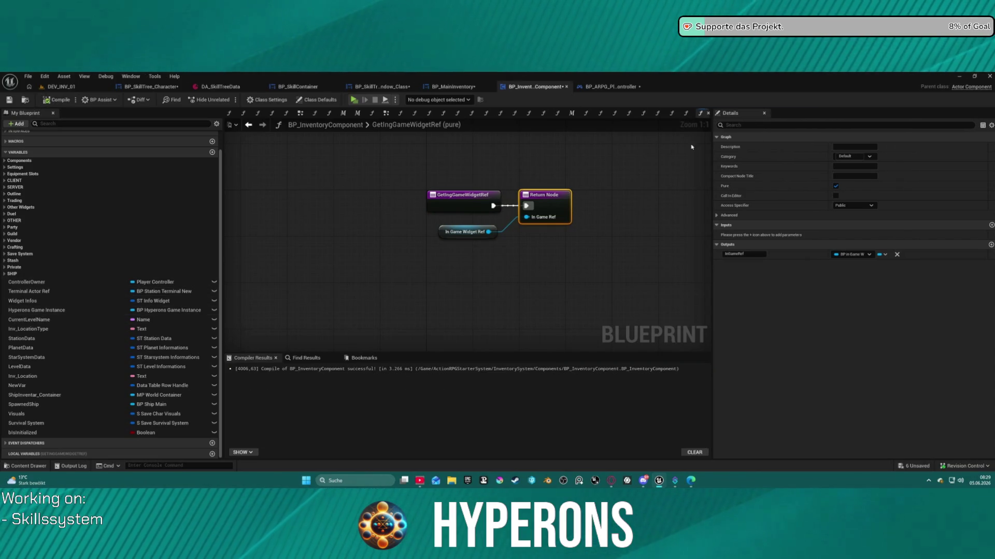
# Step: Compare the GetIn Game Ref and GetIngGameWidgetRef functions, ending on GetIn Game Ref
pyautogui.click(686, 116)
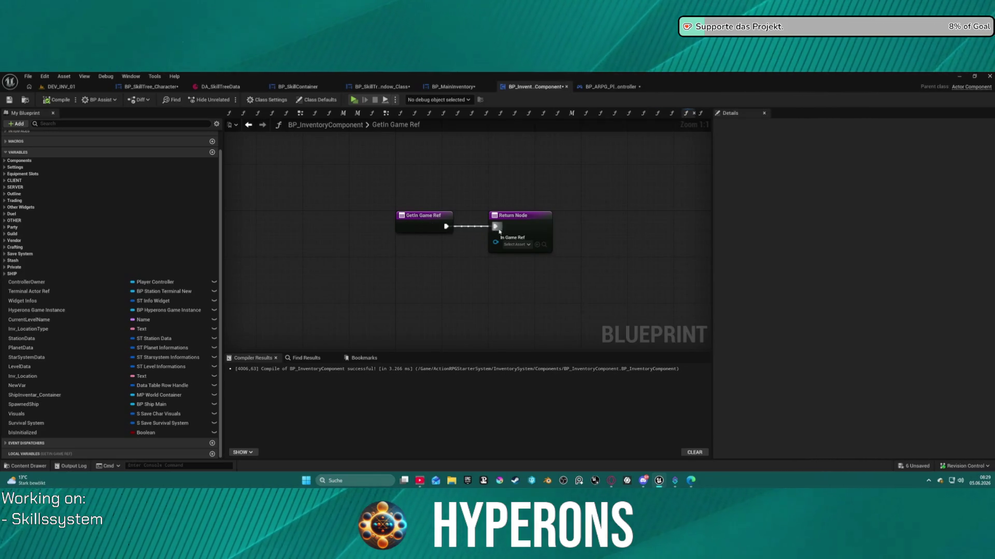
pyautogui.click(698, 117)
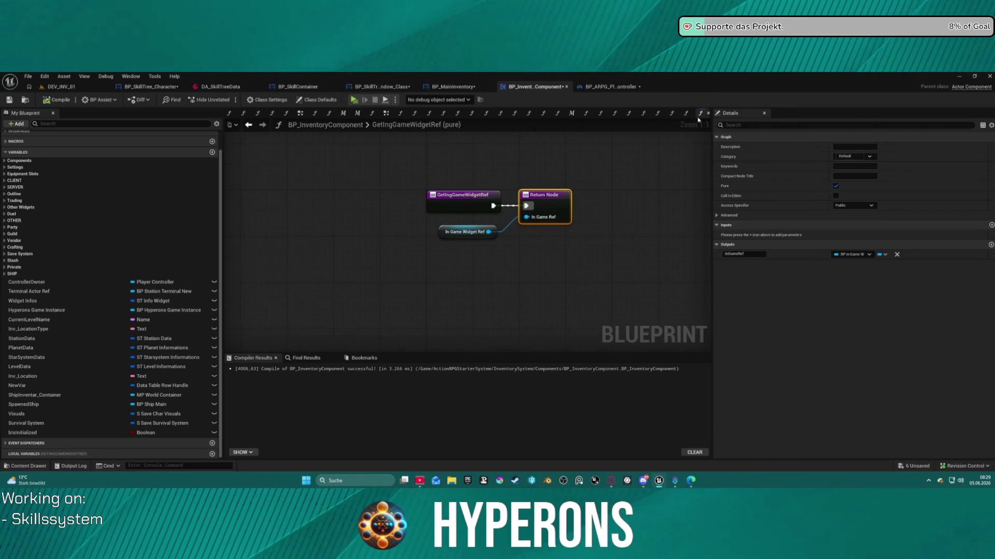
pyautogui.click(469, 195)
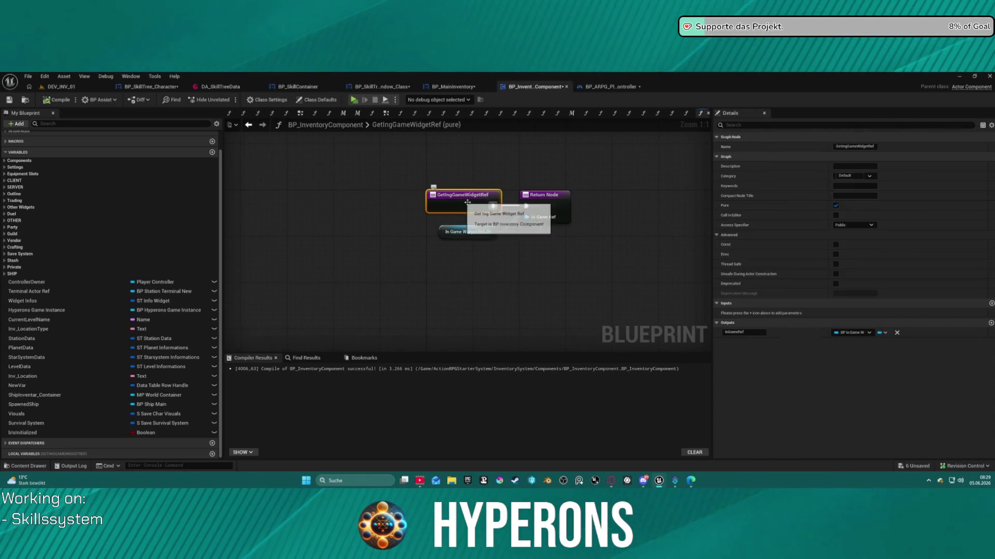
pyautogui.click(685, 114)
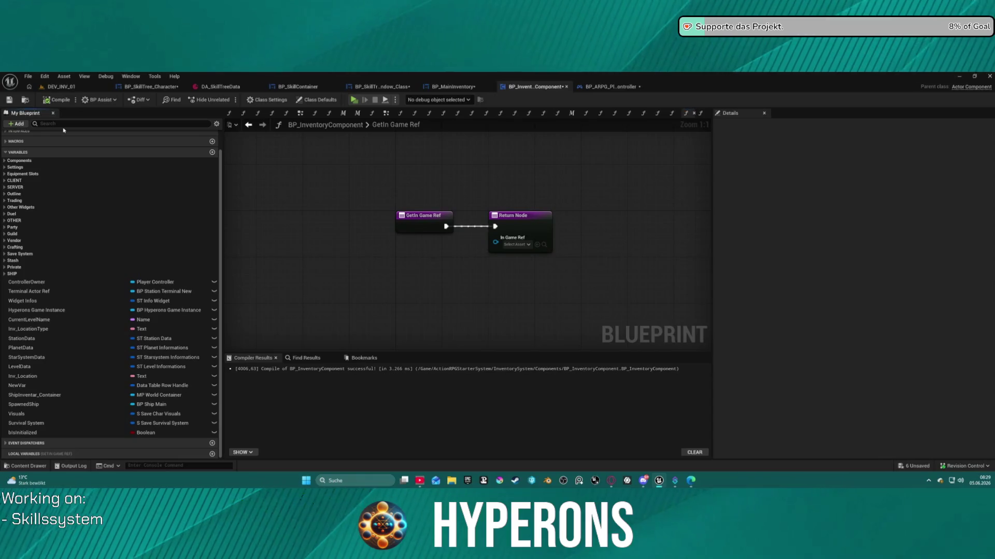
# Step: Filter My Blueprint by 'get', select GetIn Game Ref, and compile the inventory component
pyautogui.write('get')
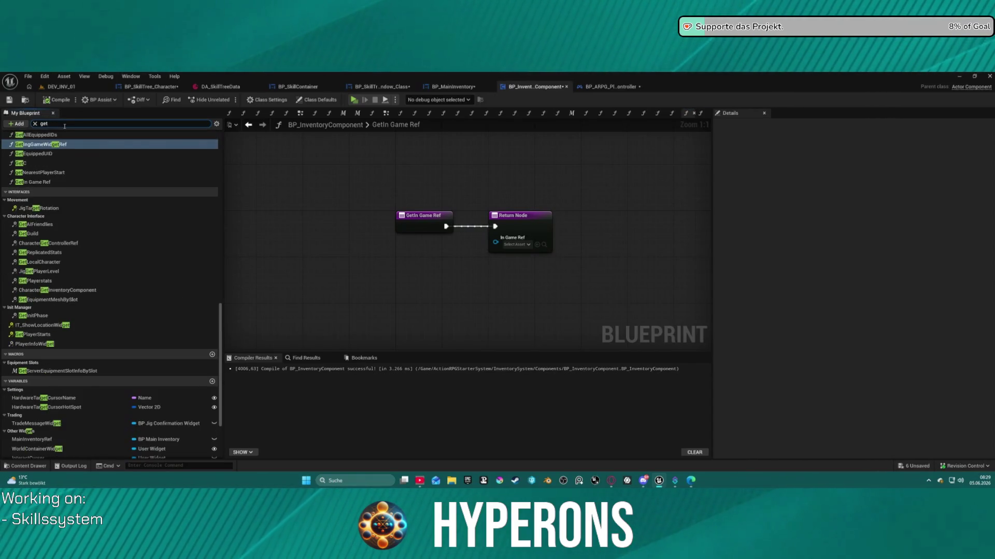
pyautogui.scroll(3, 72, 166)
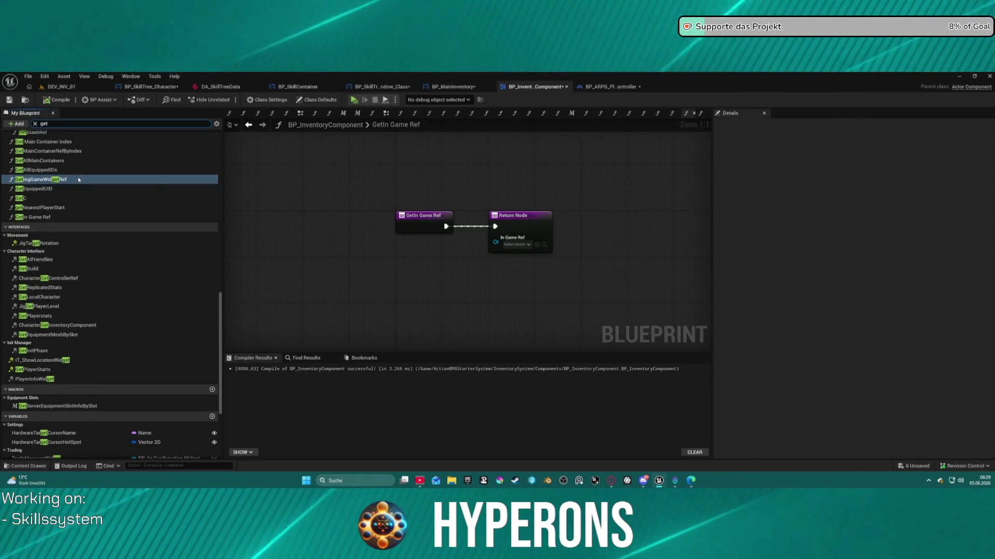
pyautogui.click(40, 218)
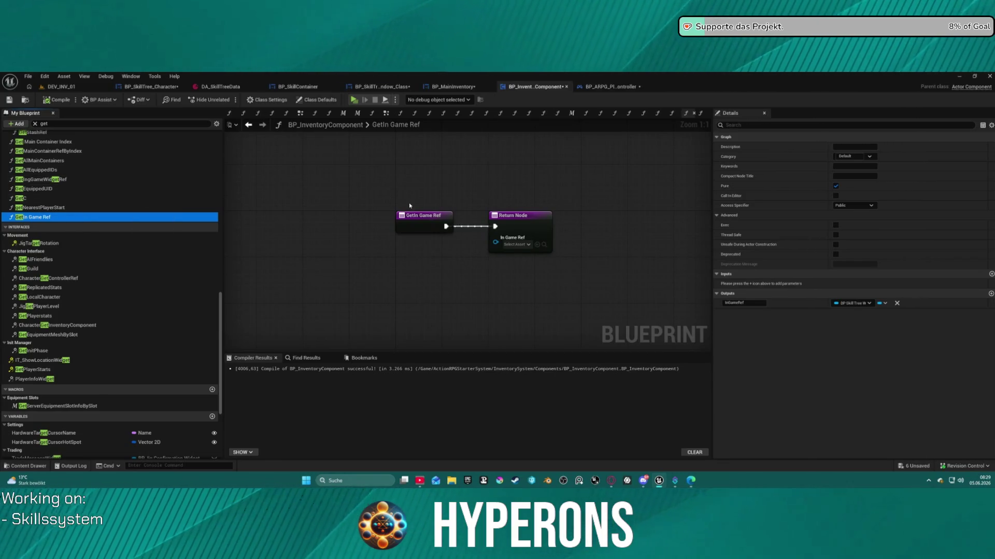
pyautogui.click(57, 99)
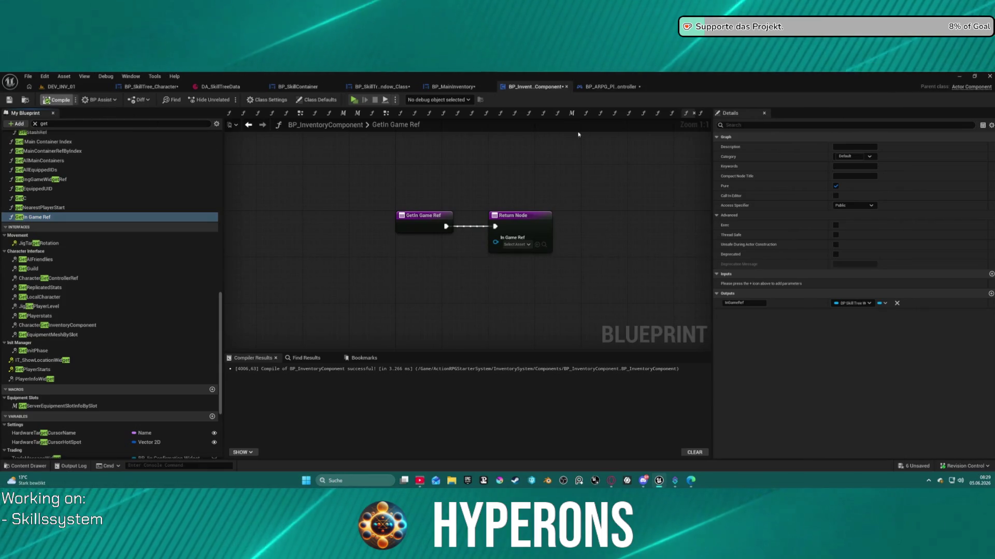
# Step: Review the GetInventoryRef and Toggle Inventory graphs, then return to GetIn Game Ref
pyautogui.click(671, 113)
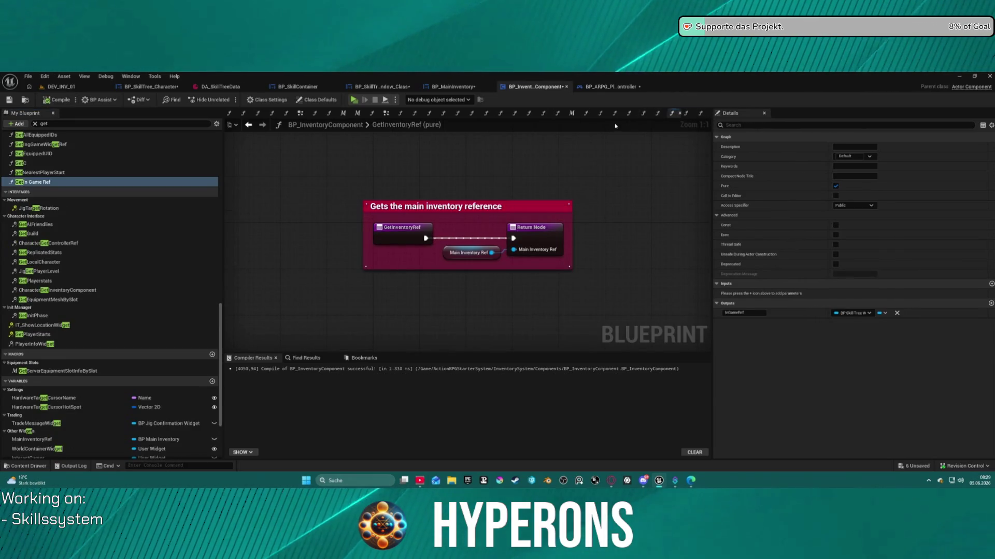
pyautogui.click(658, 113)
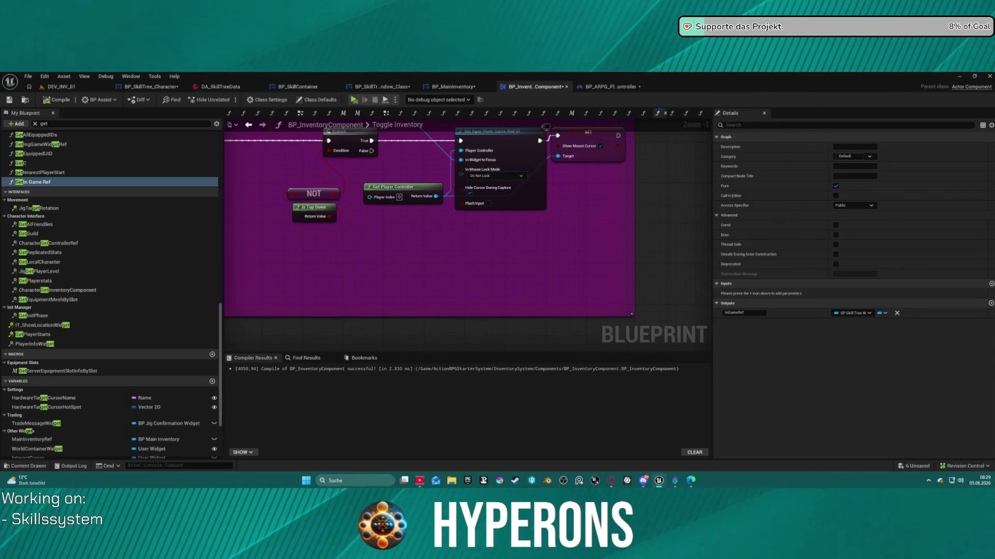
pyautogui.click(701, 113)
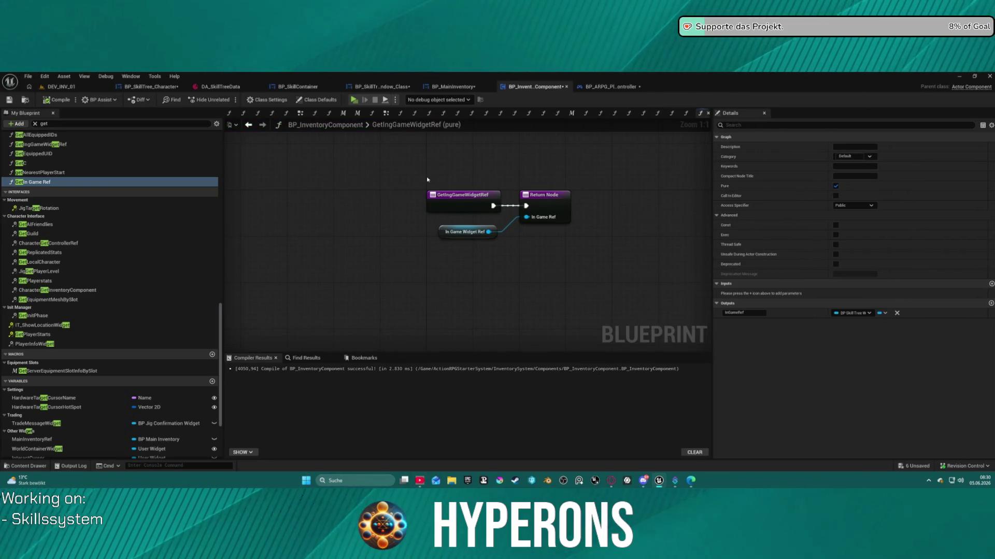
pyautogui.click(687, 113)
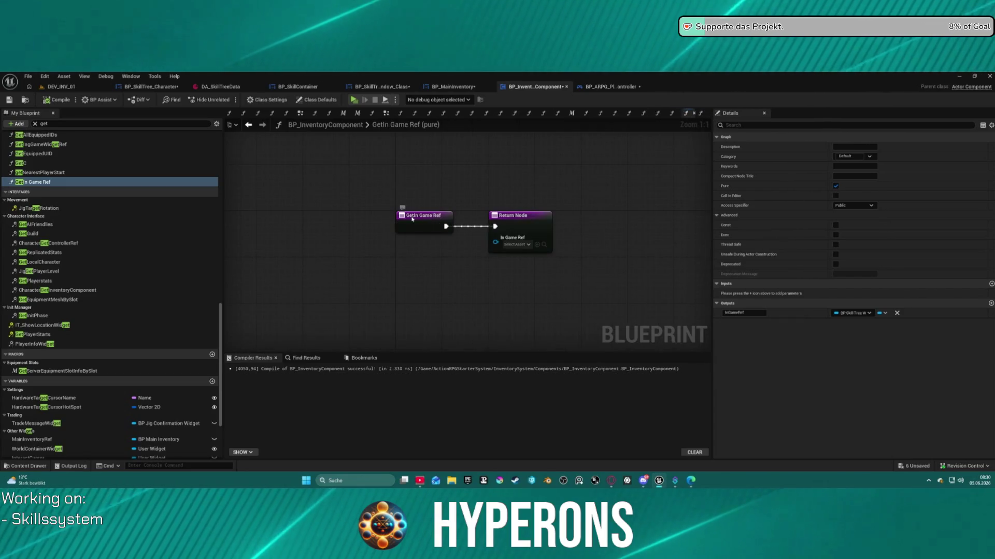
# Step: Rename the GetIn Game Ref function to GetSkillTreeWidgetRef
pyautogui.click(398, 228)
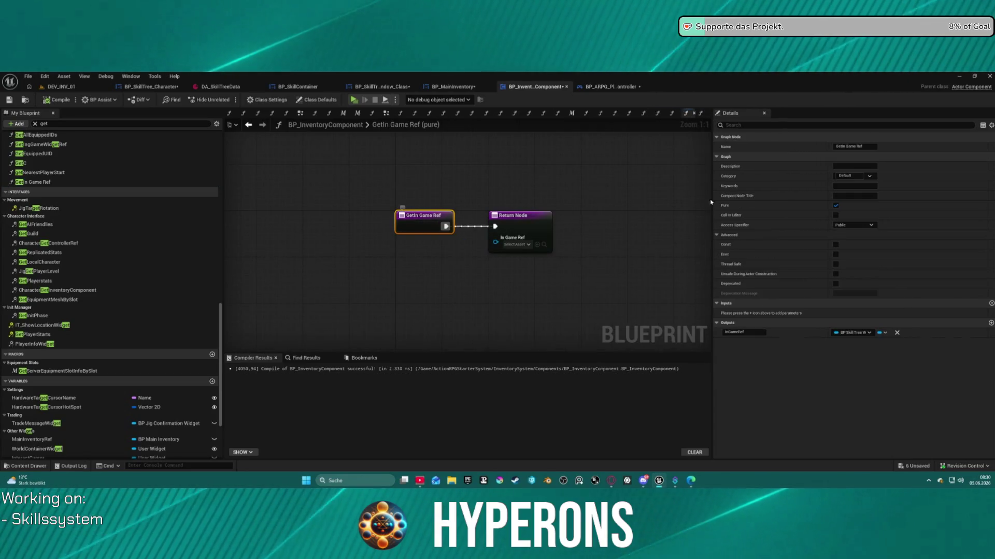
pyautogui.click(858, 146)
pyautogui.write('GetRef')
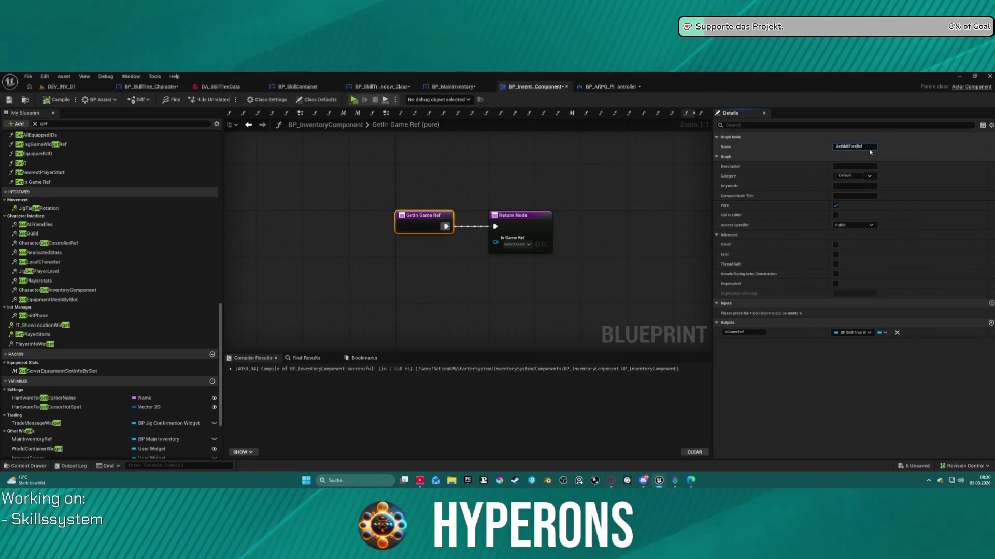
pyautogui.write('get')
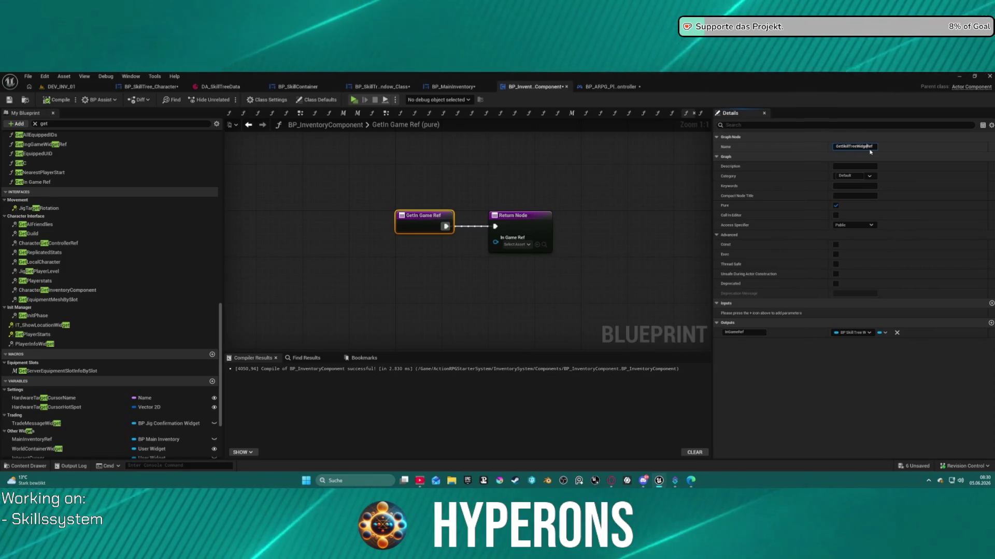
pyautogui.press('Return')
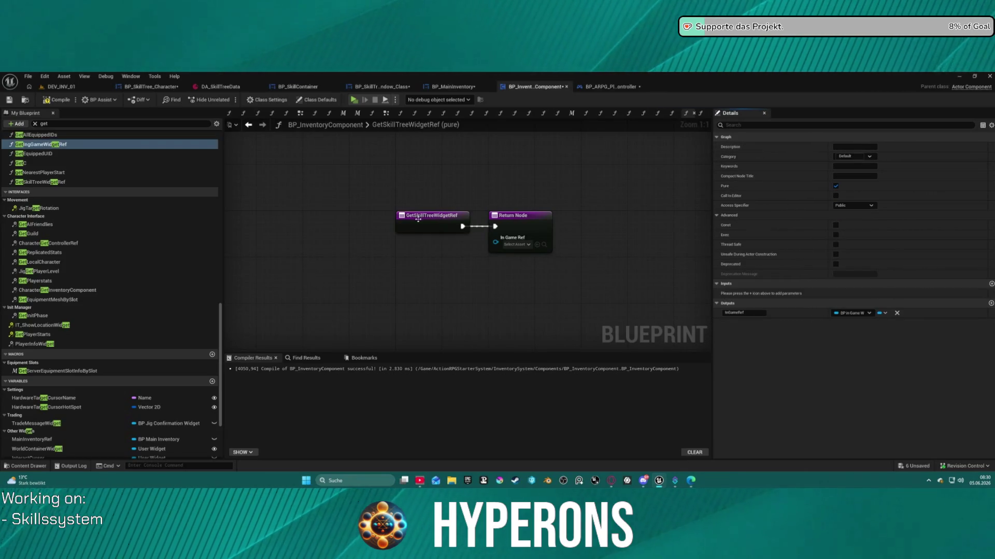
pyautogui.click(418, 219)
pyautogui.click(561, 278)
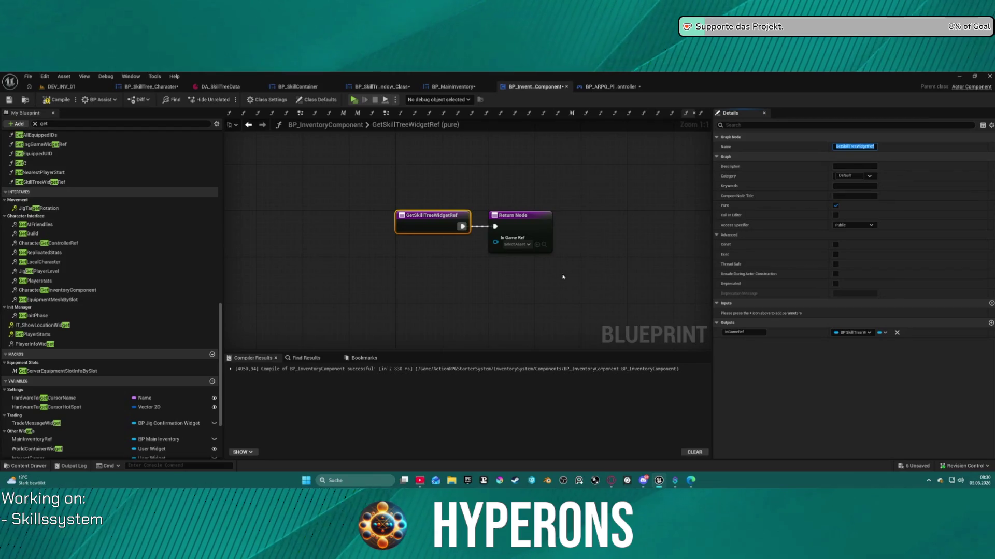
# Step: Rename the return node's output parameter to GetSkillTreeWidgetRef
pyautogui.click(518, 230)
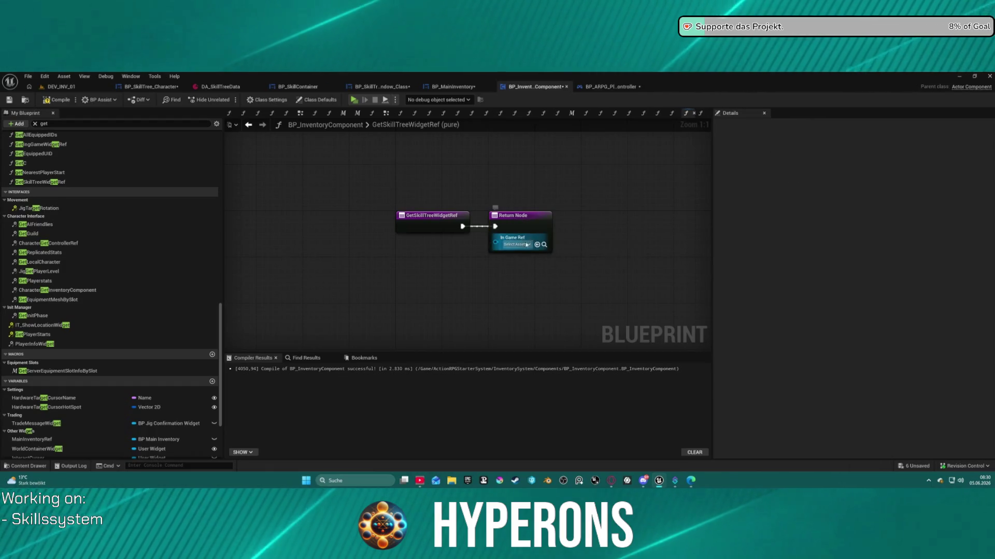
pyautogui.click(516, 245)
pyautogui.click(513, 236)
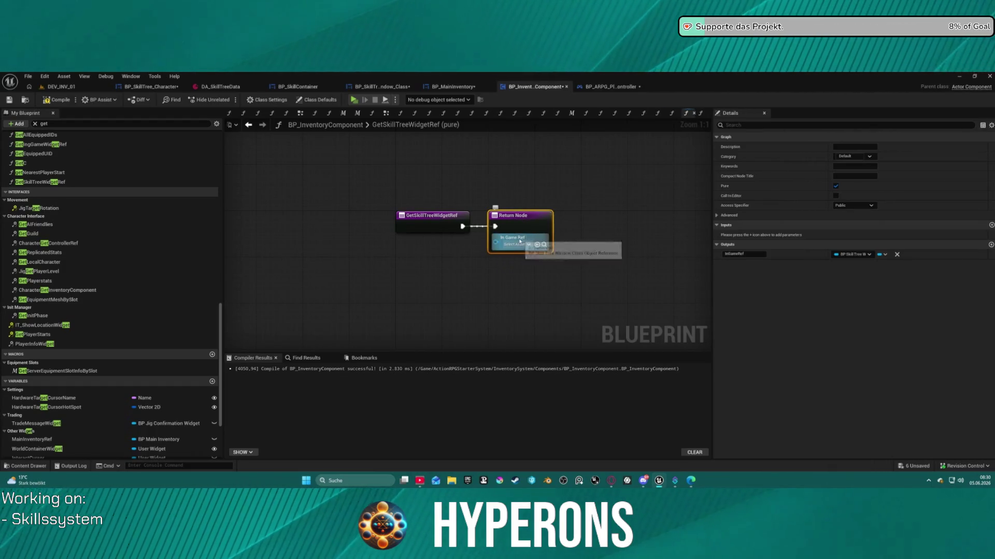
pyautogui.click(744, 254)
pyautogui.write('GetSkillTreeWidgetRef')
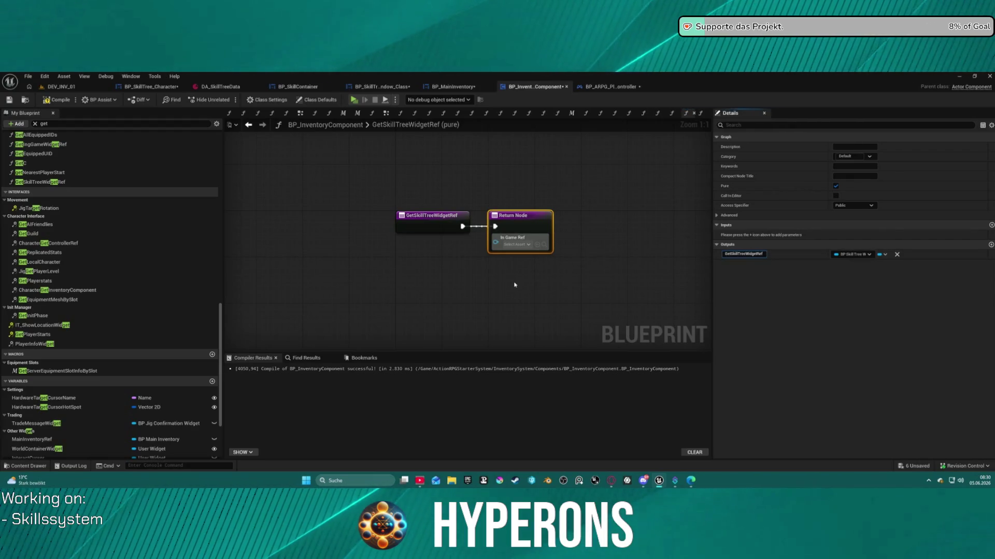
pyautogui.press('Return')
# Step: Promote the return pin to a Skill Tree Widget Ref variable, place its getter, and compile
pyautogui.rightClick(496, 243)
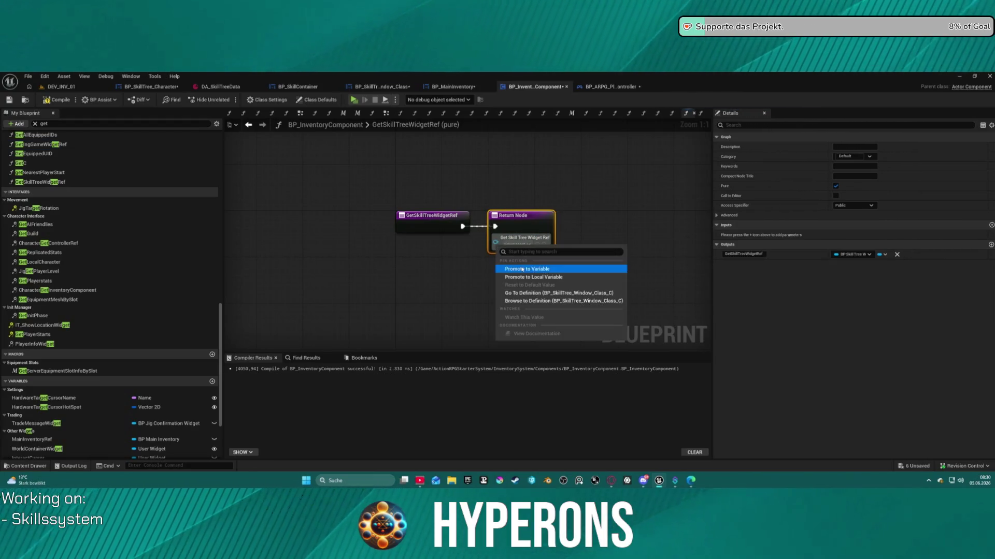
pyautogui.click(522, 270)
pyautogui.moveTo(481, 224); pyautogui.dragTo(465, 258)
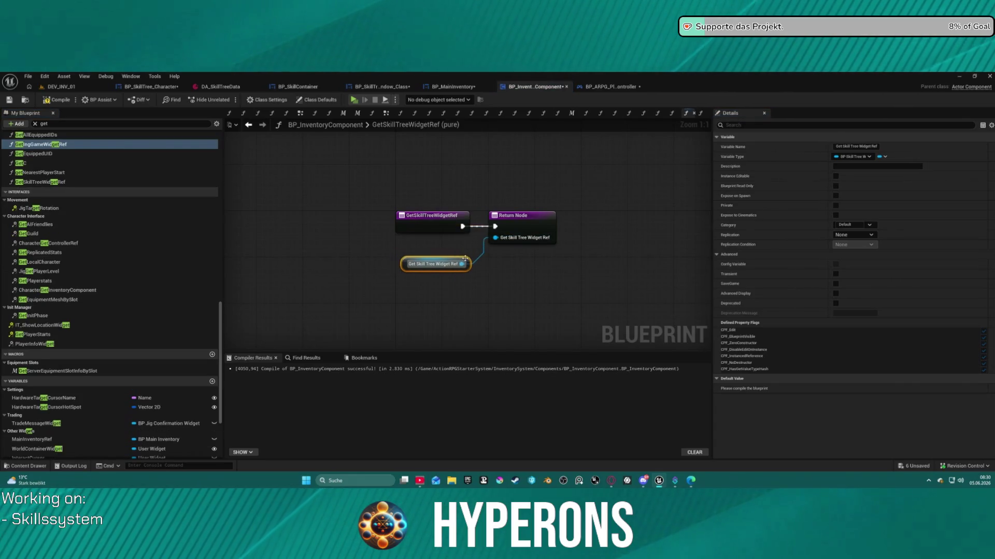
pyautogui.press('F7')
pyautogui.click(502, 262)
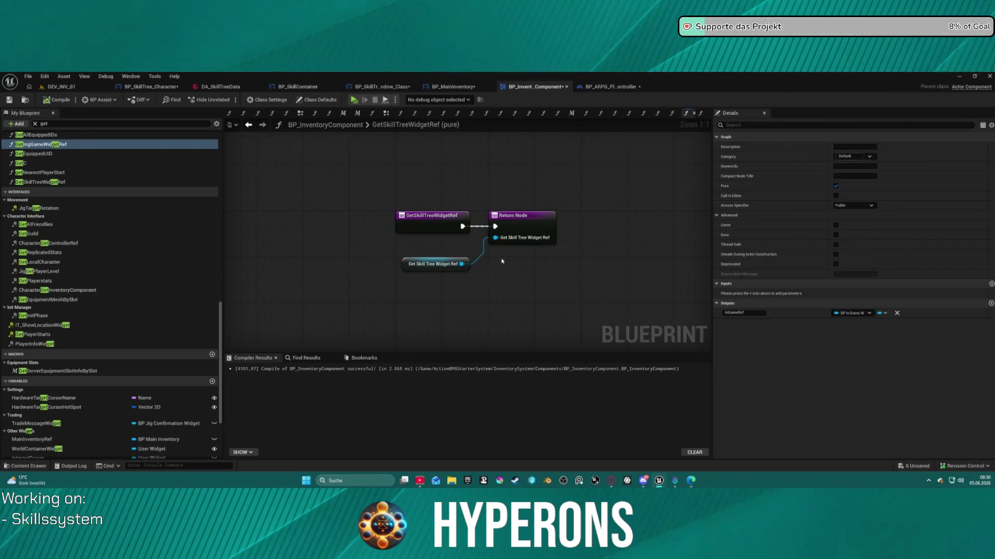
pyautogui.click(604, 86)
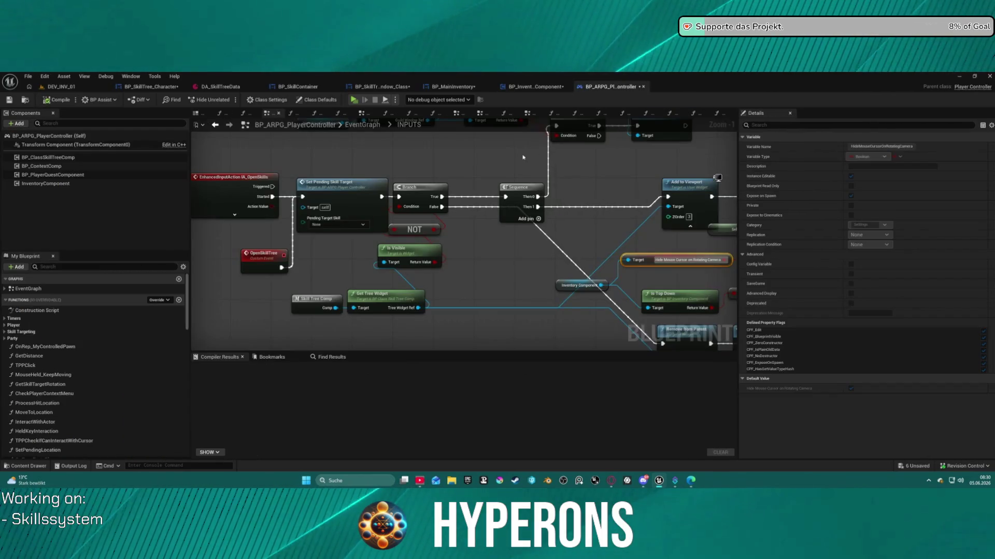
# Step: Select the Skill Tree Comp, Get Tree Widget and Is Visible nodes, then open Skill Tree Comp's graph
pyautogui.rightClick(487, 268)
pyautogui.moveTo(487, 267); pyautogui.dragTo(437, 254)
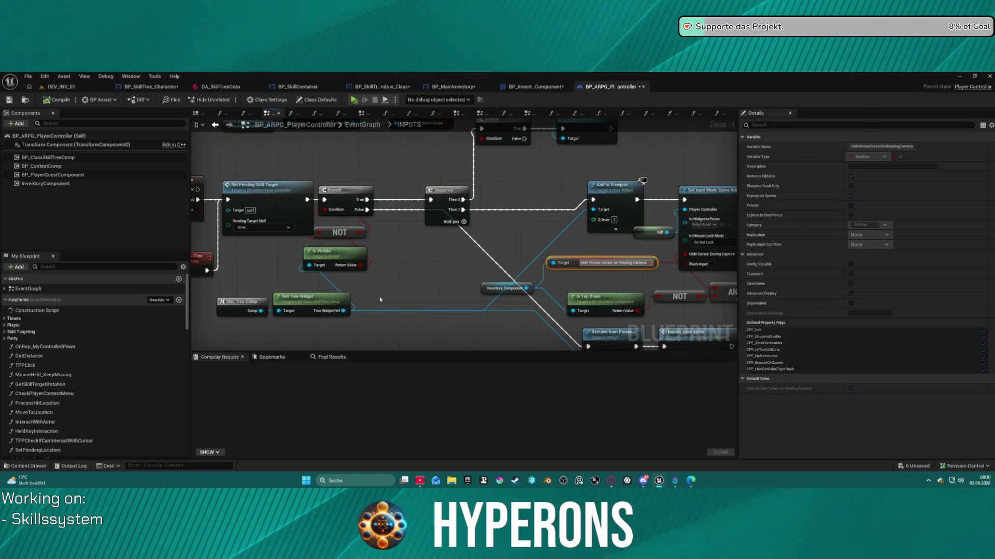
pyautogui.moveTo(243, 287); pyautogui.dragTo(327, 318)
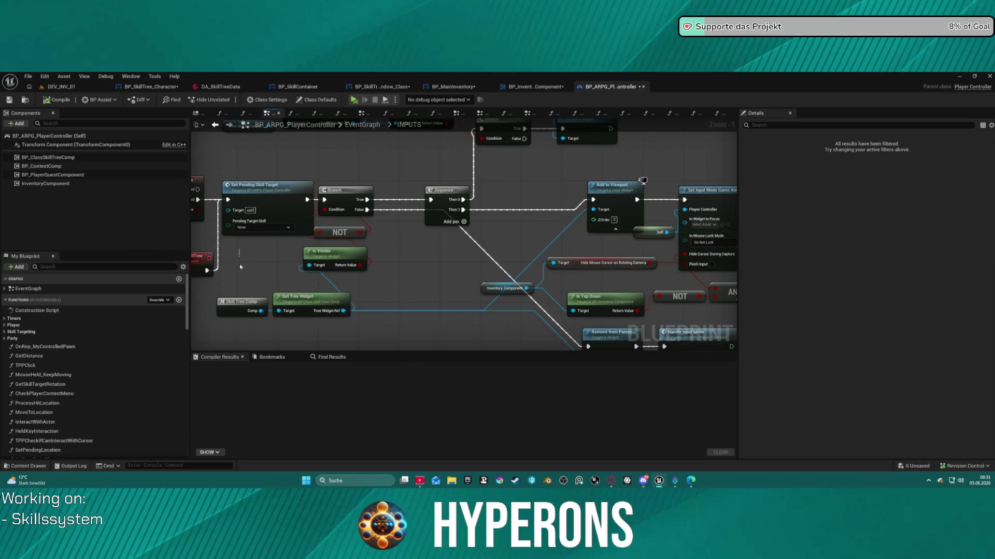
pyautogui.keyDown('ctrl'); pyautogui.click(334, 254); pyautogui.keyUp('ctrl')
pyautogui.moveTo(404, 298)
pyautogui.mouseDown()
pyautogui.moveTo(460, 269)
pyautogui.moveTo(329, 281)
pyautogui.mouseUp()
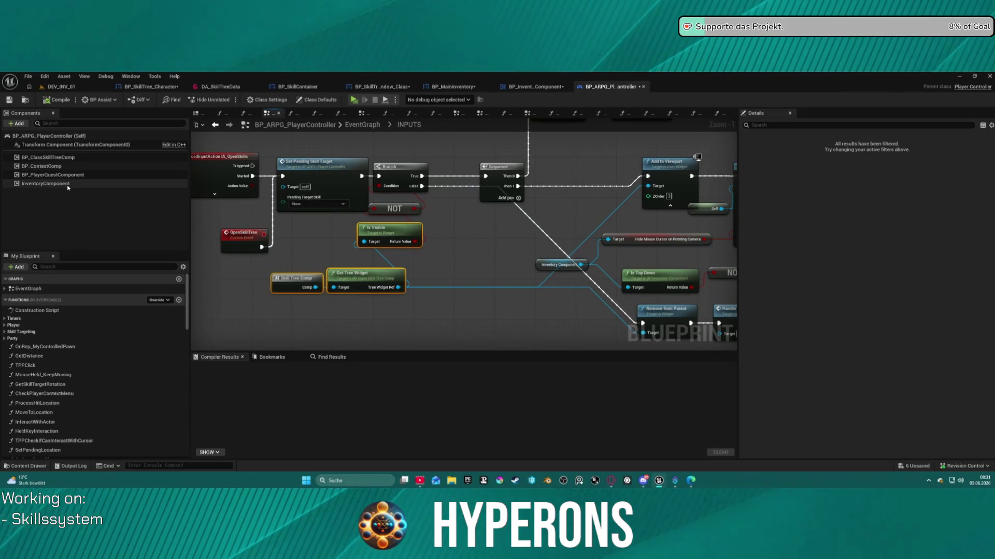
pyautogui.doubleClick(293, 280)
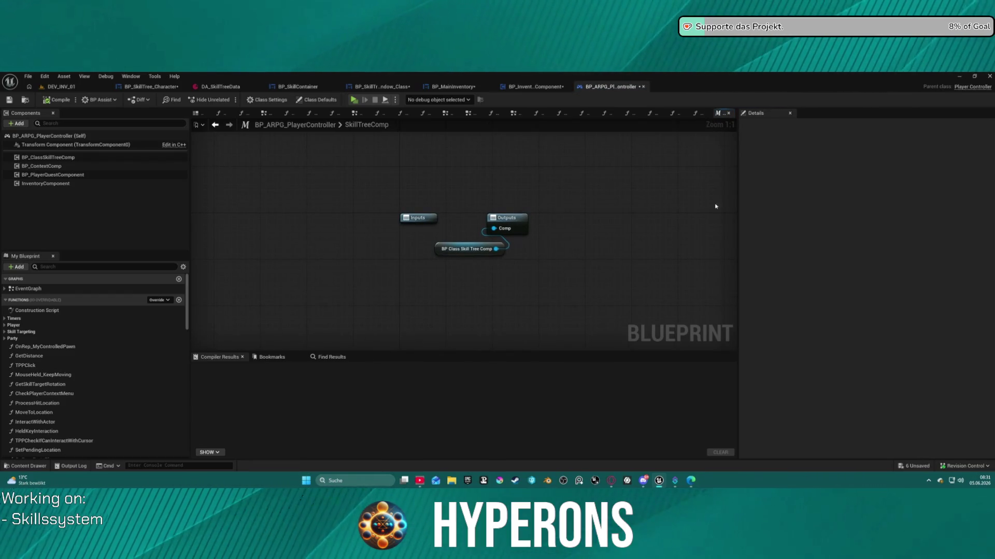
# Step: Go back to the EventGraph, pan to the OpenSkillTree logic, and inspect the Skill Tree Comp node's menu
pyautogui.click(215, 125)
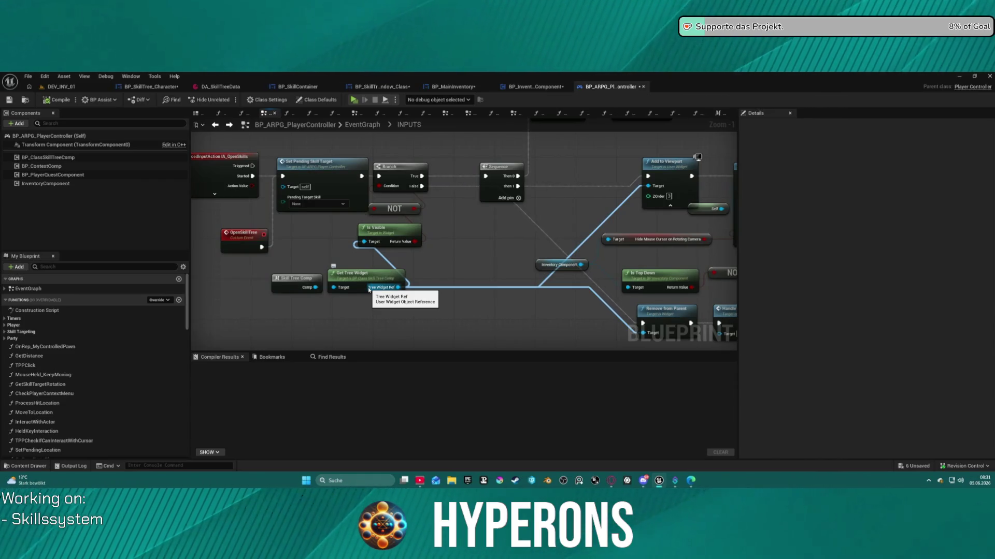
pyautogui.moveTo(369, 290)
pyautogui.mouseDown()
pyautogui.moveTo(325, 225)
pyautogui.moveTo(384, 298)
pyautogui.moveTo(476, 295)
pyautogui.moveTo(520, 286)
pyautogui.moveTo(557, 261)
pyautogui.mouseUp()
pyautogui.rightClick(304, 277)
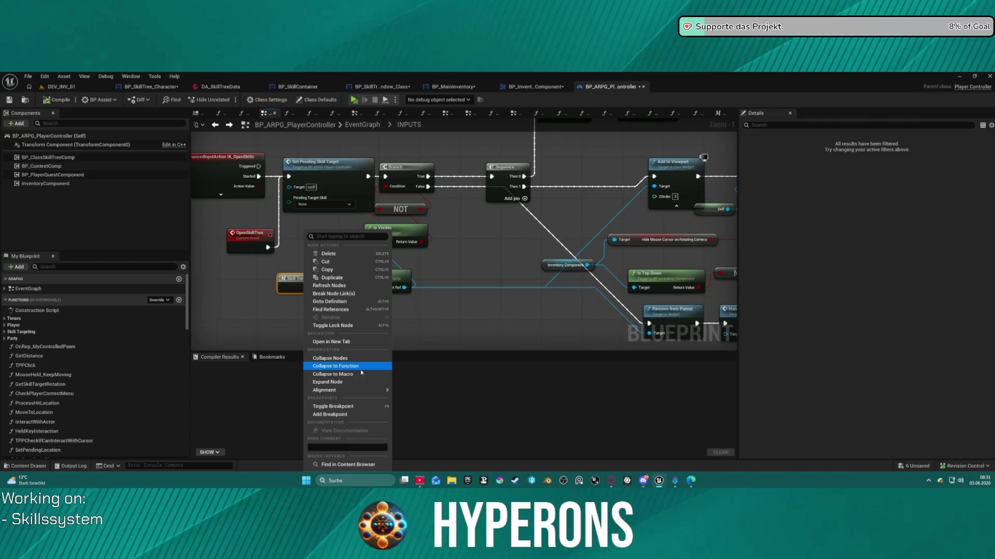
pyautogui.moveTo(360, 390)
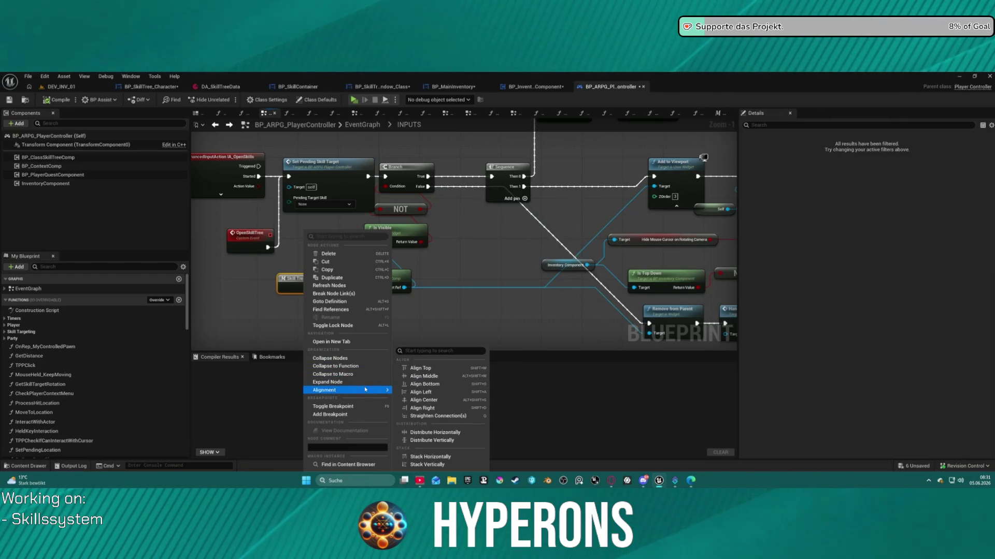
pyautogui.rightClick(283, 280)
pyautogui.rightClick(283, 280)
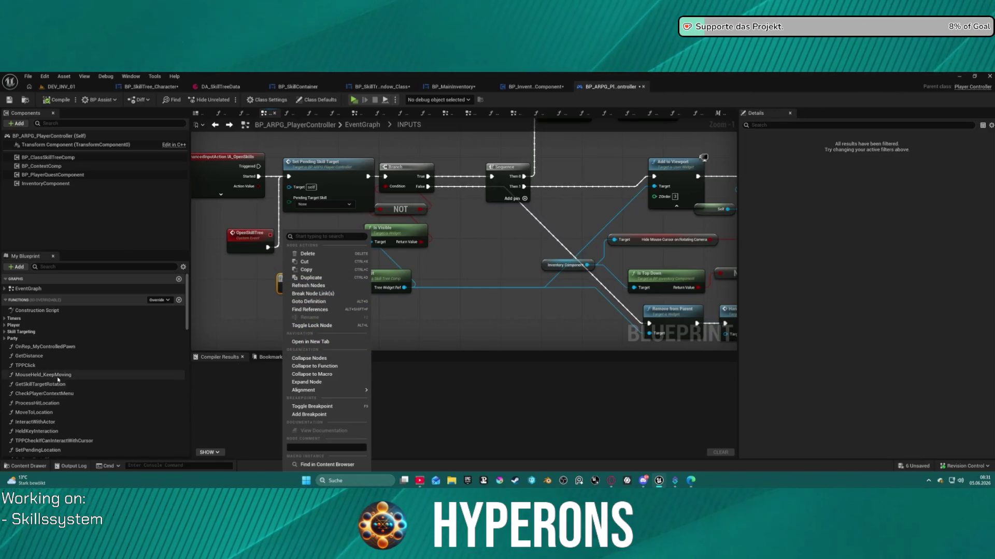
pyautogui.click(31, 325)
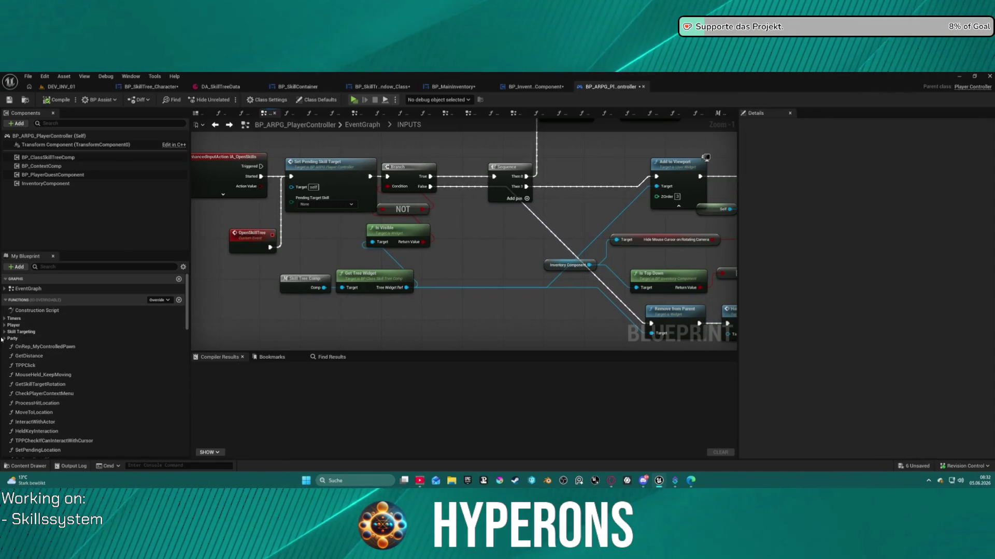
# Step: Select the SkillTreeComp macro in My Blueprint and view its actions menu
pyautogui.scroll(-10, 88, 342)
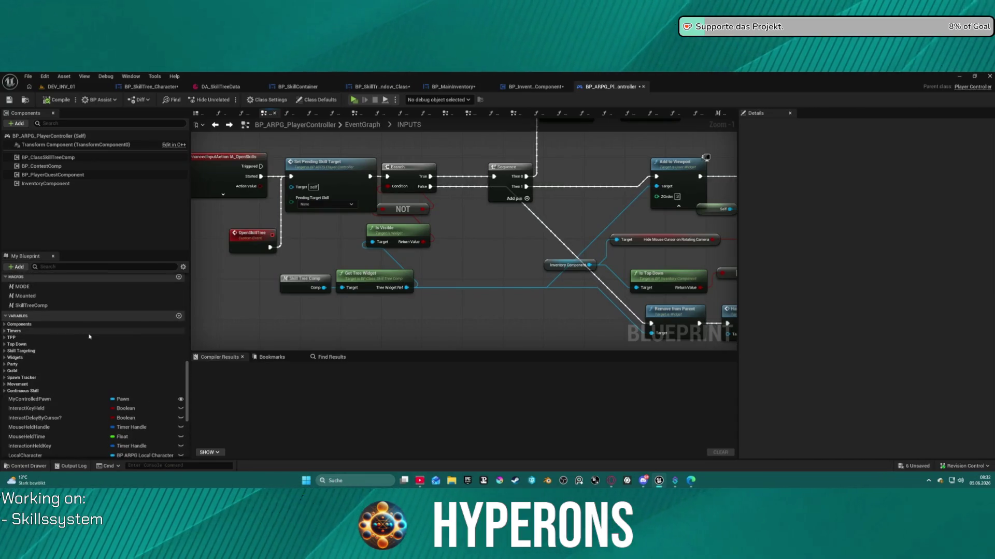
pyautogui.click(39, 307)
pyautogui.rightClick(39, 307)
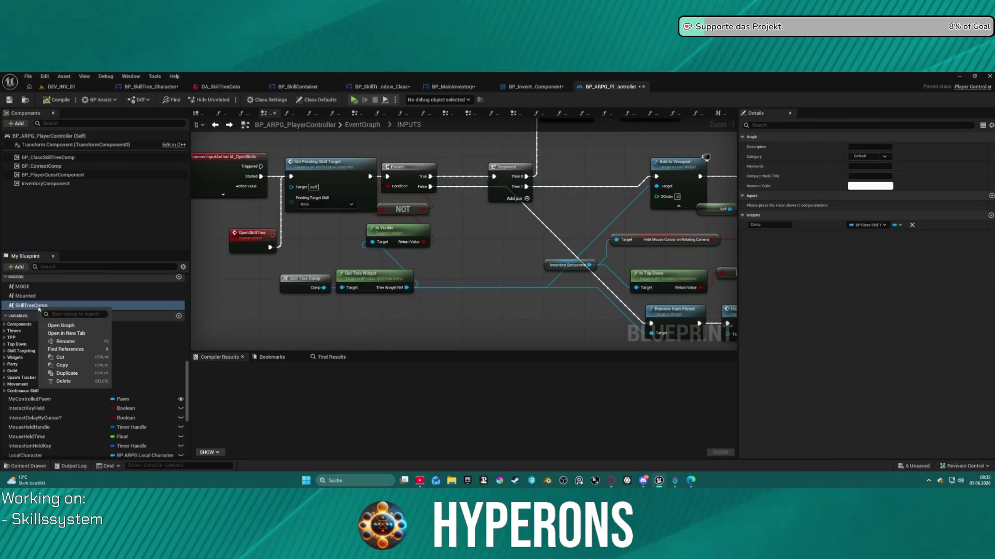
pyautogui.moveTo(92, 350)
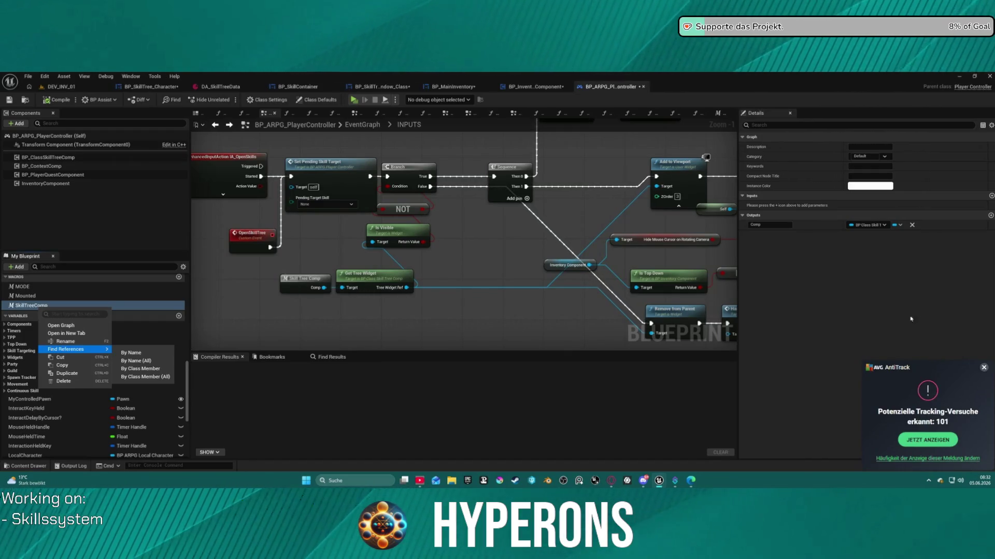
pyautogui.click(980, 367)
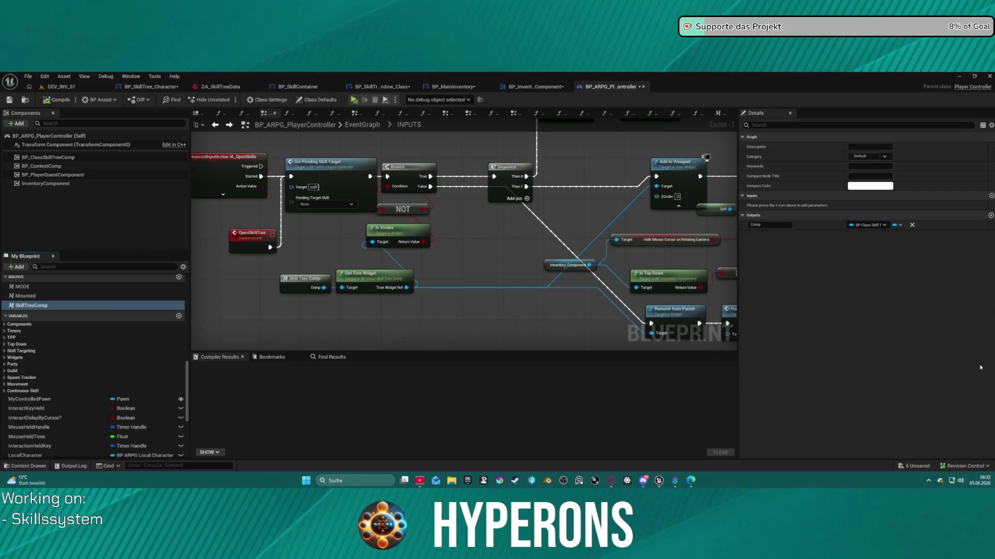
# Step: Find references to BP_ClassSkillTreeComp from inside the SkillTreeComp macro, then return to the event graph
pyautogui.doubleClick(310, 282)
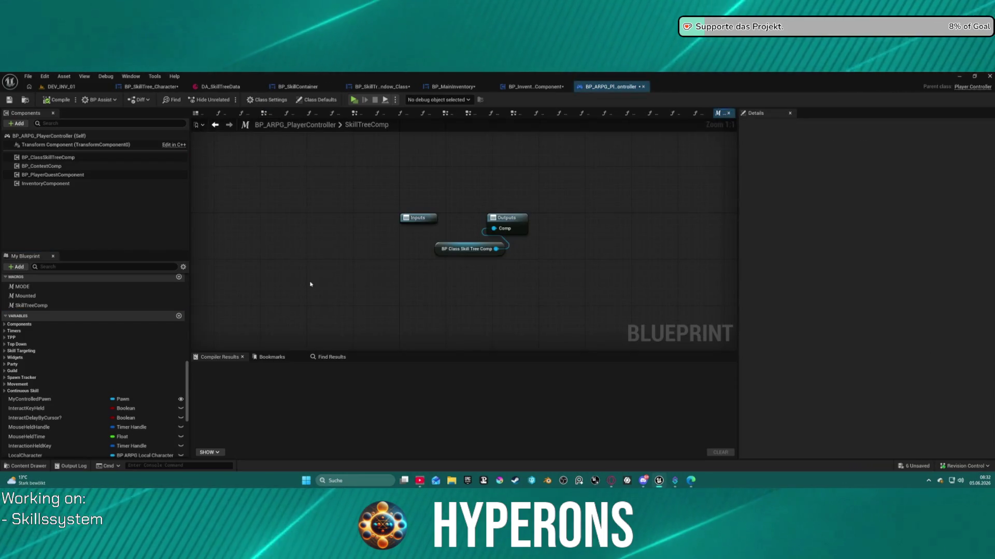
pyautogui.rightClick(438, 246)
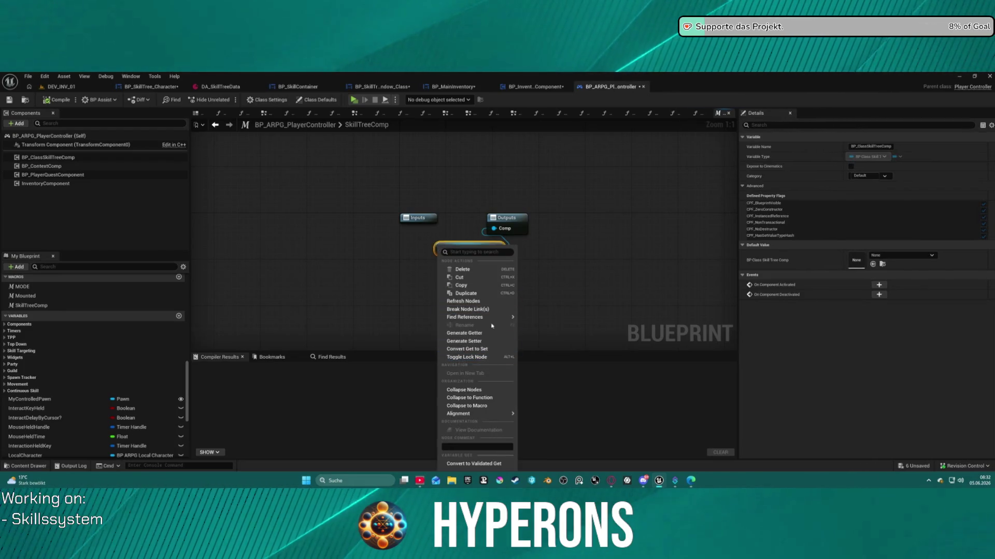
pyautogui.click(546, 321)
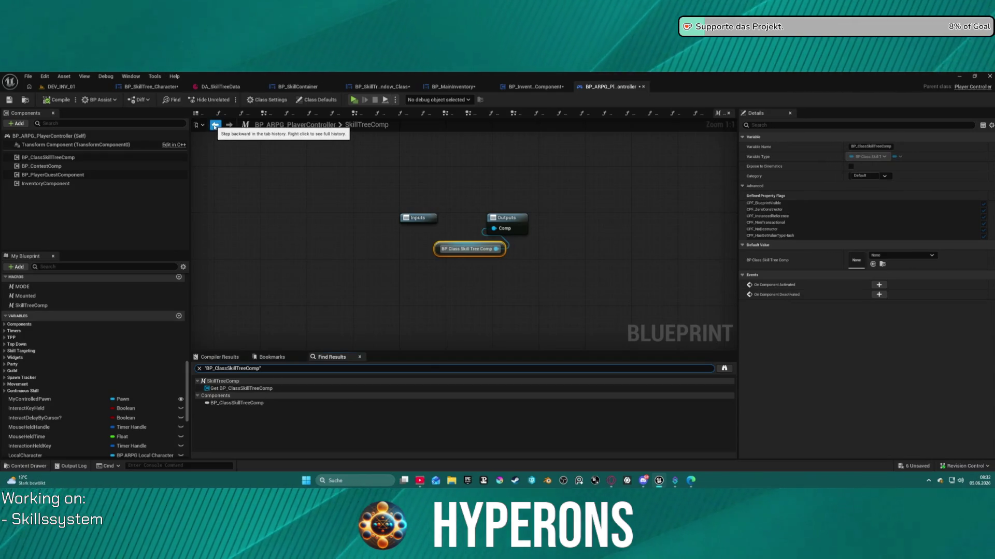
pyautogui.click(215, 126)
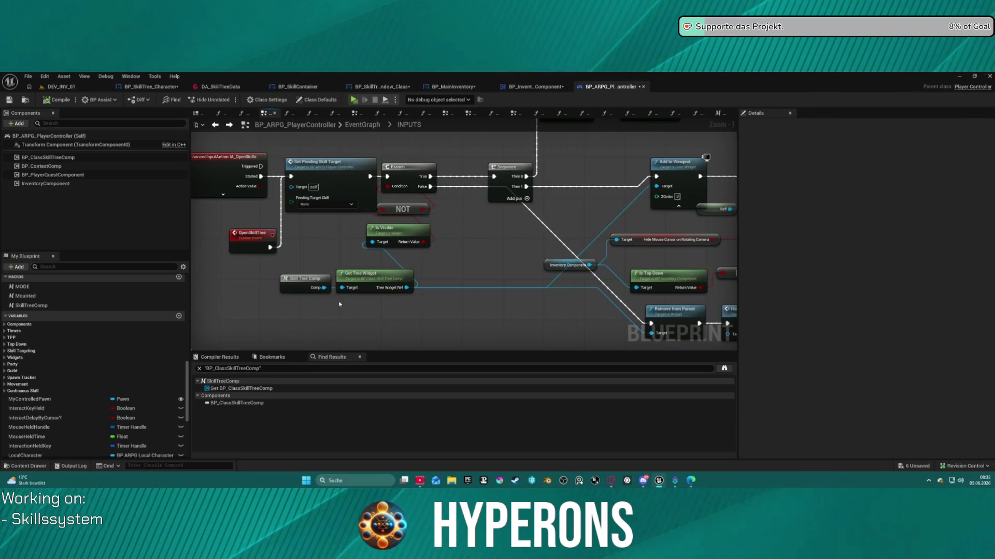
pyautogui.moveTo(577, 213)
pyautogui.mouseDown()
pyautogui.moveTo(416, 273)
pyautogui.moveTo(284, 282)
pyautogui.moveTo(285, 262)
pyautogui.moveTo(337, 238)
pyautogui.moveTo(413, 222)
pyautogui.moveTo(566, 218)
pyautogui.mouseUp()
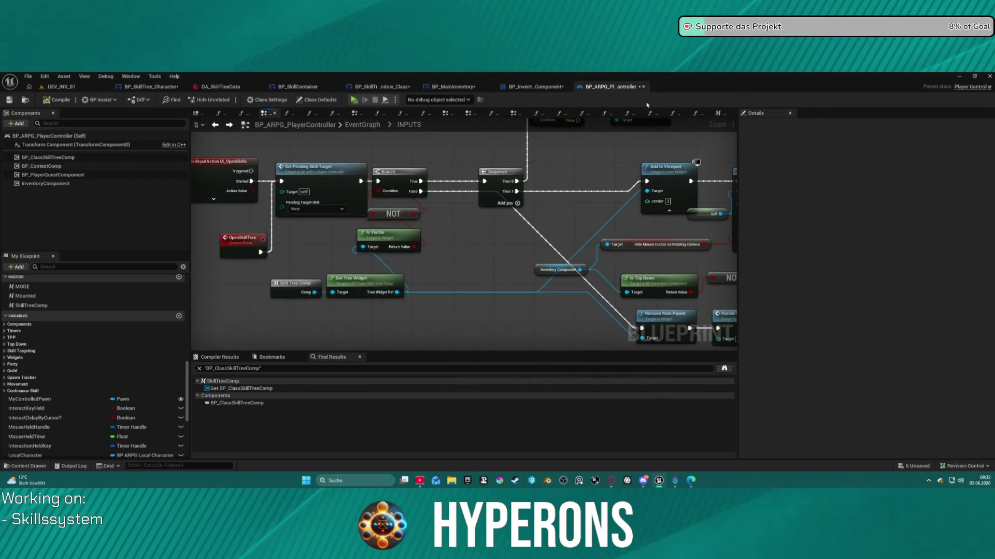
pyautogui.click(535, 87)
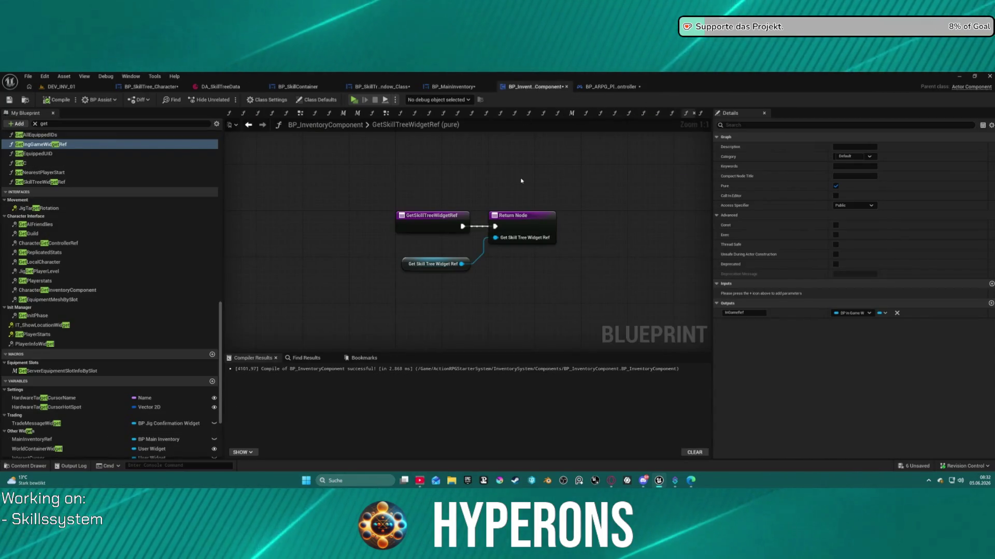
# Step: Add a Get Owner node to the GetSkillTreeWidgetRef graph
pyautogui.rightClick(362, 278)
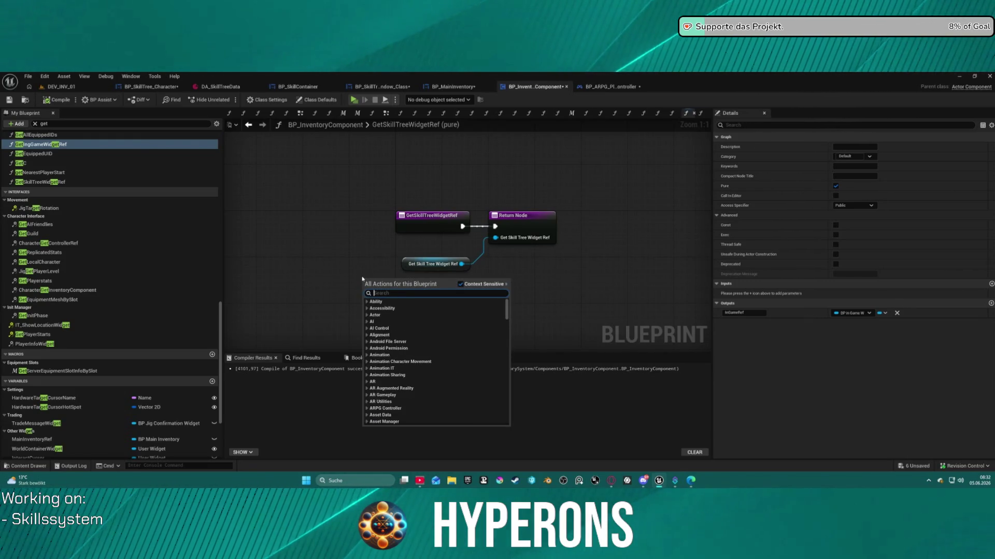
pyautogui.write('ge')
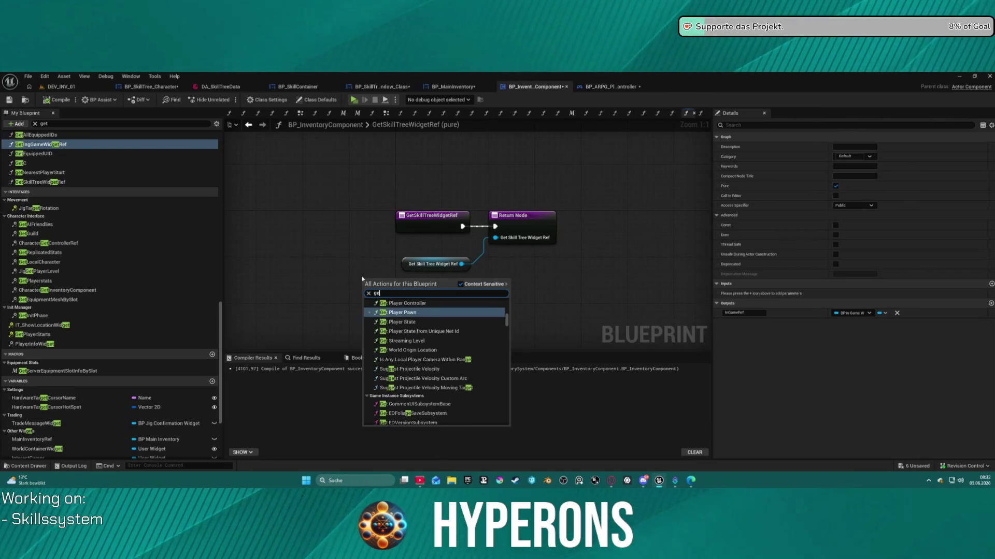
pyautogui.write('t owner')
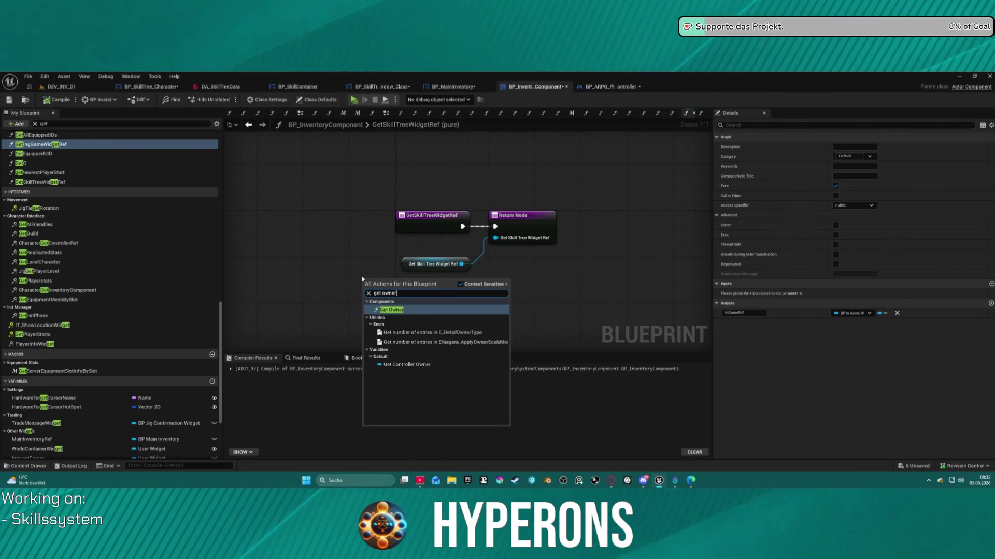
pyautogui.click(422, 310)
# Step: Wire Get Owner into a Get Component by Class node with class BP_ClassSkillTreeComp
pyautogui.moveTo(394, 280)
pyautogui.mouseDown()
pyautogui.moveTo(289, 268)
pyautogui.moveTo(368, 309)
pyautogui.mouseUp()
pyautogui.write('has co')
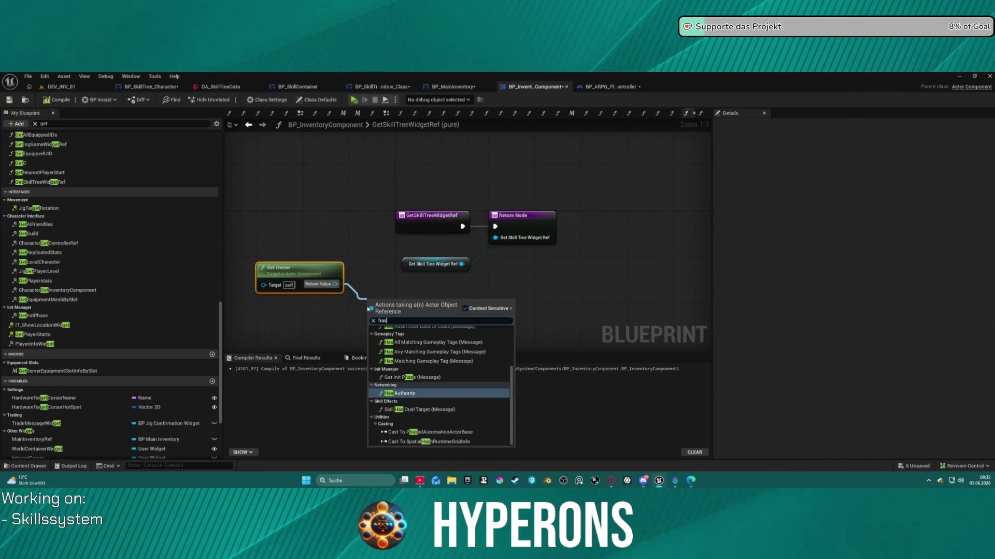
pyautogui.press('BackSpace')
pyautogui.press('BackSpace')
pyautogui.press('BackSpace')
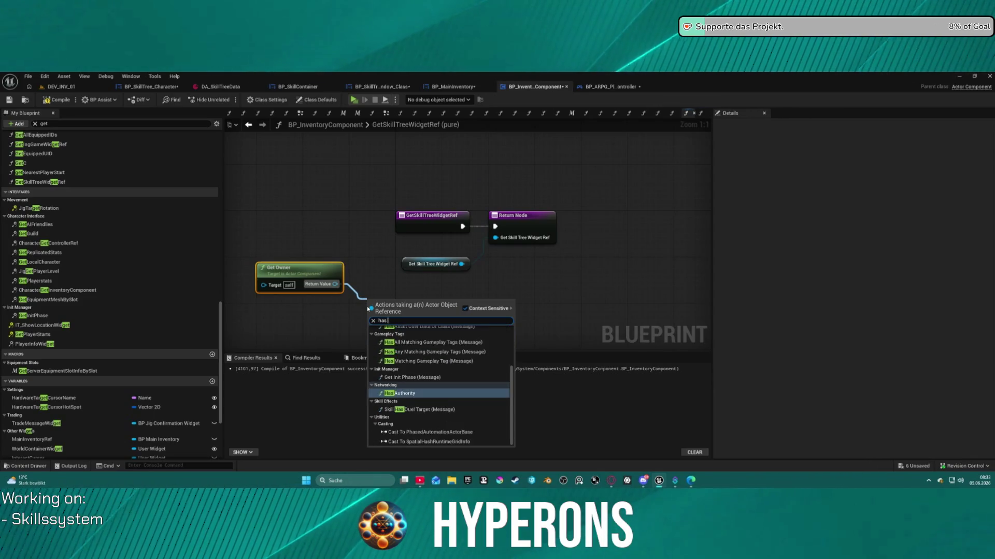
pyautogui.write('componen')
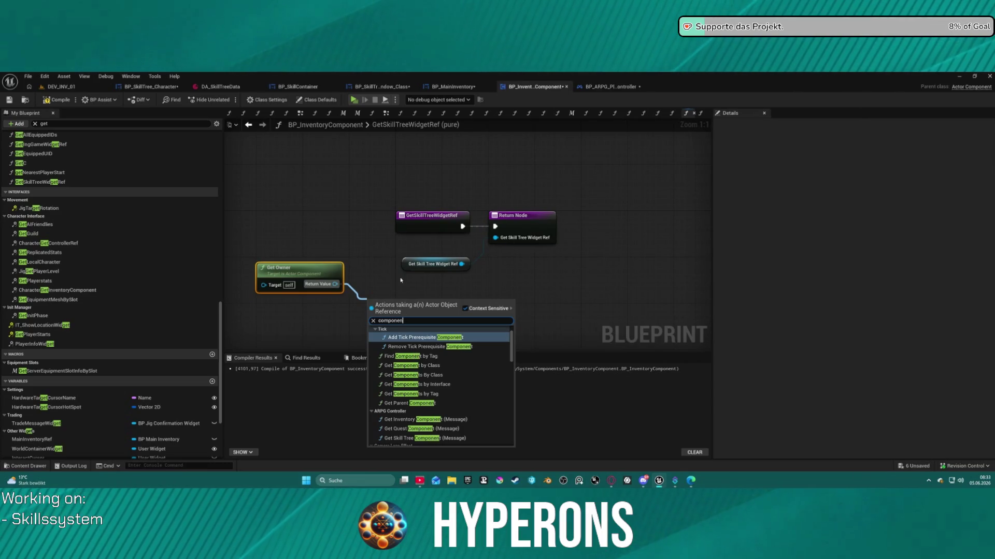
pyautogui.click(414, 365)
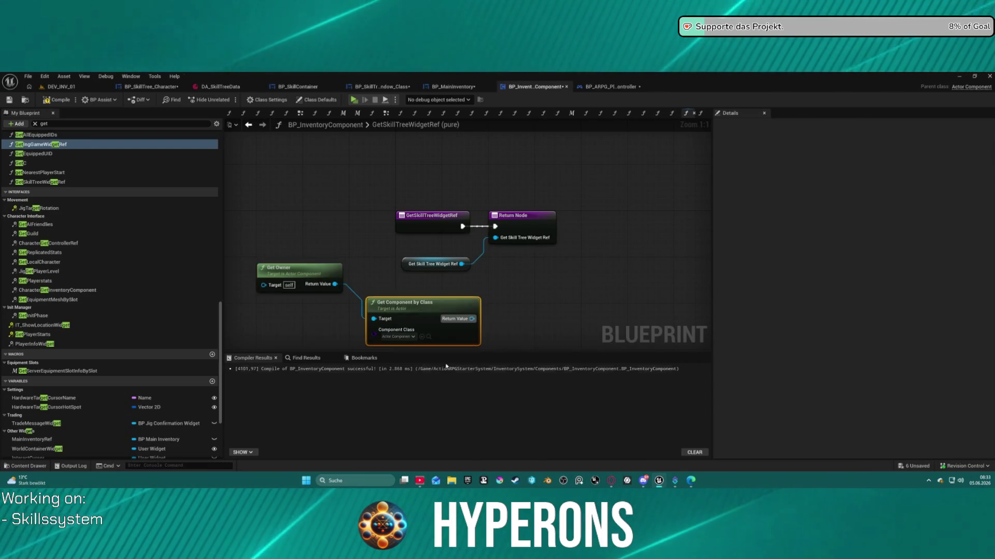
pyautogui.click(404, 338)
pyautogui.write('ki')
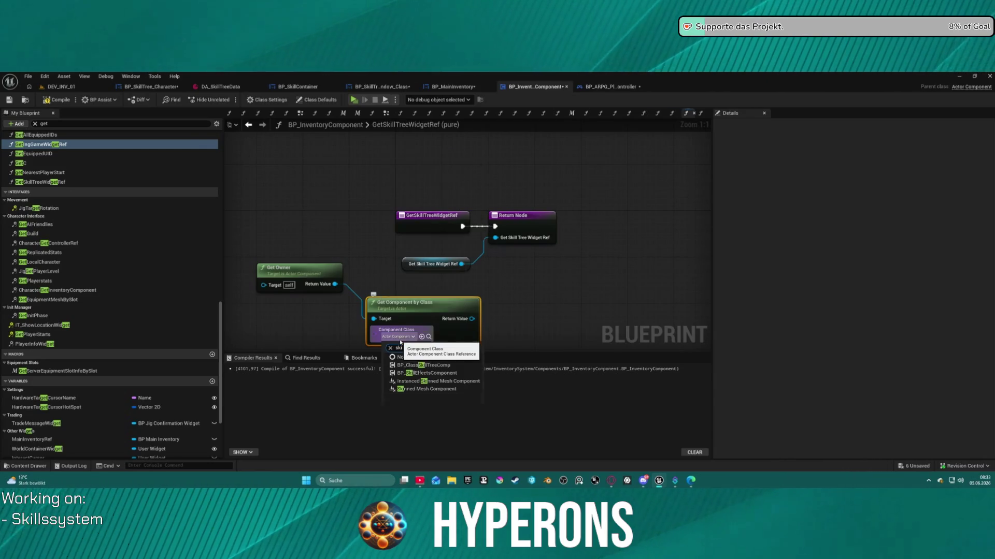
pyautogui.write('ll com')
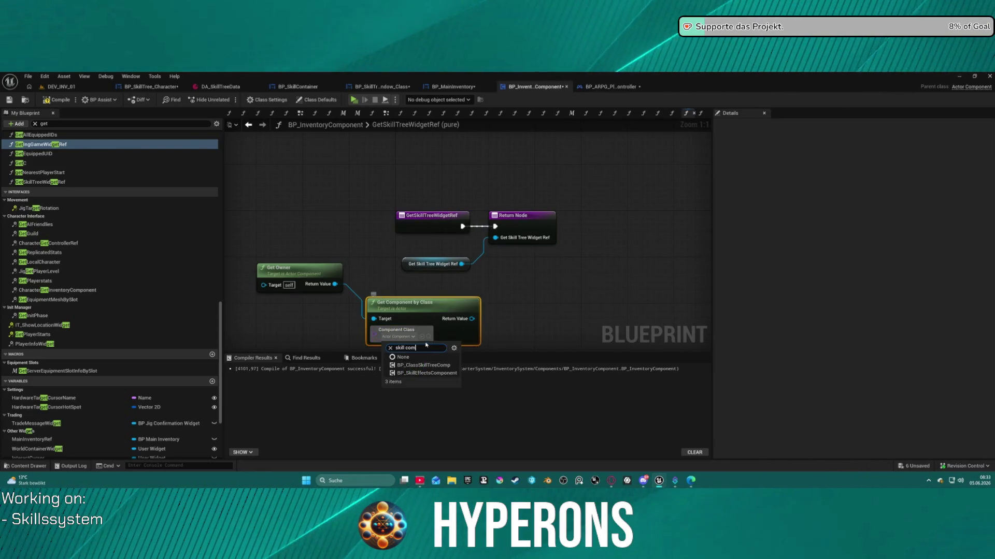
pyautogui.click(449, 366)
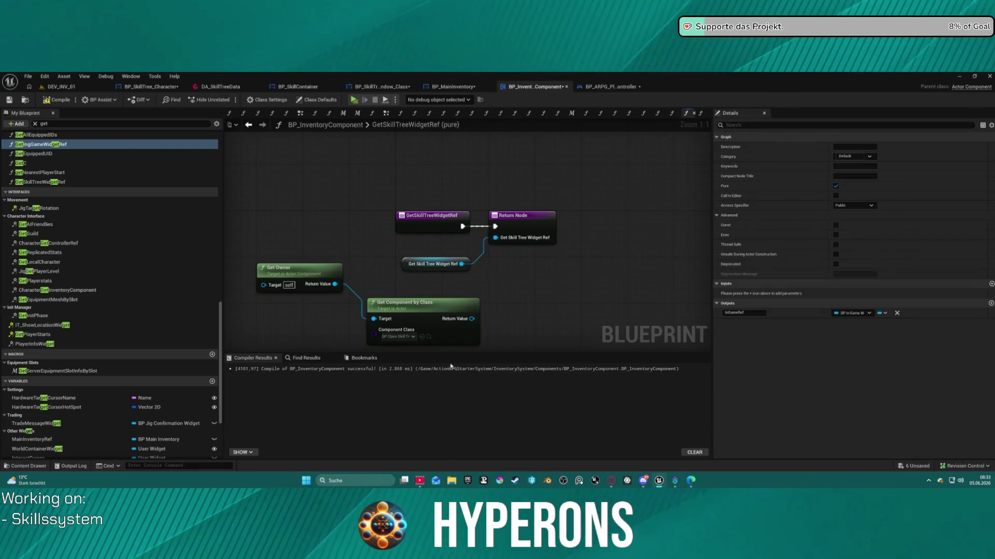
pyautogui.moveTo(426, 313); pyautogui.dragTo(409, 302)
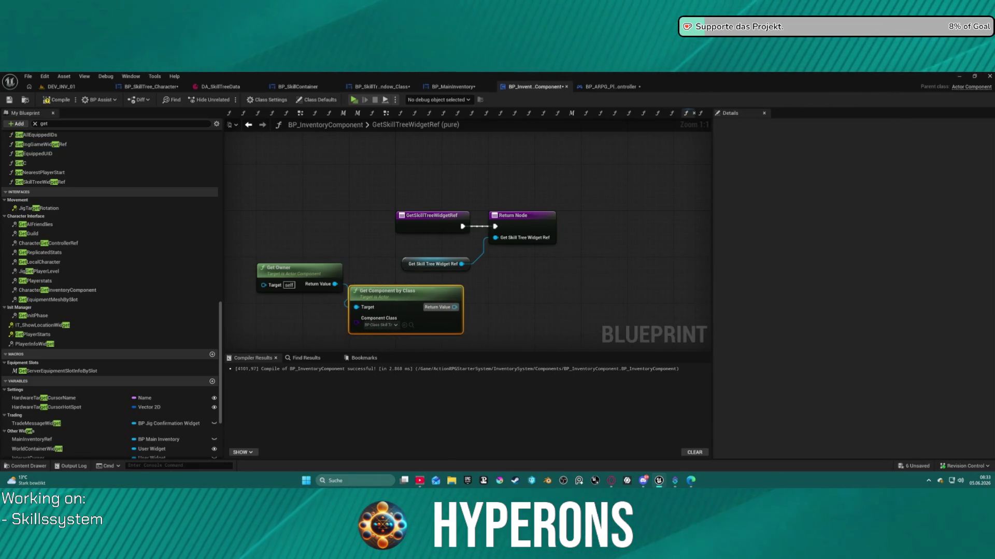
pyautogui.click(595, 86)
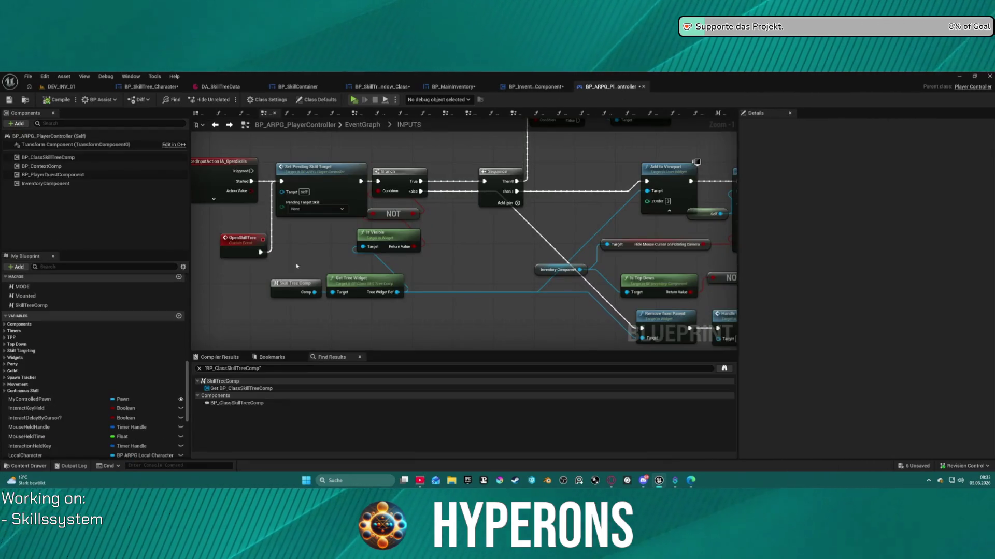
pyautogui.moveTo(339, 261); pyautogui.dragTo(387, 297)
pyautogui.moveTo(388, 207); pyautogui.dragTo(379, 285)
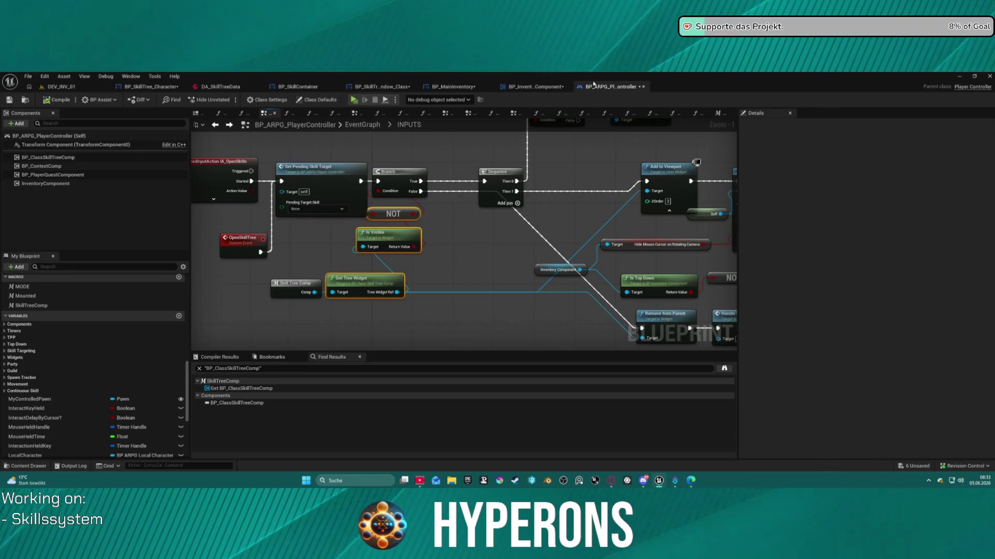
pyautogui.click(534, 87)
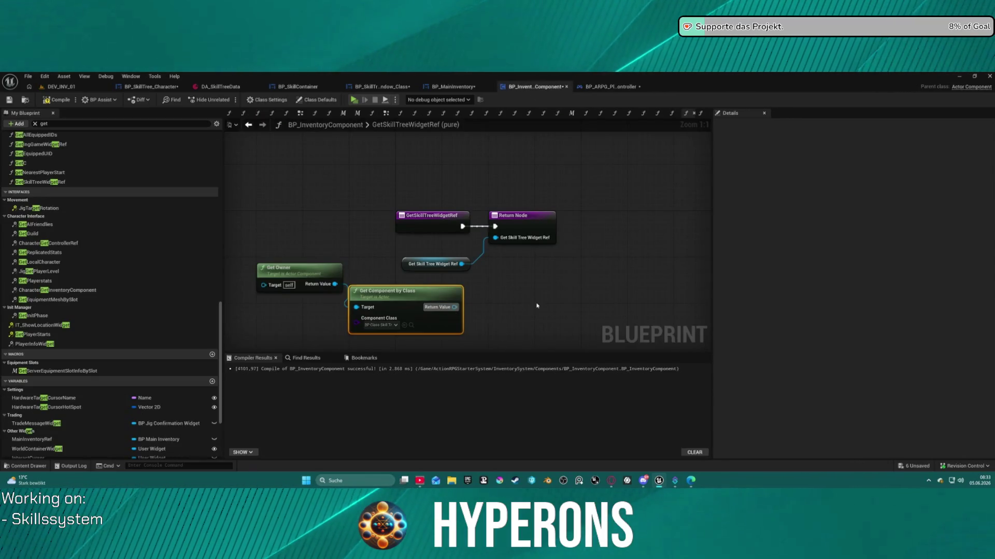
# Step: Wire the found component into Get Tree Widget and delete the Get Skill Tree Widget Ref getter
pyautogui.moveTo(537, 292)
pyautogui.mouseDown()
pyautogui.moveTo(467, 202)
pyautogui.moveTo(499, 238)
pyautogui.mouseUp()
pyautogui.click(500, 238)
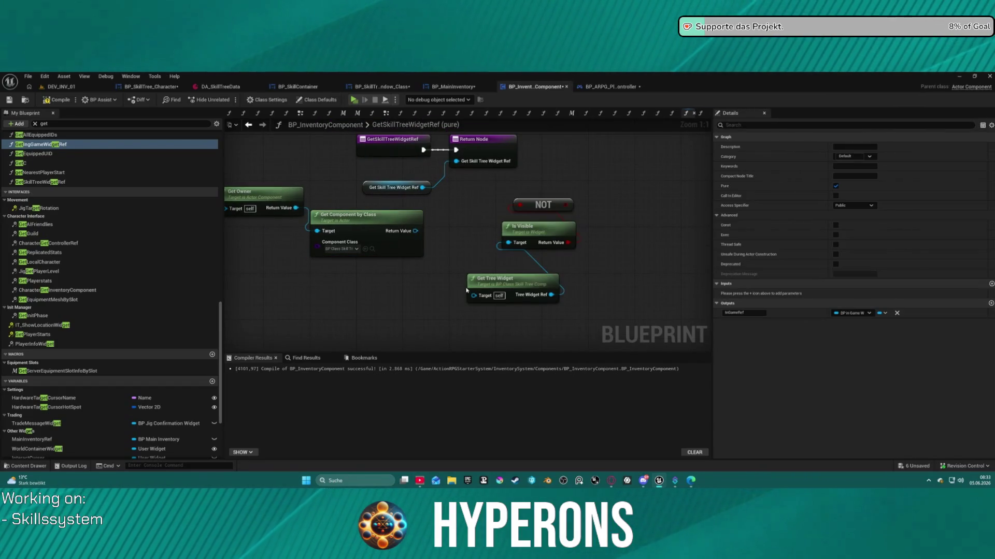
pyautogui.click(467, 290)
pyautogui.moveTo(473, 294); pyautogui.dragTo(415, 231)
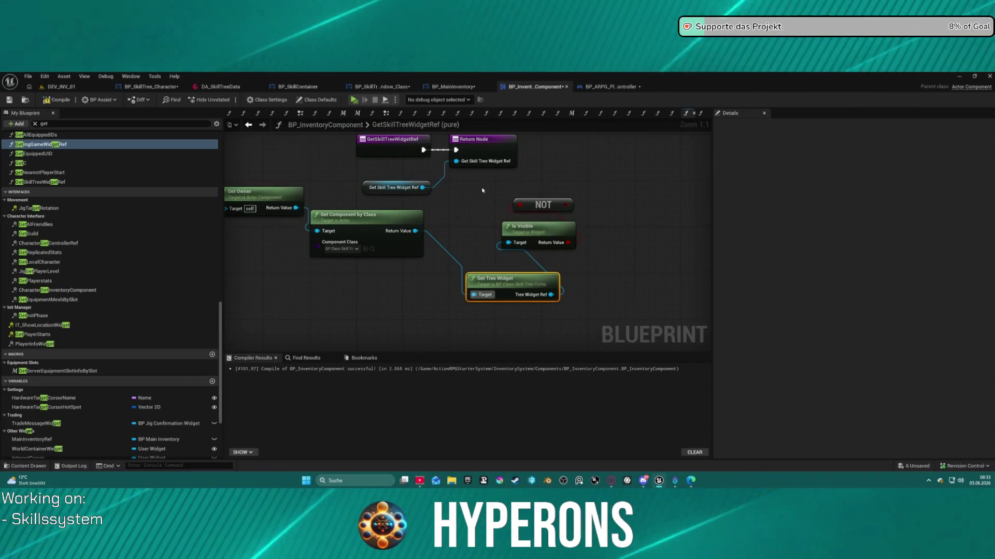
pyautogui.click(395, 188)
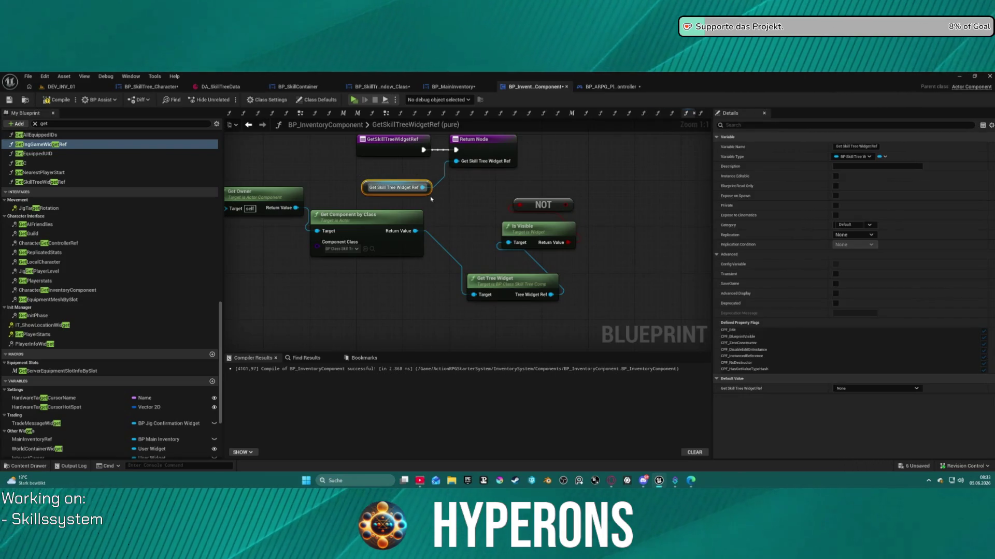
pyautogui.press('Delete')
pyautogui.moveTo(489, 155); pyautogui.dragTo(644, 156)
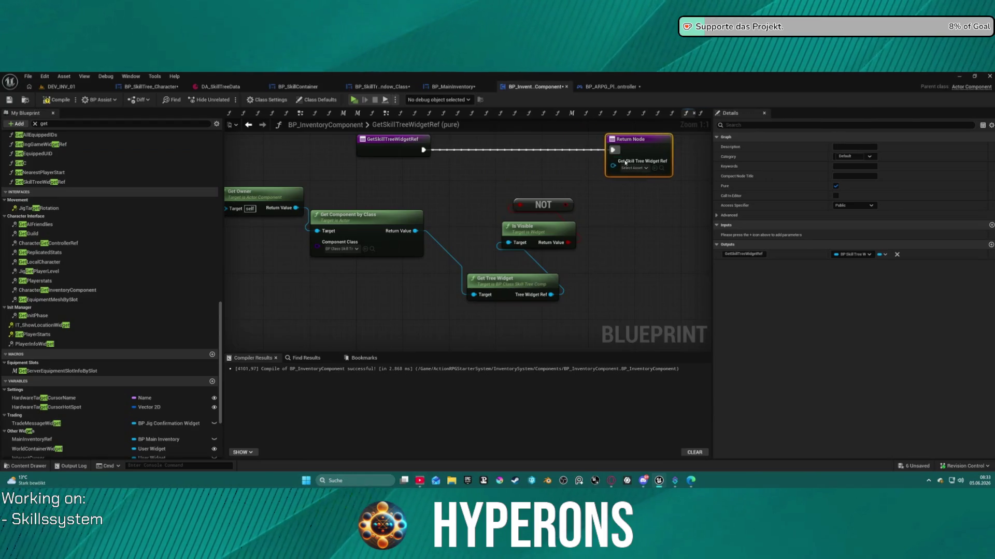
# Step: Make the function's output a Boolean named skillTreeWidget_Visible
pyautogui.click(854, 258)
pyautogui.press('Escape')
pyautogui.click(47, 144)
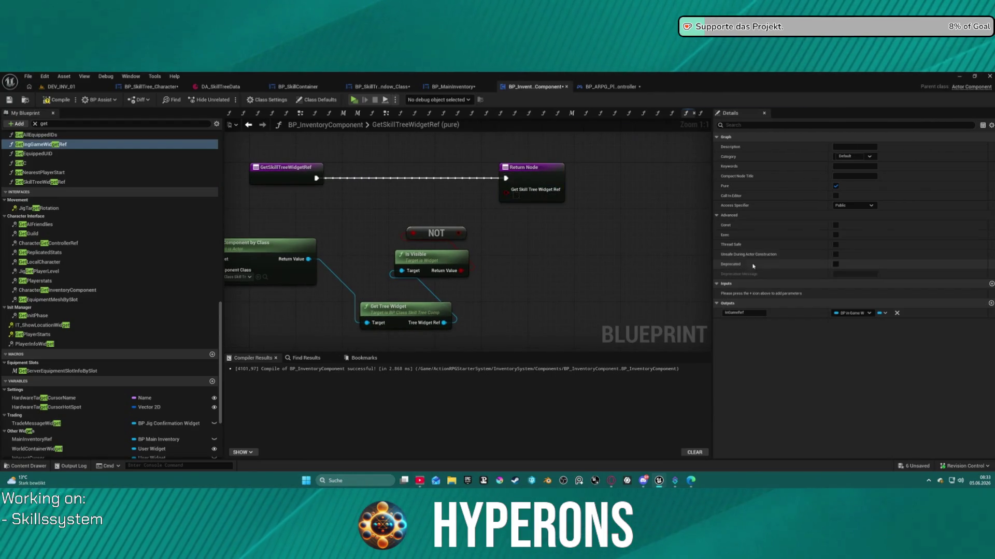
pyautogui.click(532, 168)
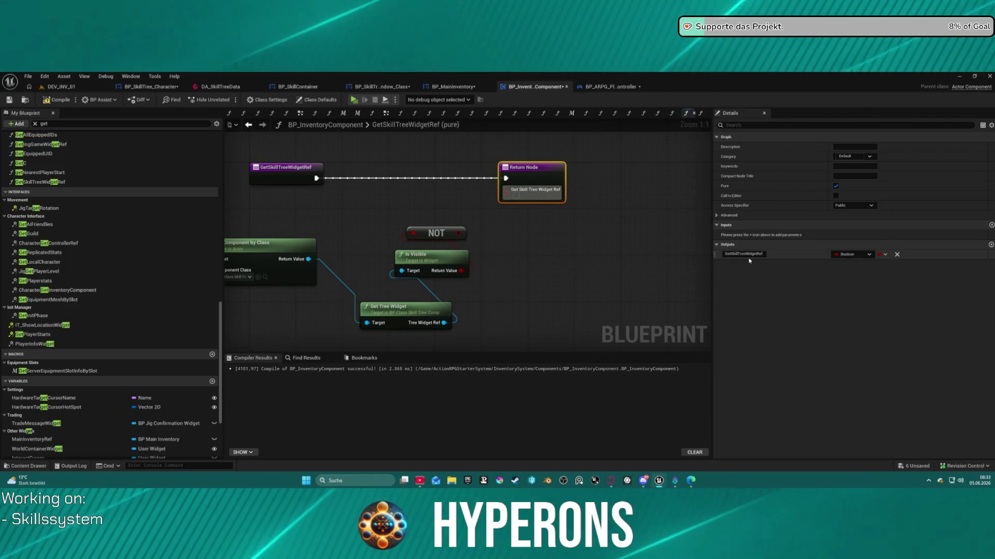
pyautogui.click(733, 254)
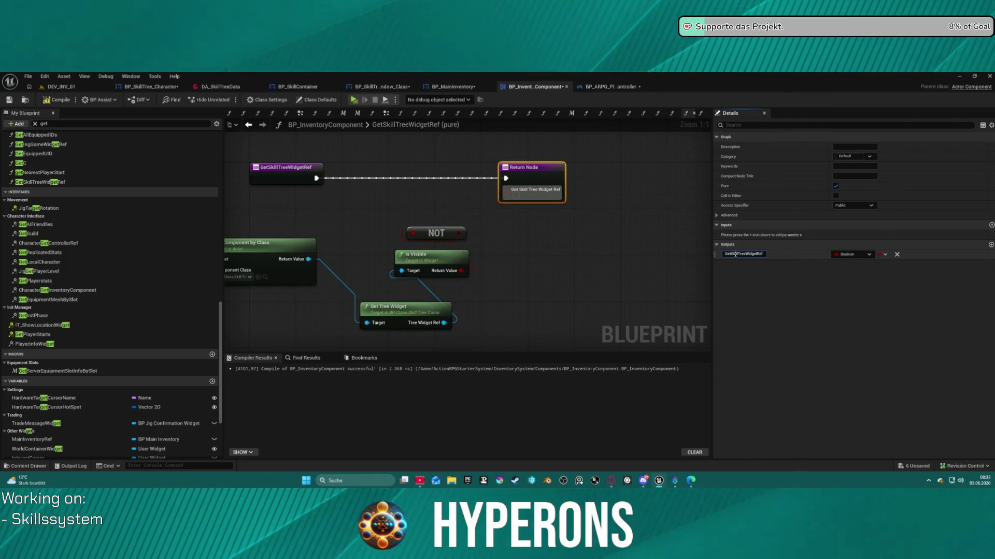
pyautogui.press('BackSpace')
pyautogui.press('BackSpace')
pyautogui.press('BackSpace')
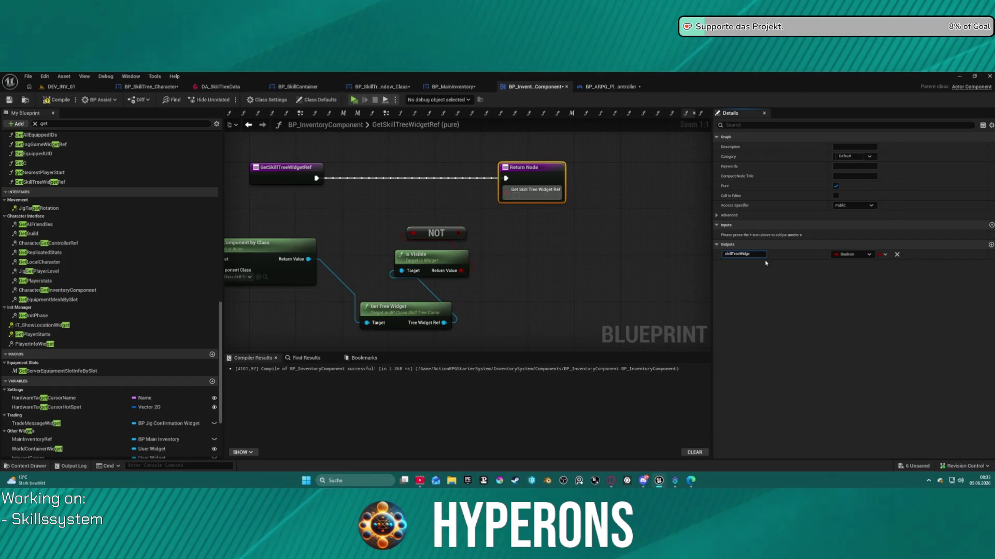
pyautogui.write('t_Visible')
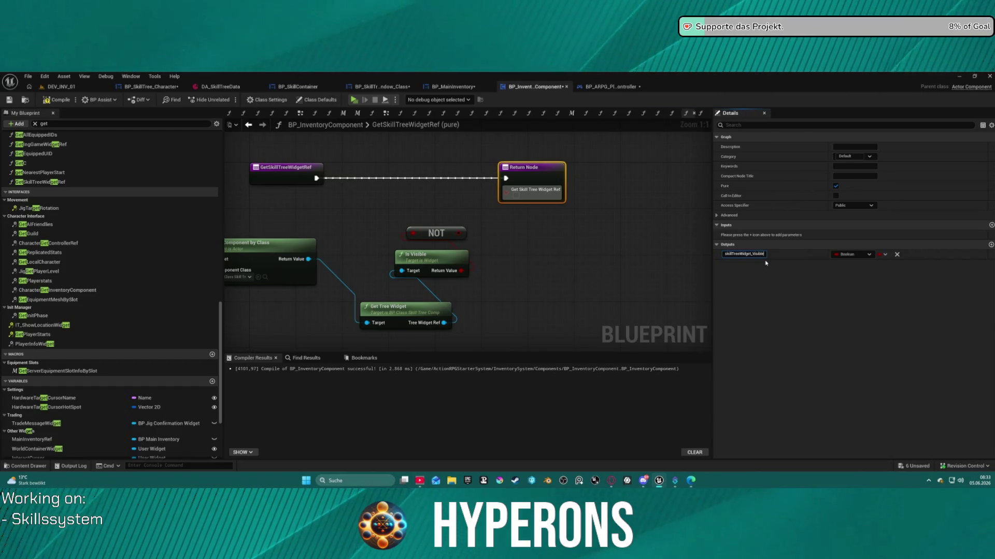
pyautogui.press('Return')
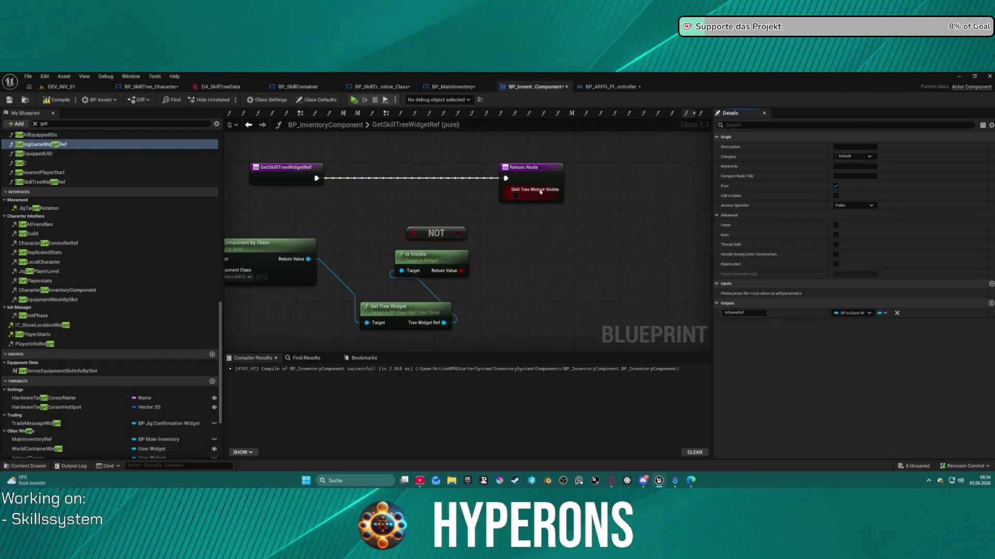
# Step: Tidy the node layout and delete the NOT node
pyautogui.press('f')
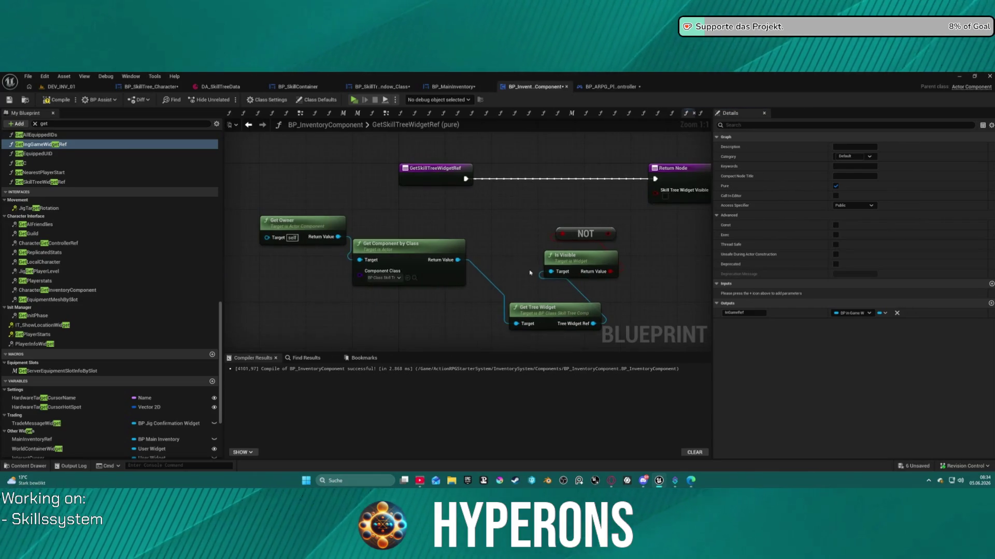
pyautogui.click(559, 270)
pyautogui.press('f')
pyautogui.moveTo(468, 242)
pyautogui.mouseDown()
pyautogui.moveTo(519, 262)
pyautogui.moveTo(552, 253)
pyautogui.mouseUp()
pyautogui.click(550, 264)
pyautogui.press('Delete')
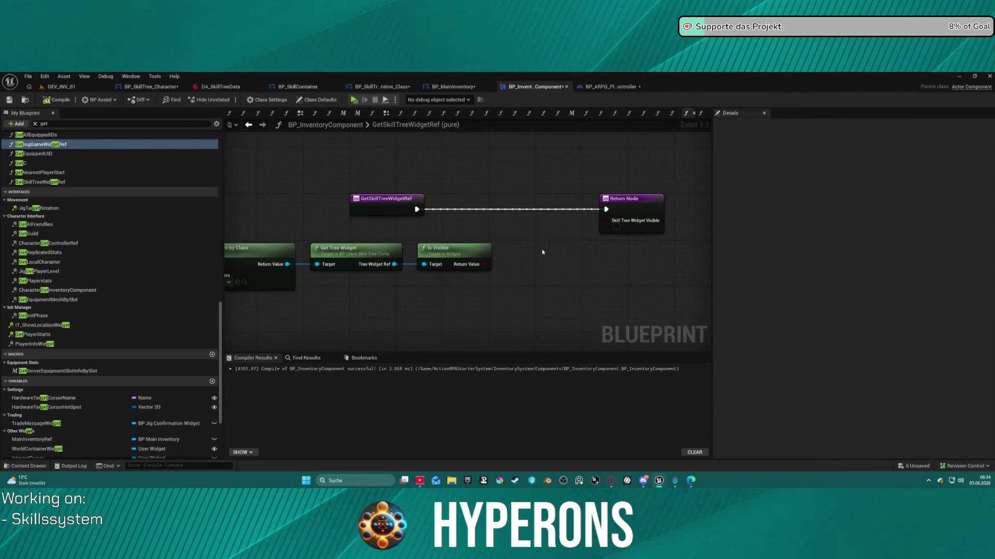
# Step: Add an Is Valid check on the Tree Widget Ref
pyautogui.moveTo(394, 264); pyautogui.dragTo(430, 294)
pyautogui.write('is vis')
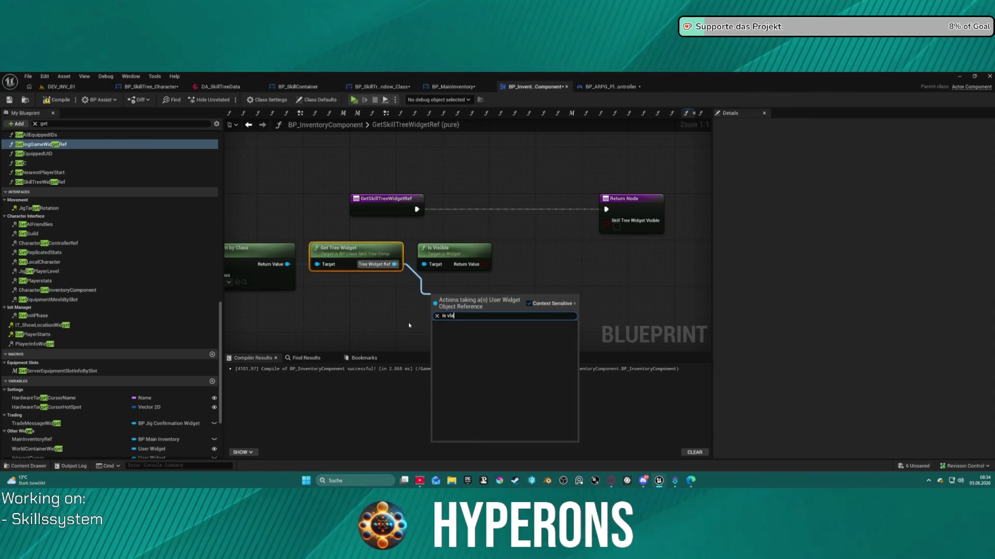
pyautogui.write('s')
pyautogui.write('a')
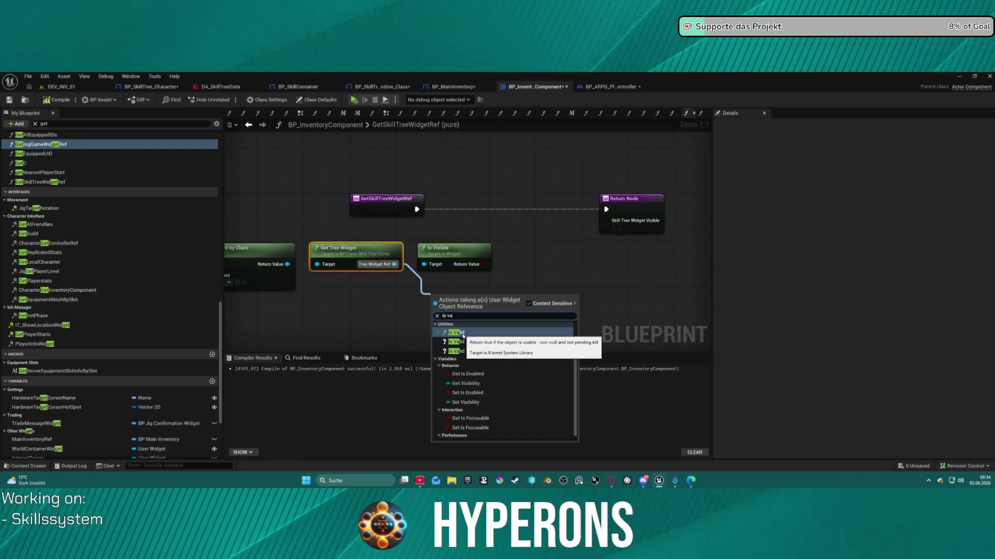
pyautogui.click(455, 342)
# Step: Route Is Valid and the Is Visible result to the return, adding a second not-valid return
pyautogui.moveTo(433, 308)
pyautogui.mouseDown()
pyautogui.moveTo(434, 195)
pyautogui.moveTo(417, 209)
pyautogui.mouseUp()
pyautogui.moveTo(500, 305)
pyautogui.mouseDown()
pyautogui.moveTo(607, 210)
pyautogui.moveTo(543, 241)
pyautogui.mouseUp()
pyautogui.moveTo(483, 268); pyautogui.dragTo(483, 267)
pyautogui.press('f')
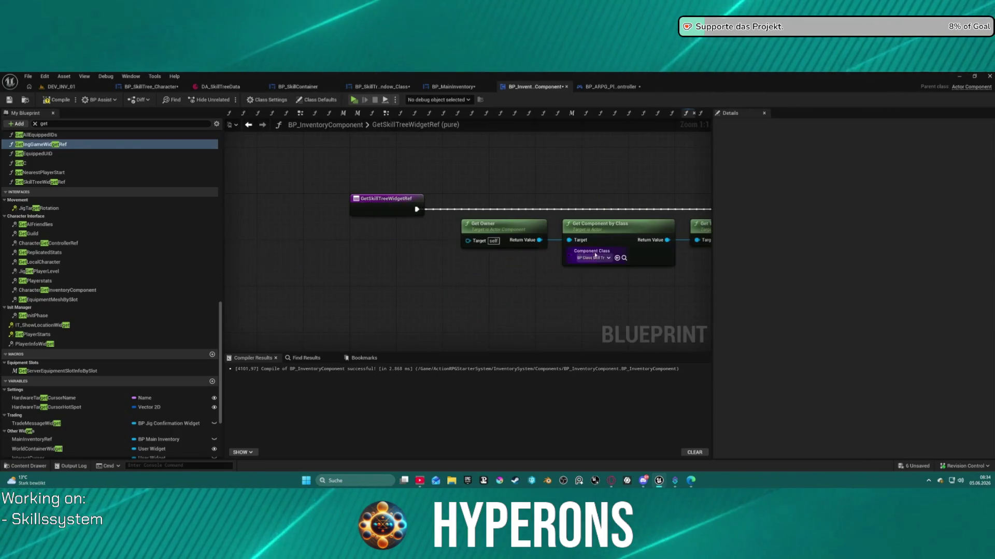
pyautogui.hotkey('ctrl', 'd')
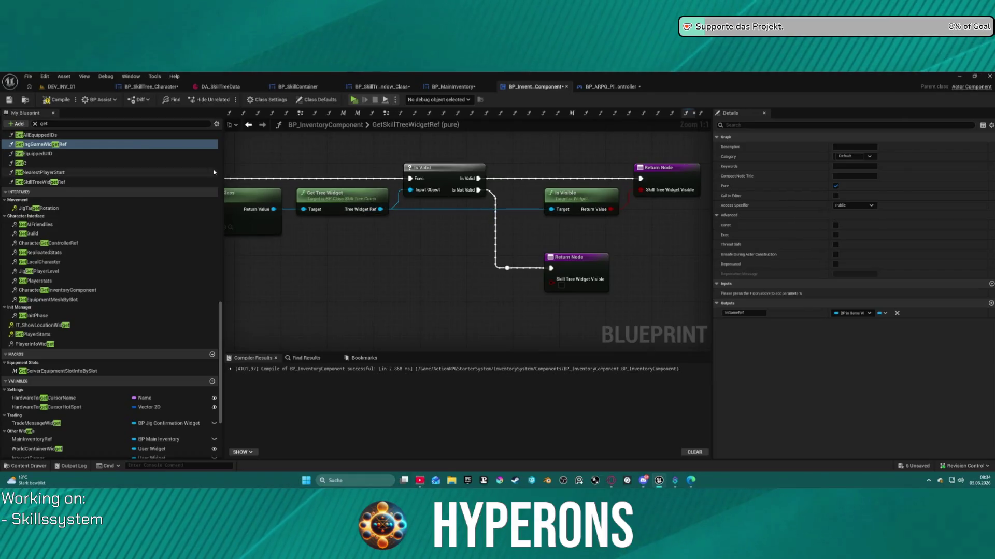
# Step: Compile the blueprint until it succeeds
pyautogui.press('F7')
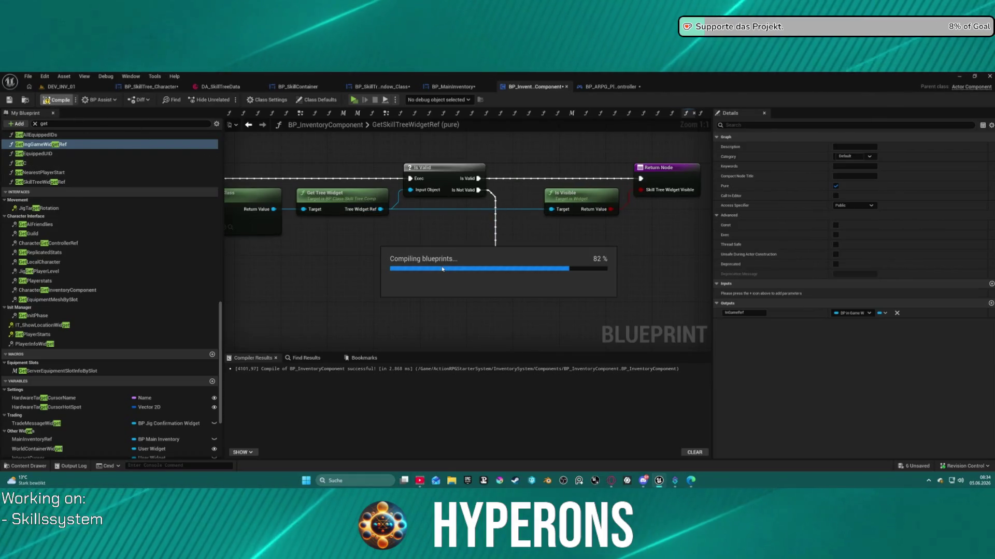
pyautogui.press('F7')
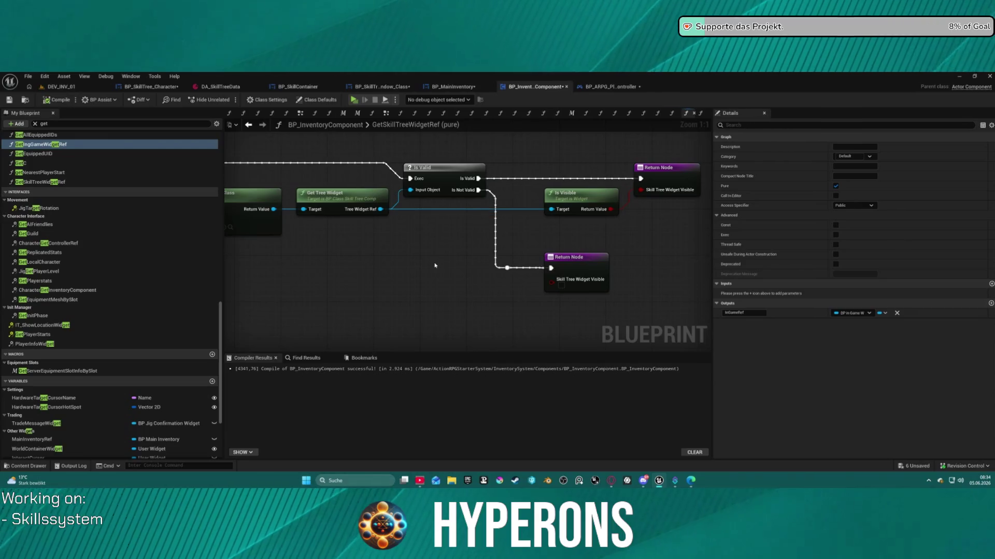
pyautogui.click(659, 114)
# Step: Place a call to the function in the Toggle Inventory graph
pyautogui.scroll(-5, 543, 217)
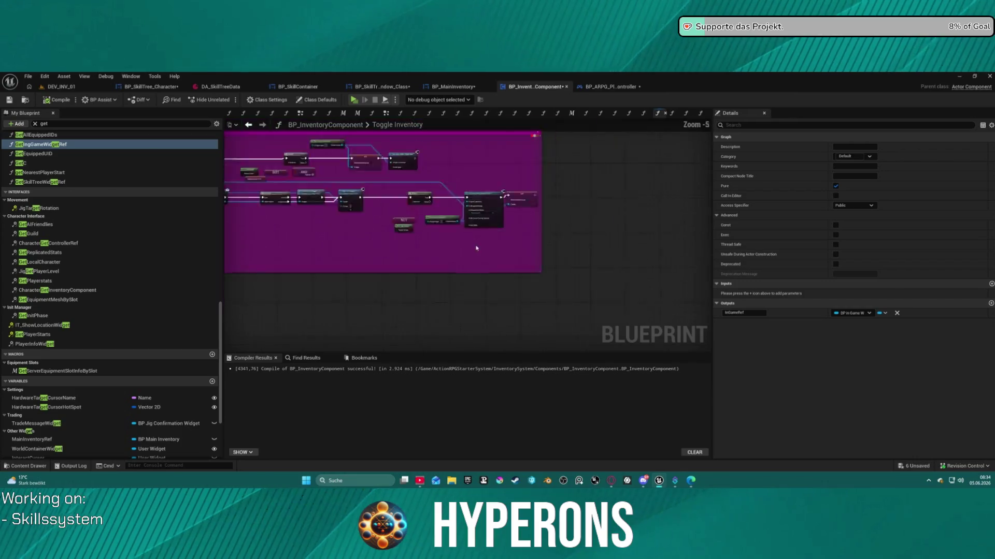
pyautogui.scroll(4, 574, 267)
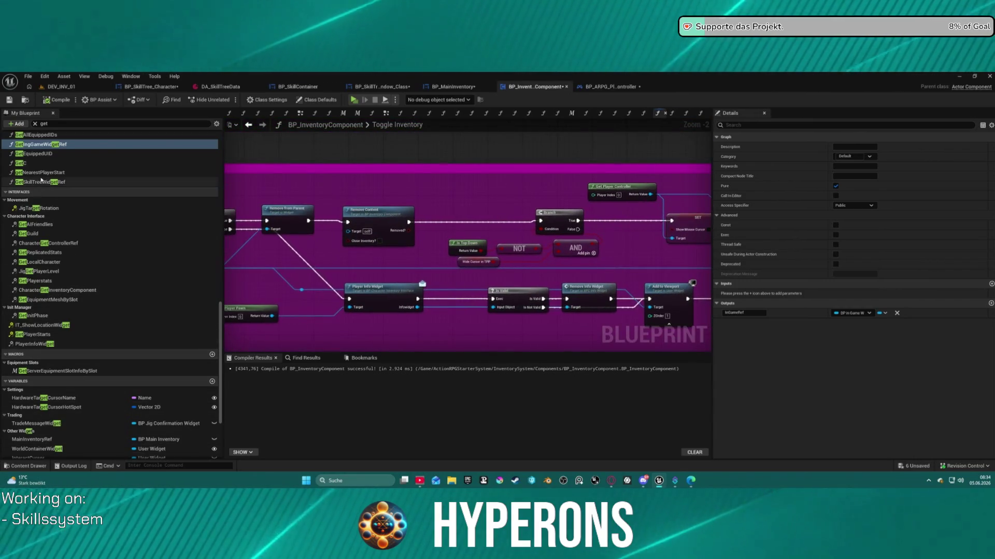
pyautogui.moveTo(41, 181); pyautogui.dragTo(460, 179)
pyautogui.click(49, 181)
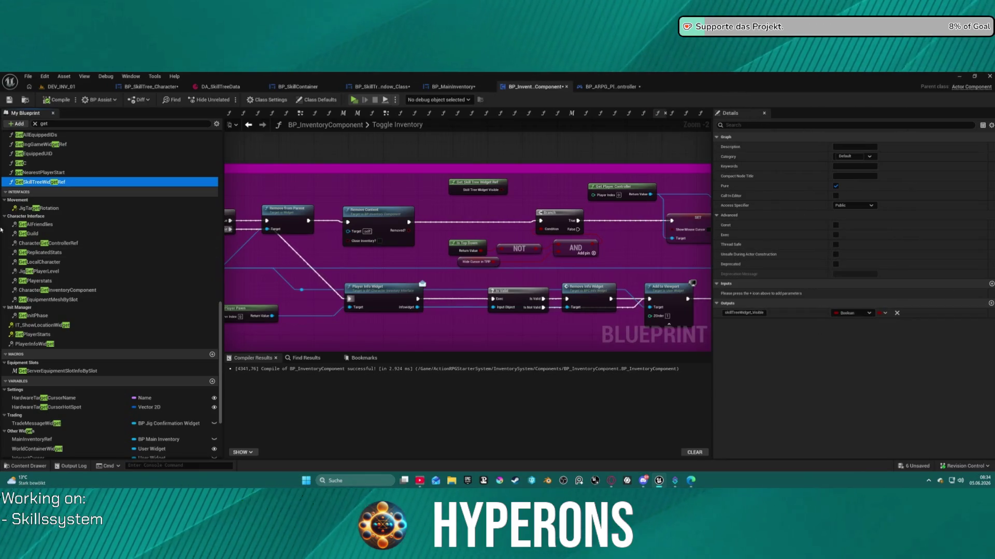
# Step: Rename the function to GetSkillTreeWidgetVisibility and select its node in the graph
pyautogui.click(42, 185)
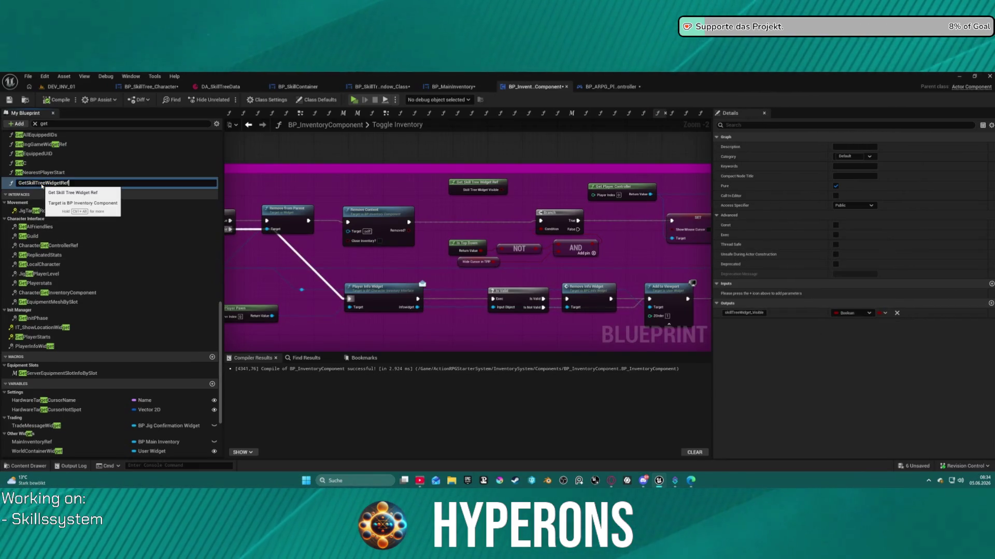
pyautogui.write('Visiblit')
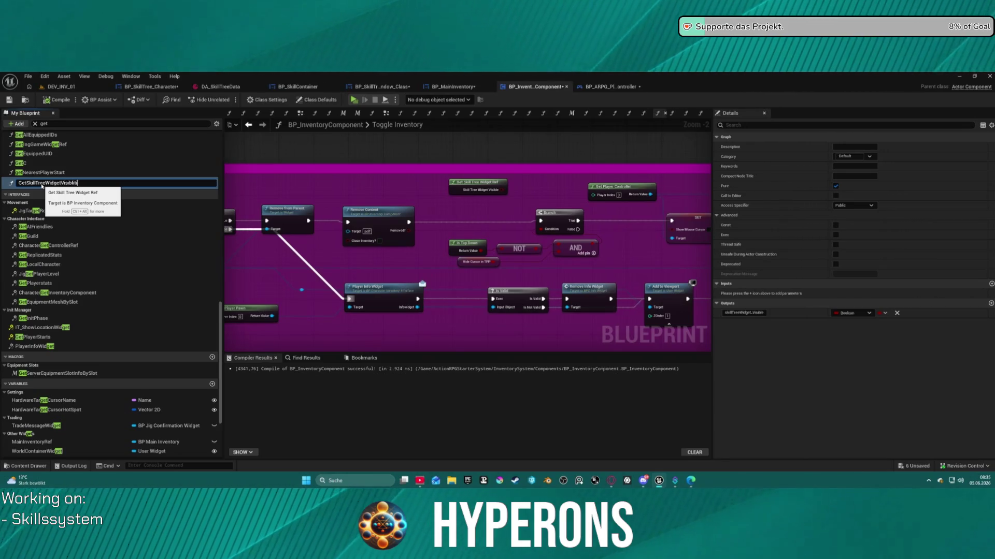
pyautogui.write('y')
pyautogui.press('Return')
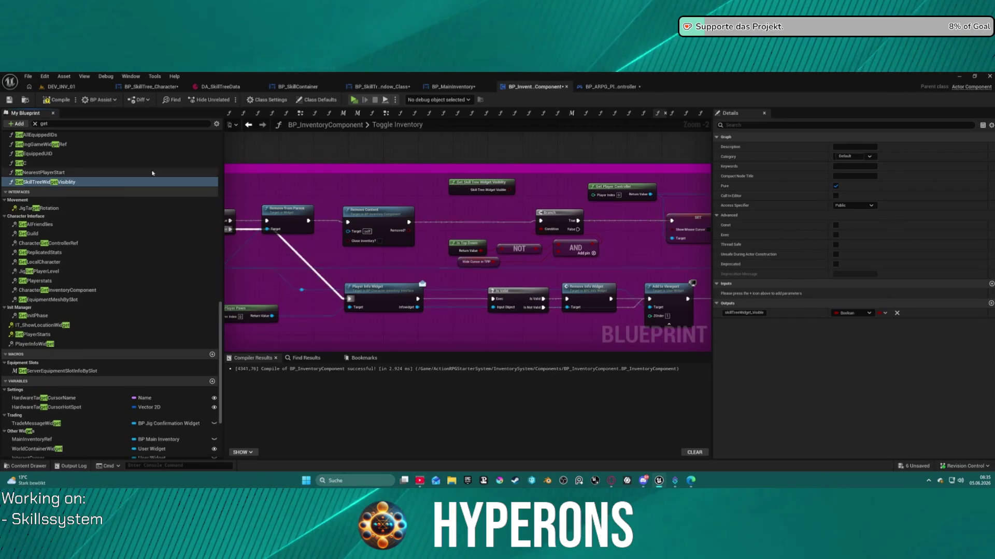
pyautogui.moveTo(549, 172); pyautogui.dragTo(473, 146)
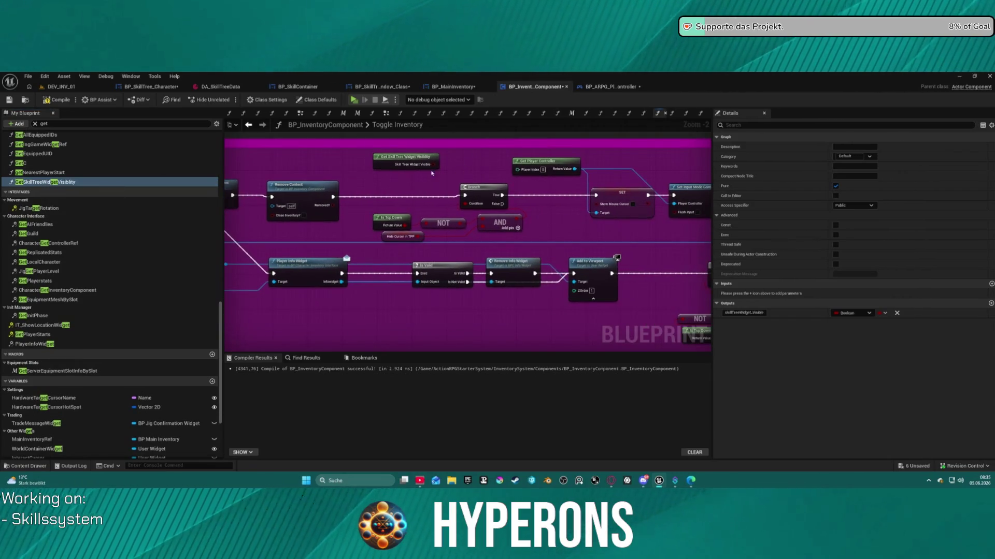
pyautogui.moveTo(403, 203); pyautogui.dragTo(398, 228)
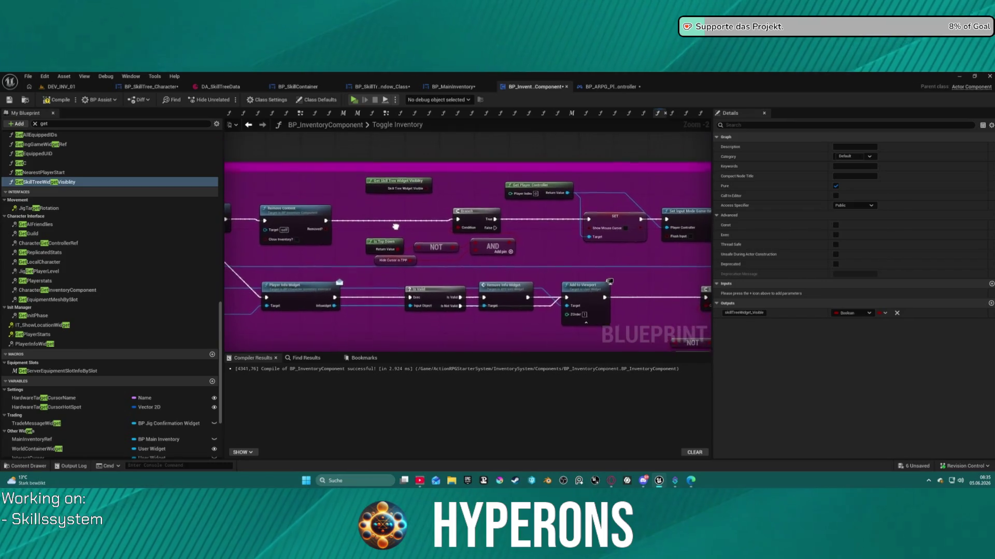
pyautogui.click(414, 186)
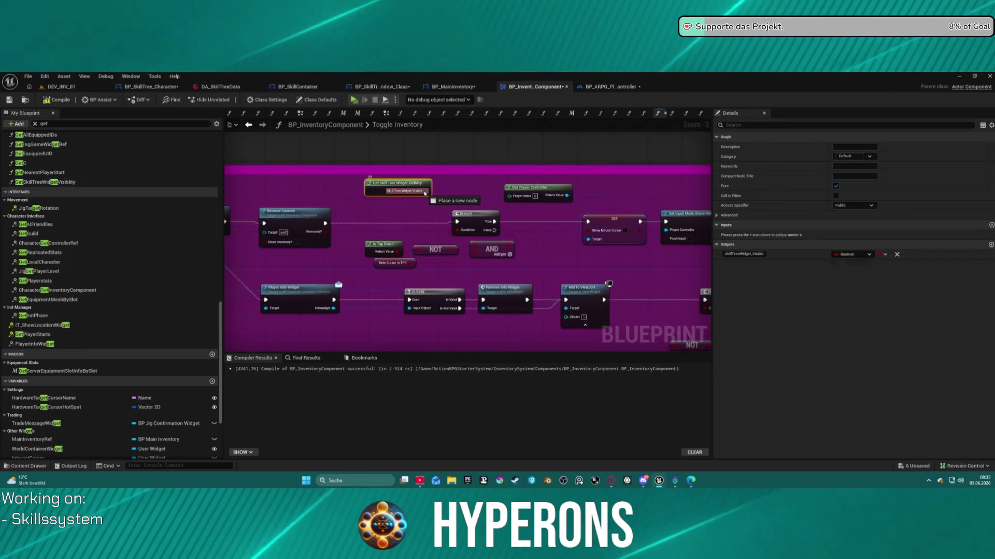
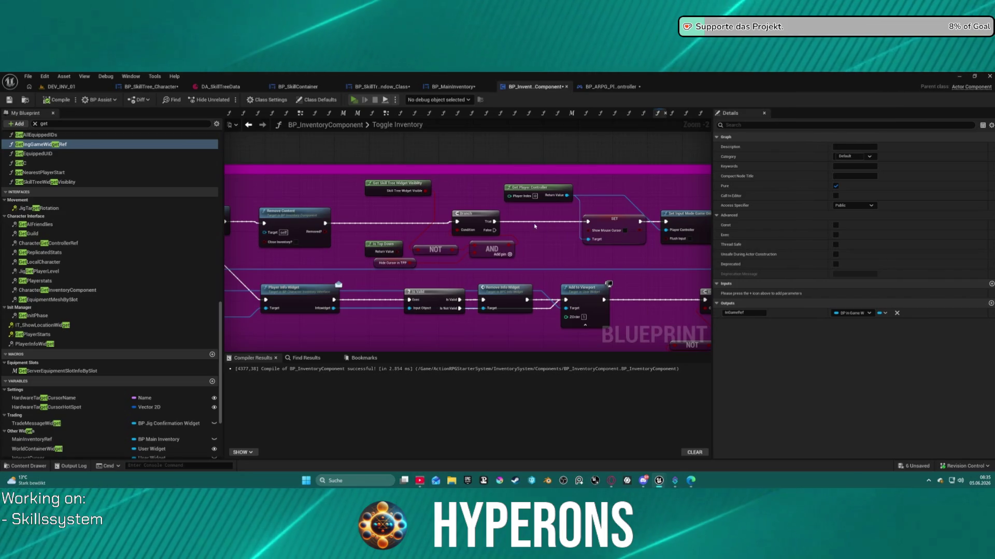
# Step: Play-test the game, toggling the inventory (I) and skill tree (K) panels repeatedly, then exit the session
pyautogui.hotkey('alt', 'p')
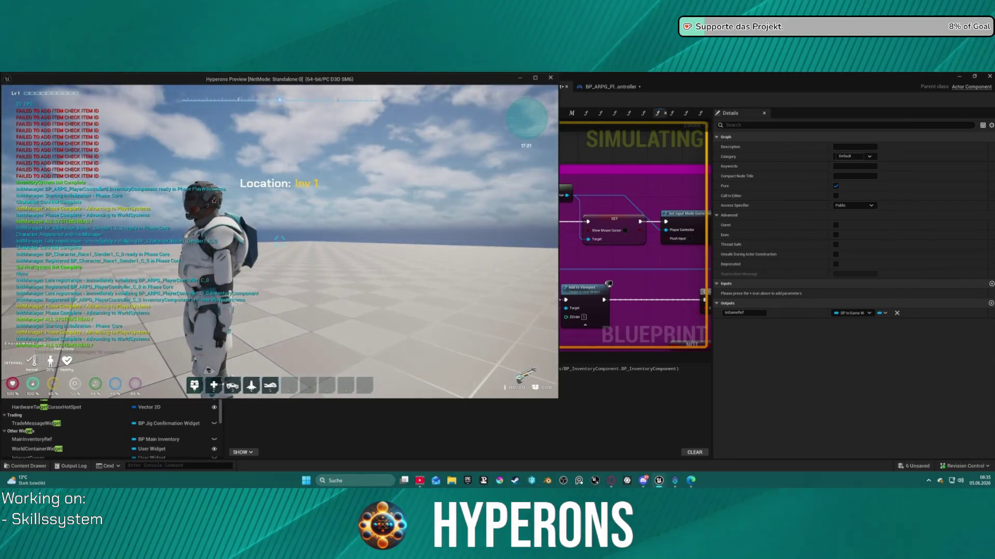
pyautogui.press('i')
pyautogui.press('k')
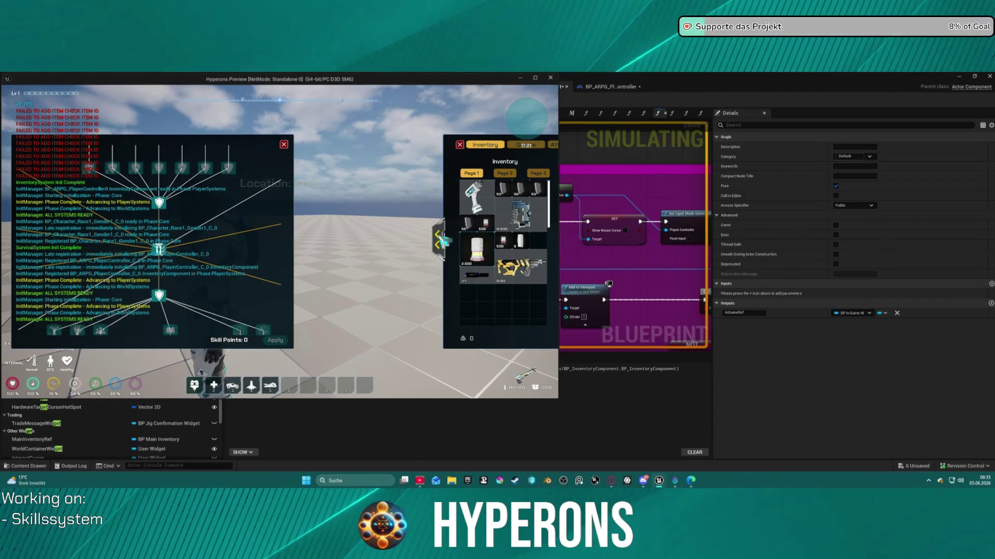
pyautogui.click(436, 239)
pyautogui.press('i')
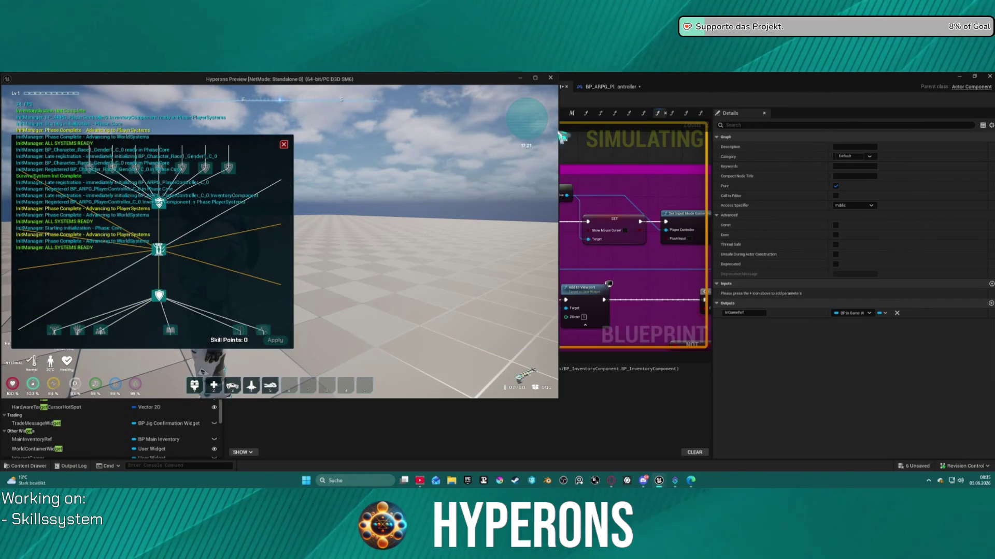
pyautogui.press('i')
pyautogui.press('i')
pyautogui.press('i')
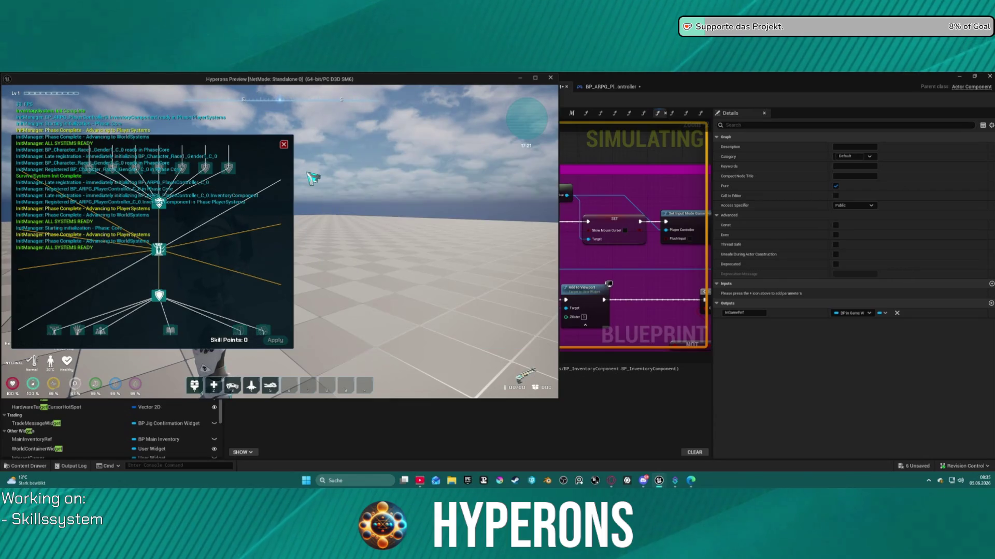
pyautogui.press('k')
pyautogui.press('i')
pyautogui.press('k')
pyautogui.press('k')
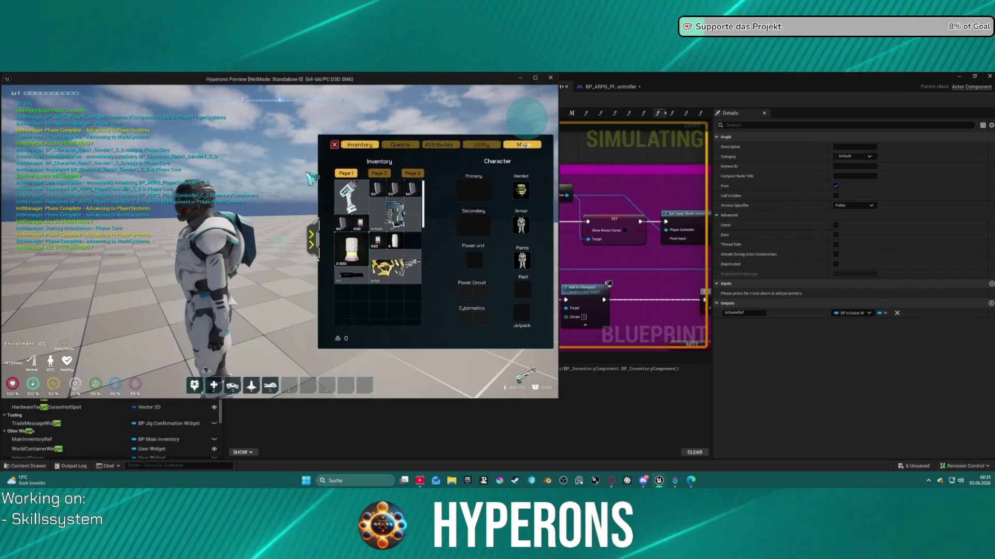
pyautogui.press('i')
pyautogui.press('k')
pyautogui.press('k')
pyautogui.press('k')
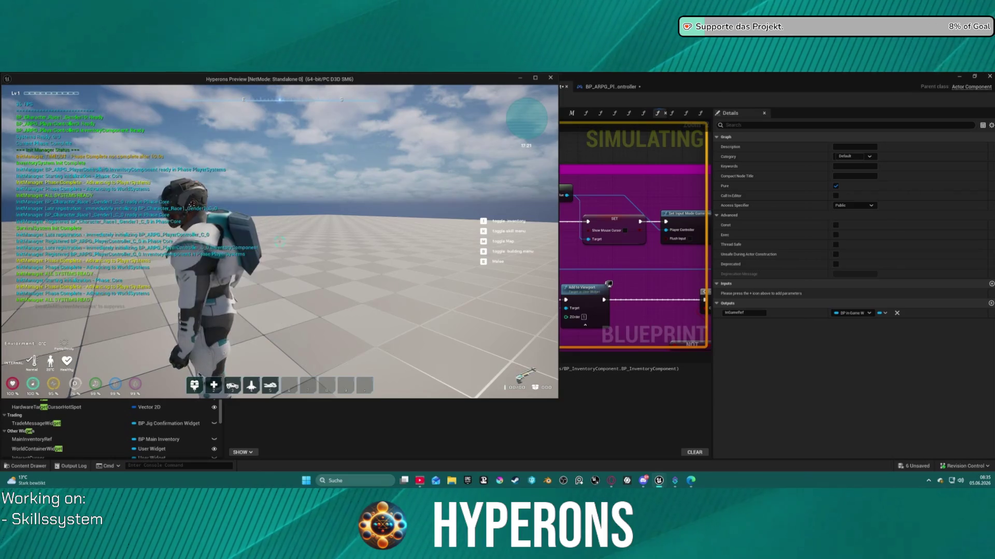
pyautogui.press('i')
pyautogui.press('i')
pyautogui.press('i')
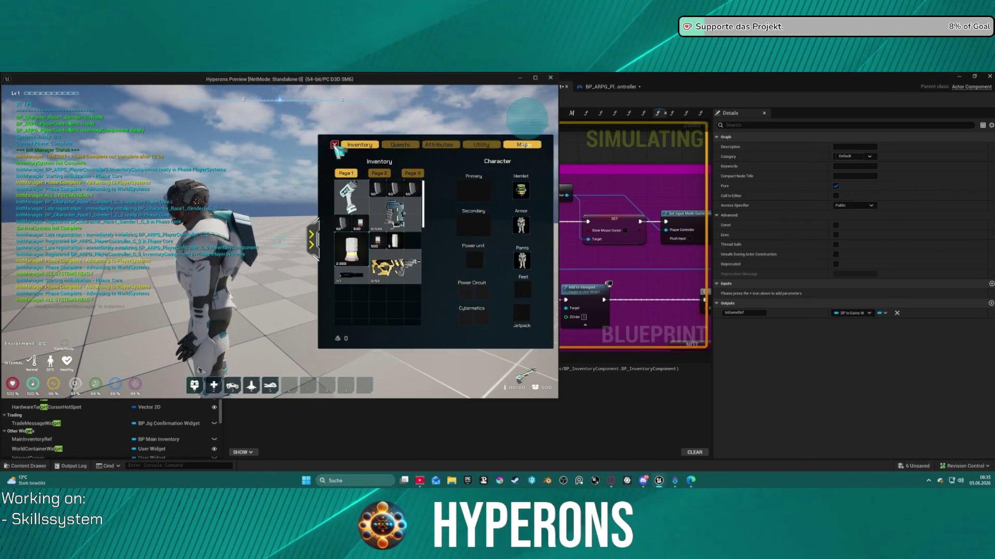
pyautogui.click(334, 145)
pyautogui.press('i')
pyautogui.press('k')
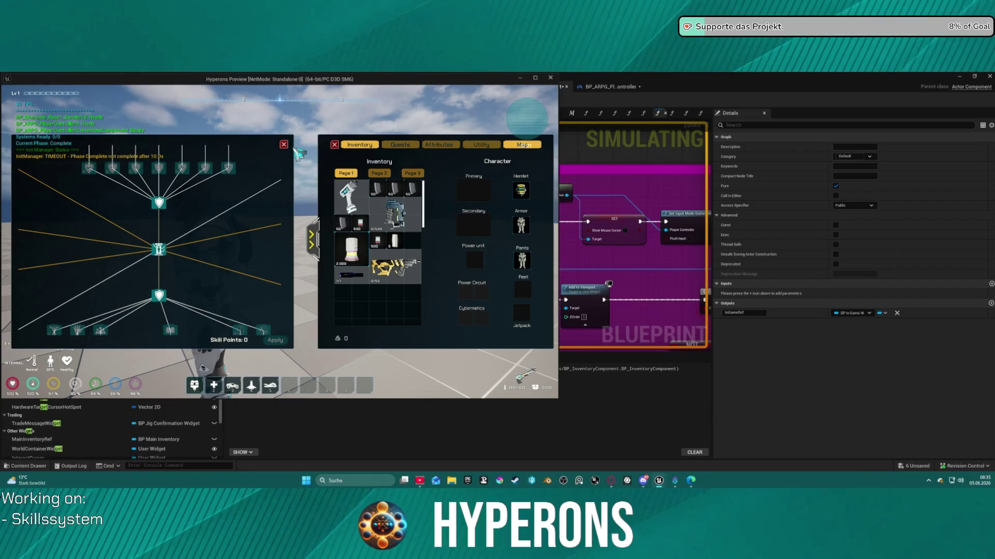
pyautogui.press('k')
pyautogui.press('k')
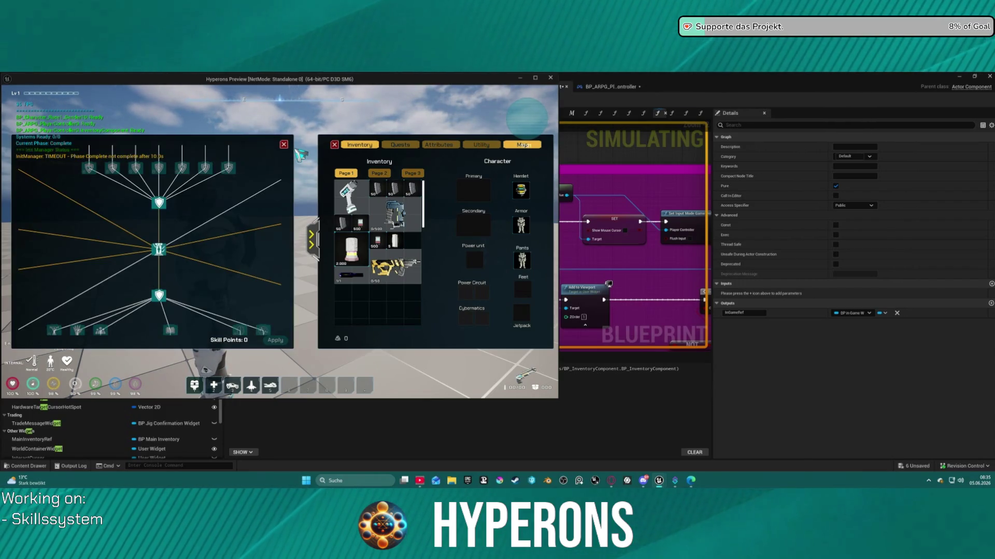
pyautogui.press('i')
pyautogui.press('i')
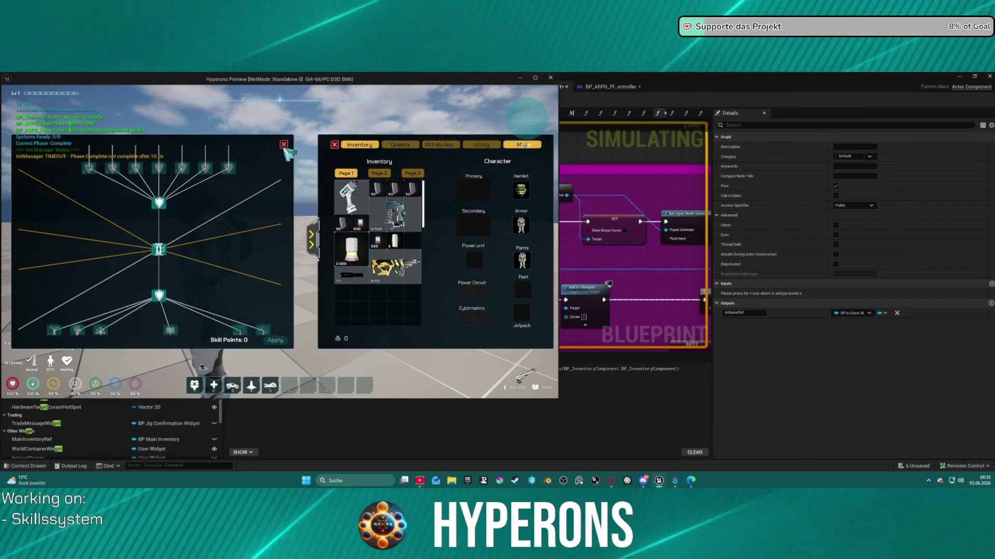
pyautogui.press('Escape')
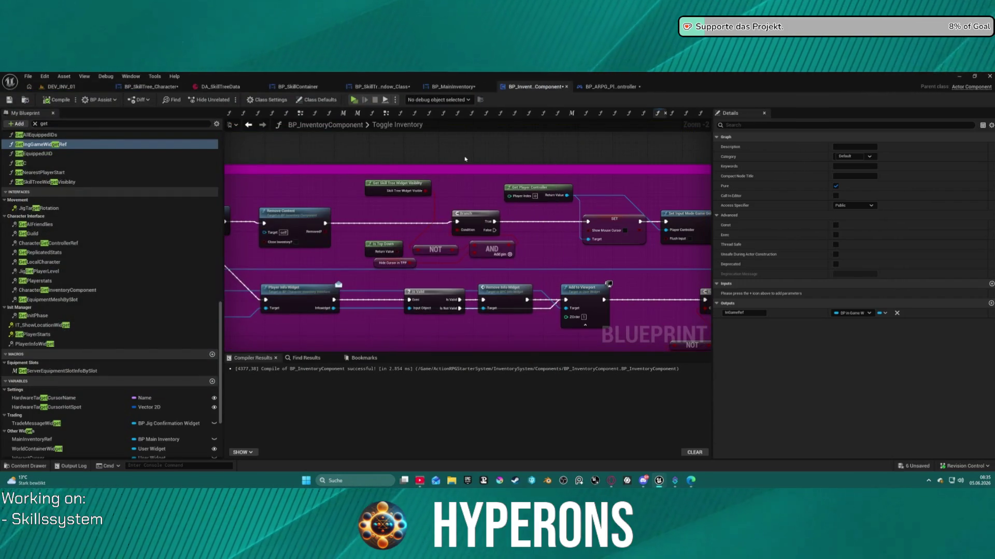
# Step: Save the blueprint, move Get Skill Tree Widget Visibility beside Is Top Down, then switch to DEV_INV_01
pyautogui.hotkey('ctrl', 's')
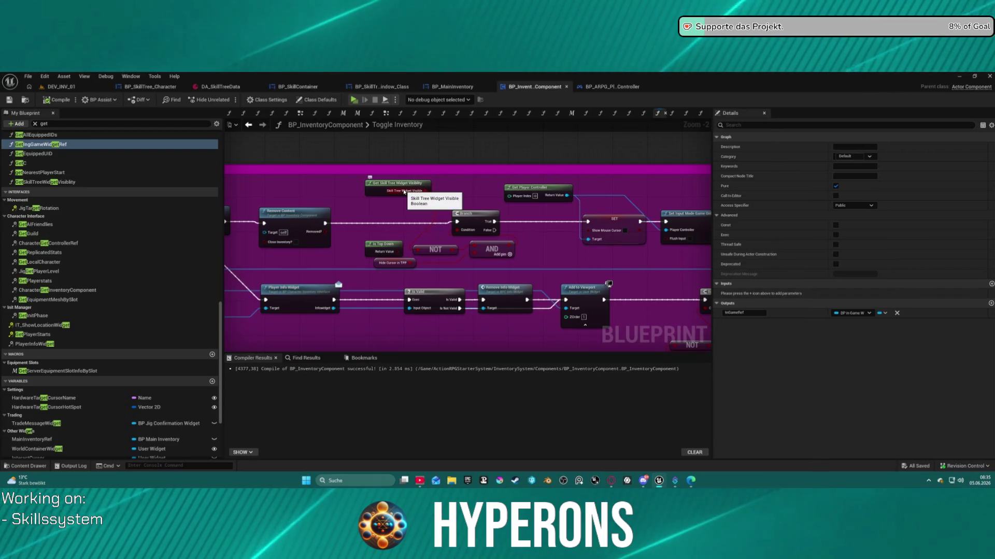
pyautogui.moveTo(389, 184)
pyautogui.mouseDown()
pyautogui.moveTo(380, 231)
pyautogui.moveTo(356, 256)
pyautogui.mouseUp()
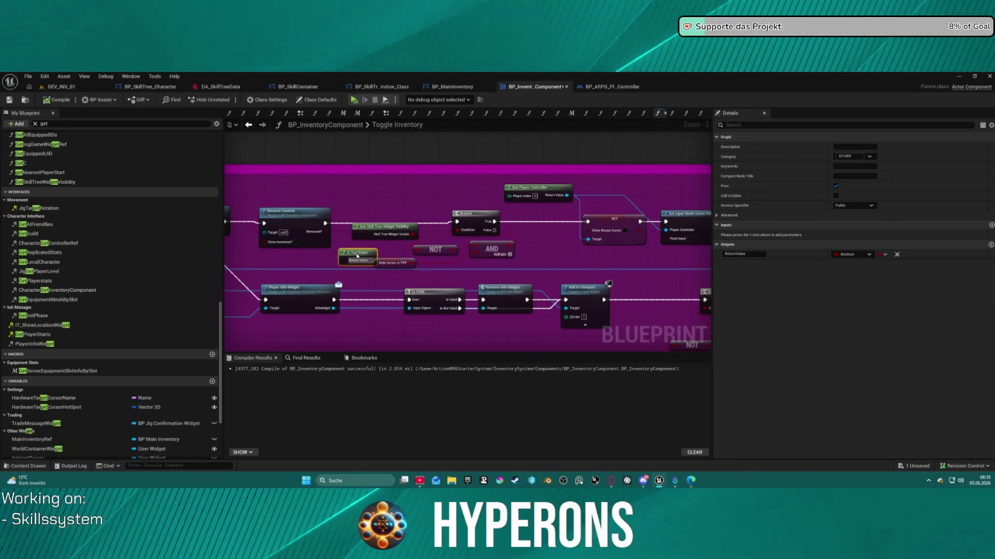
pyautogui.scroll(-9, 556, 215)
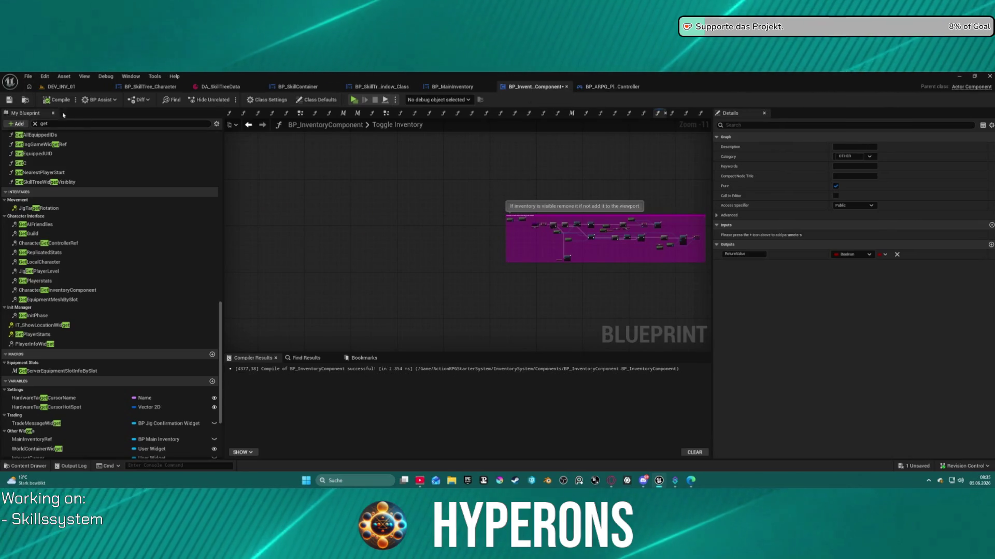
pyautogui.click(60, 87)
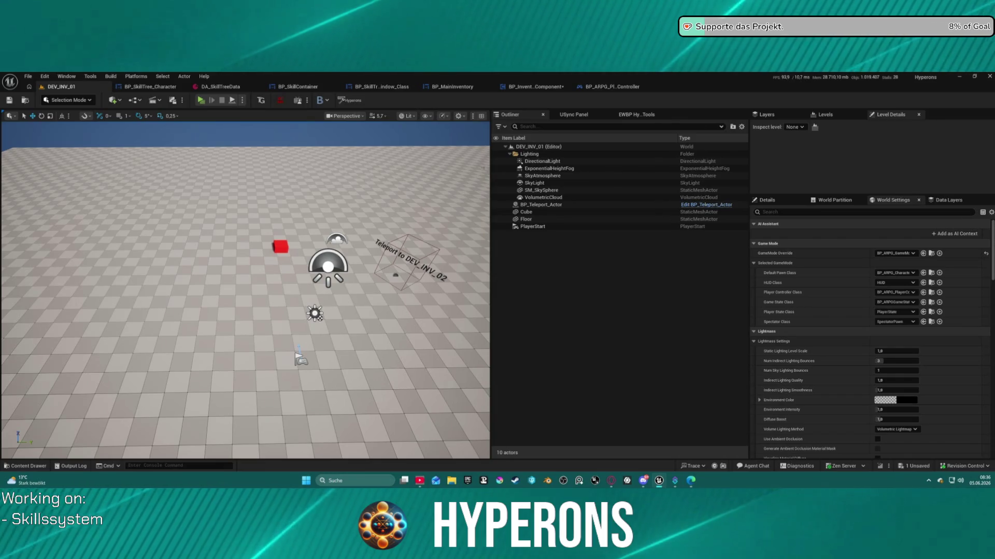
# Step: Back in BP_InventoryComponent, close the unneeded function graph tabs, including Server Equip Starting Item
pyautogui.click(531, 86)
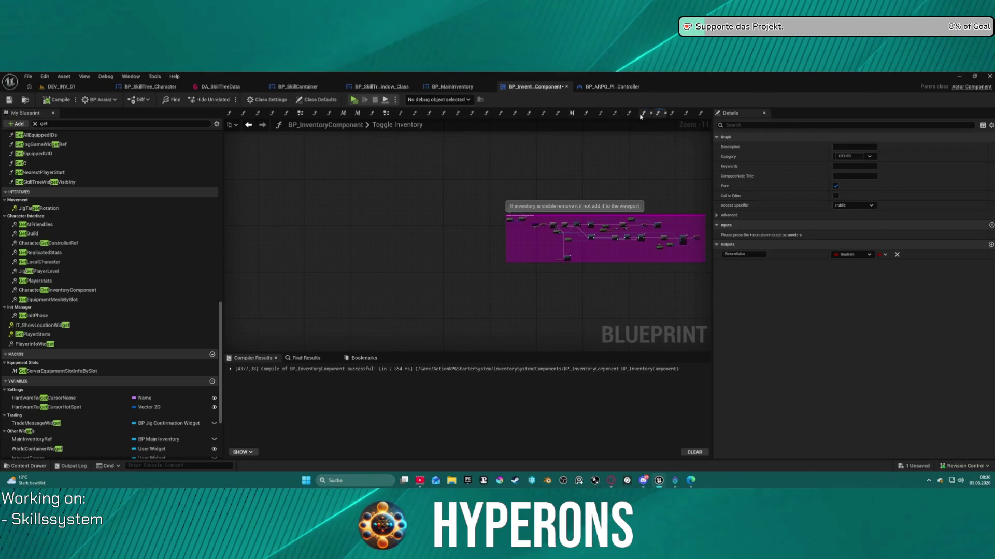
pyautogui.click(701, 117)
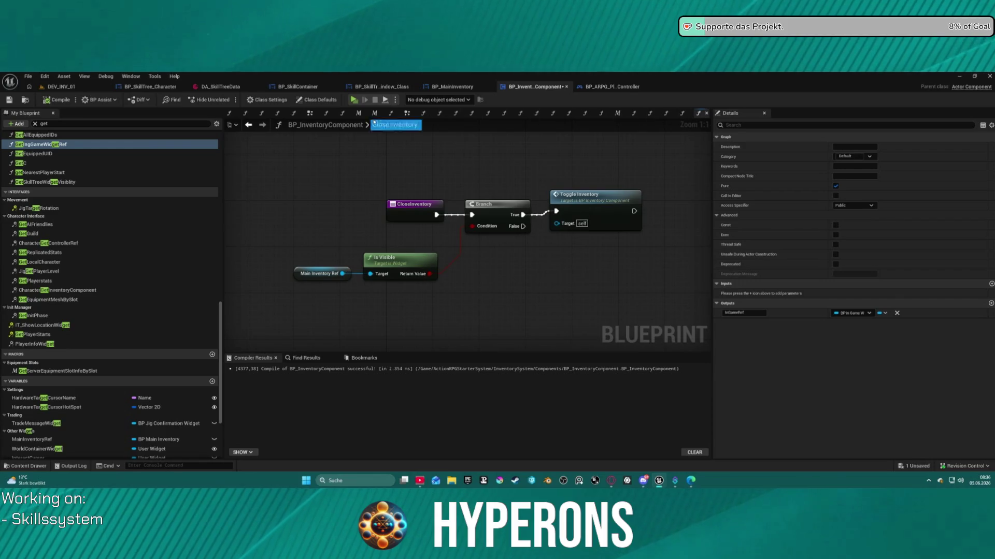
pyautogui.click(294, 115)
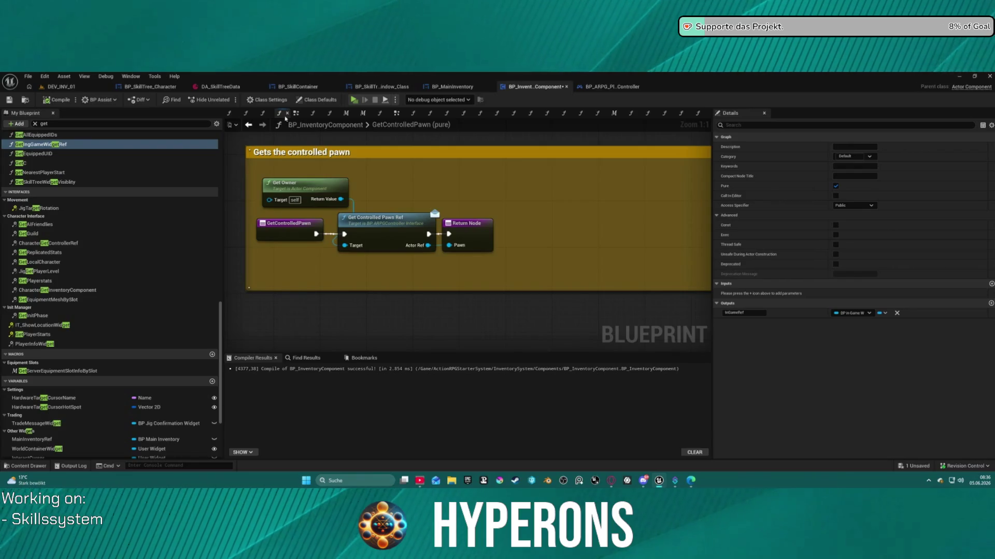
pyautogui.click(287, 114)
pyautogui.click(288, 114)
pyautogui.click(290, 114)
pyautogui.click(292, 114)
pyautogui.click(291, 114)
pyautogui.click(291, 114)
pyautogui.click(290, 114)
pyautogui.click(290, 114)
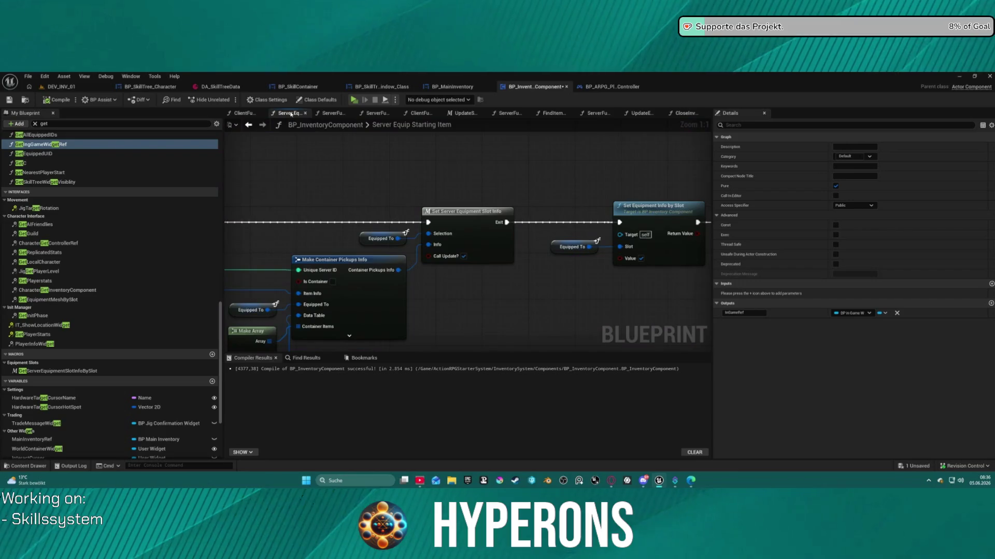
pyautogui.middleClick(290, 114)
pyautogui.middleClick(342, 114)
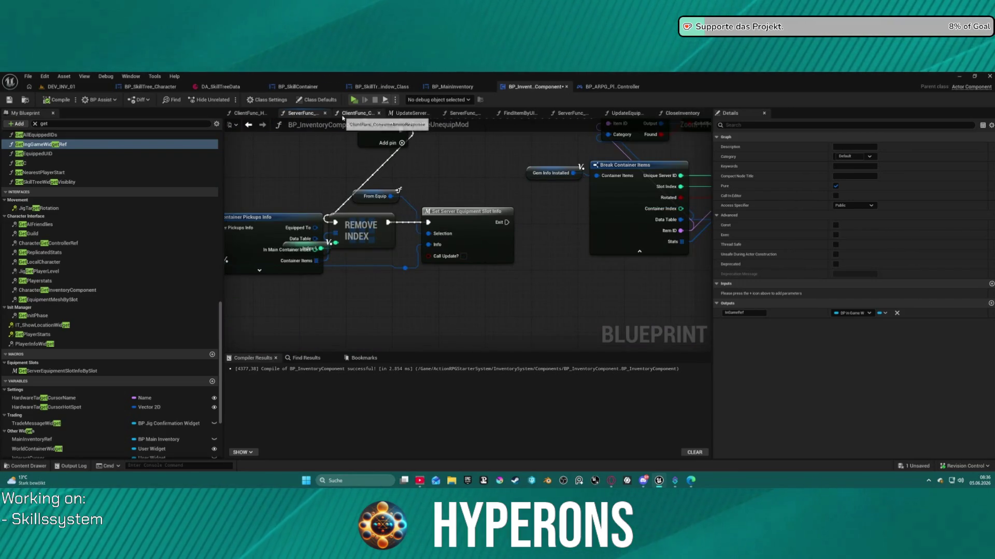
pyautogui.scroll(-10, 434, 269)
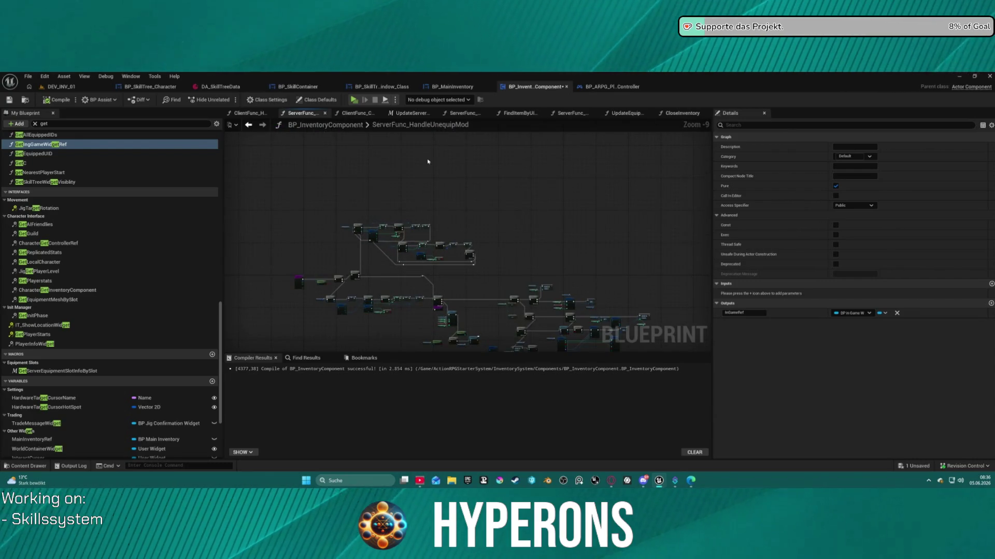
# Step: Inspect Get Item by Unique ID from FindItemByUID_MainC, then open ServerFunc_RequestConsumeAmmo
pyautogui.click(520, 114)
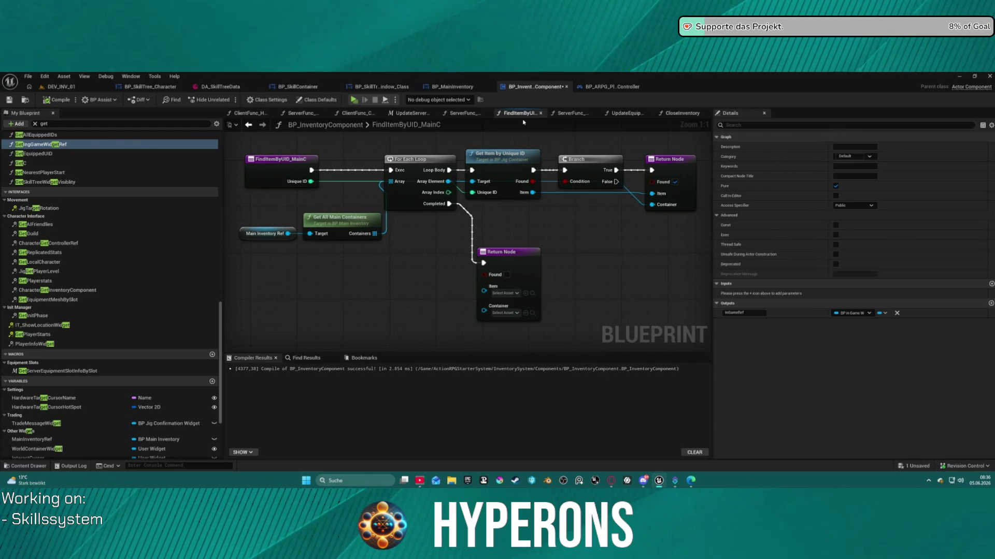
pyautogui.click(508, 163)
pyautogui.doubleClick(521, 185)
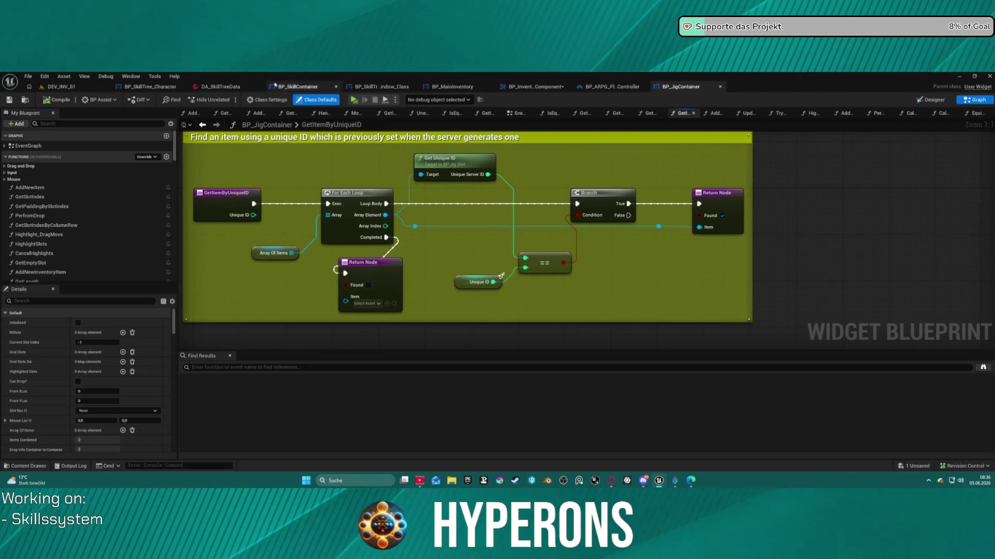
pyautogui.click(151, 87)
pyautogui.click(519, 87)
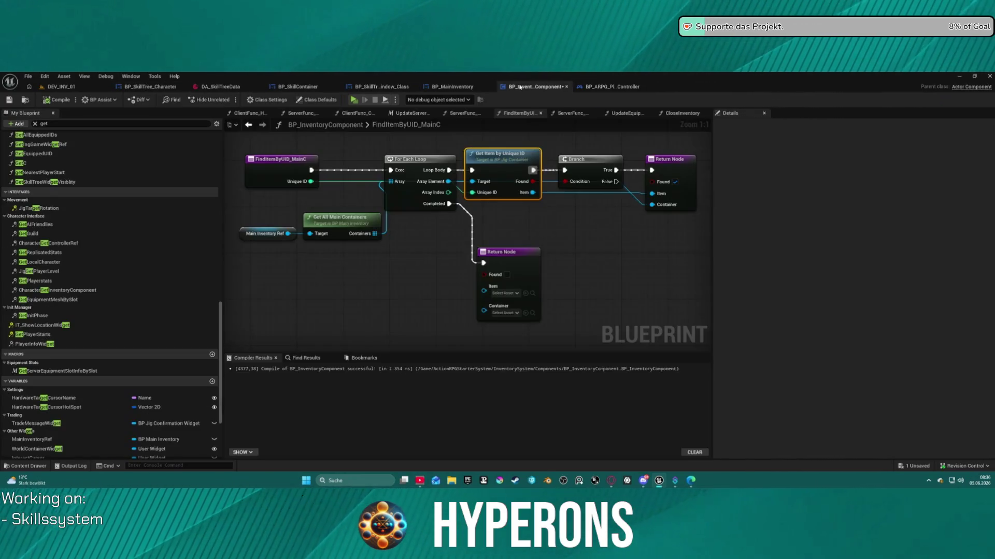
pyautogui.click(462, 113)
# Step: Rewire the reroute's exec wire straight into Sequence, disconnecting Print String in the ammo-consumption graph
pyautogui.scroll(9, 533, 264)
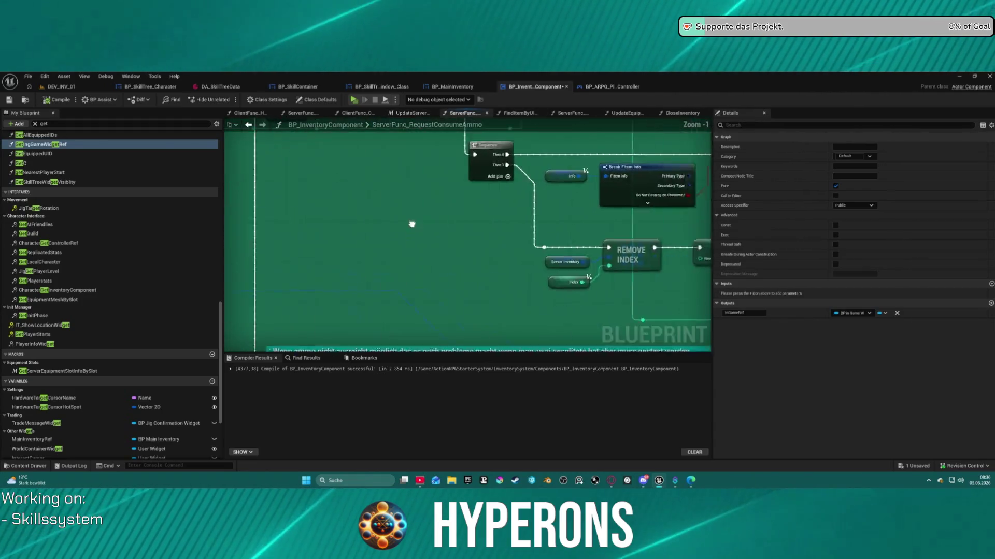
pyautogui.moveTo(452, 251); pyautogui.dragTo(550, 218)
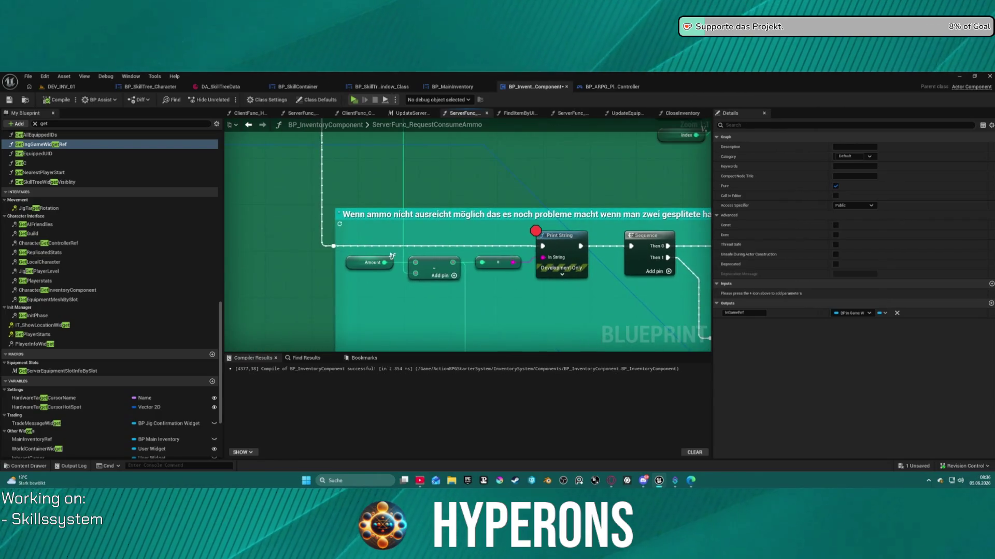
pyautogui.moveTo(339, 246)
pyautogui.mouseDown()
pyautogui.moveTo(668, 247)
pyautogui.moveTo(643, 244)
pyautogui.moveTo(663, 280)
pyautogui.moveTo(657, 295)
pyautogui.moveTo(688, 292)
pyautogui.mouseUp()
pyautogui.scroll(-5, 641, 245)
pyautogui.scroll(2, 584, 266)
pyautogui.moveTo(515, 273)
pyautogui.mouseDown()
pyautogui.moveTo(657, 266)
pyautogui.moveTo(647, 267)
pyautogui.mouseUp()
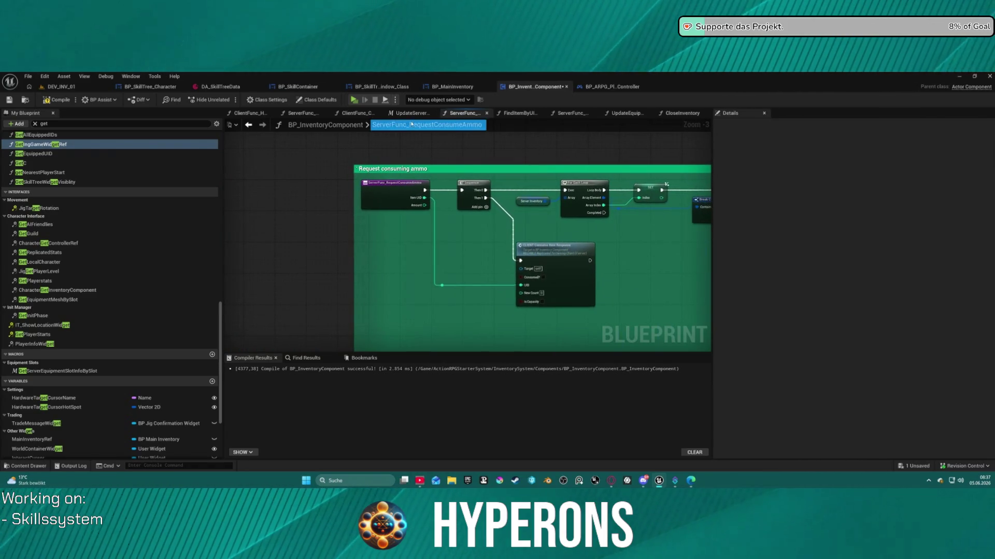
# Step: Open UpdateEquipedItem, look over its chain and entry node inputs, then switch to DEV_INV_01
pyautogui.click(635, 112)
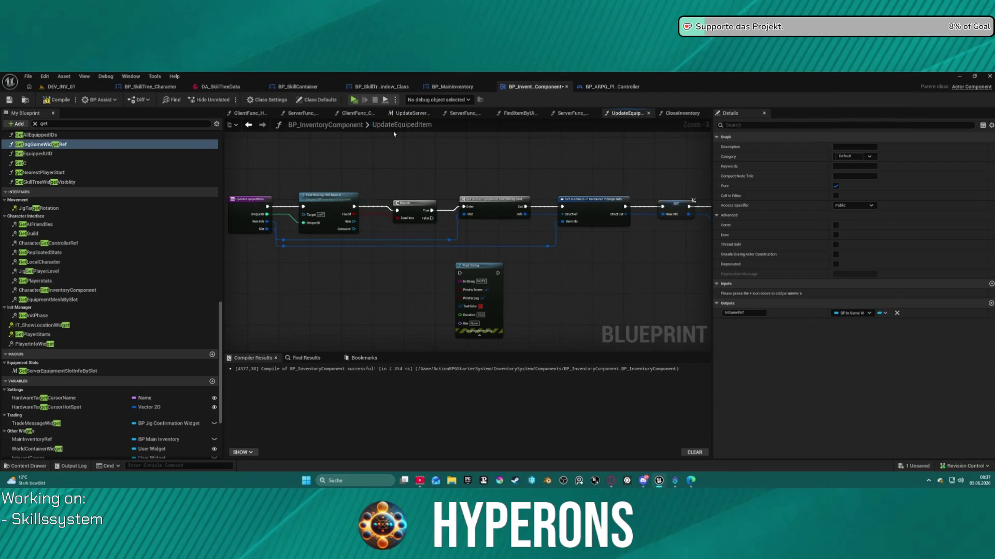
pyautogui.moveTo(404, 196)
pyautogui.mouseDown()
pyautogui.moveTo(474, 187)
pyautogui.moveTo(382, 198)
pyautogui.moveTo(549, 222)
pyautogui.moveTo(655, 211)
pyautogui.moveTo(627, 220)
pyautogui.moveTo(683, 225)
pyautogui.mouseUp()
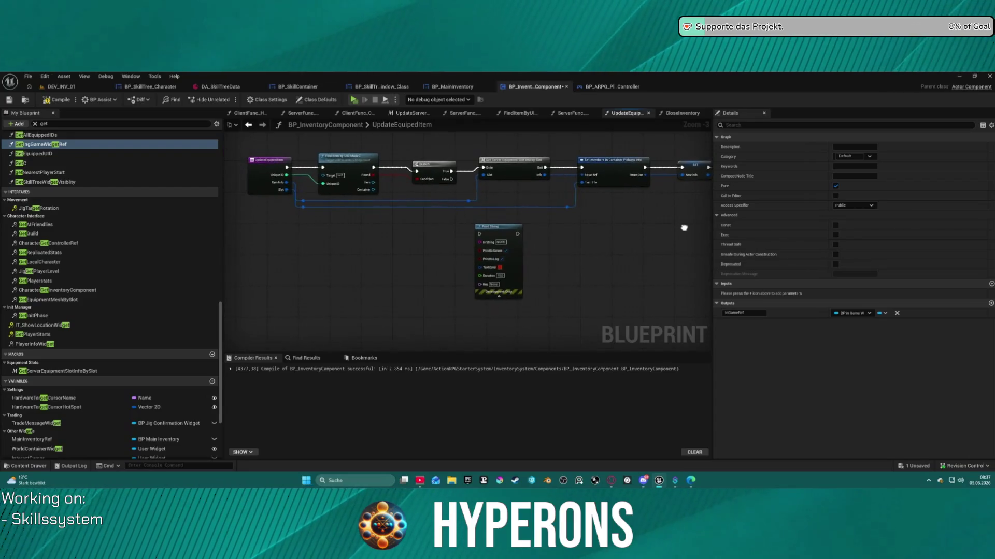
pyautogui.click(260, 159)
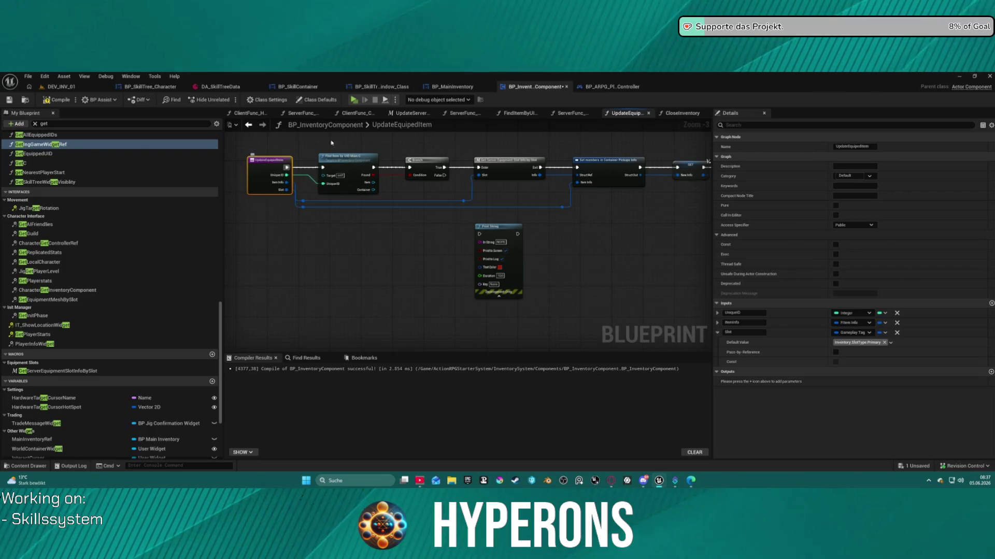
pyautogui.click(73, 89)
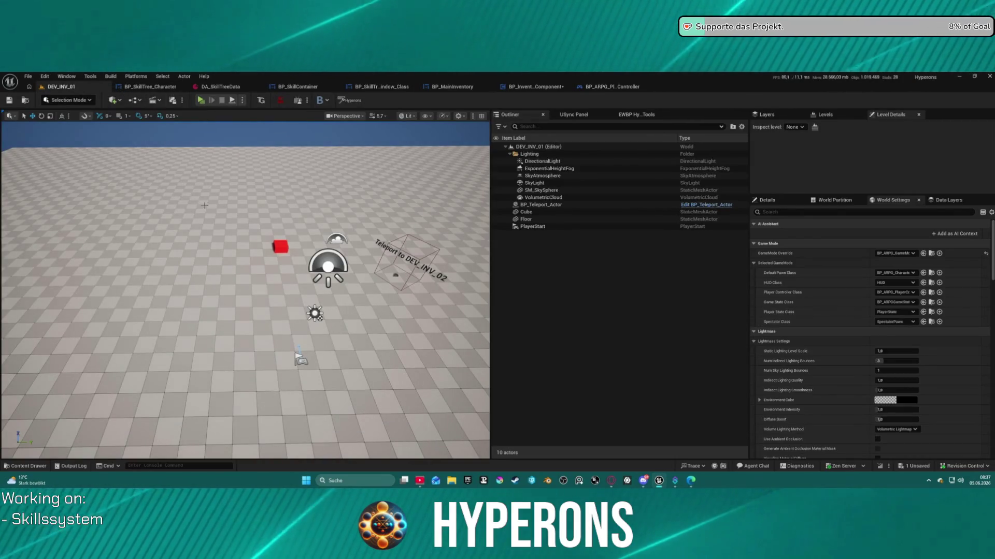
# Step: Glance at File > Recent Levels without choosing one, then return to the BP_InventoryComponent tab
pyautogui.click(34, 77)
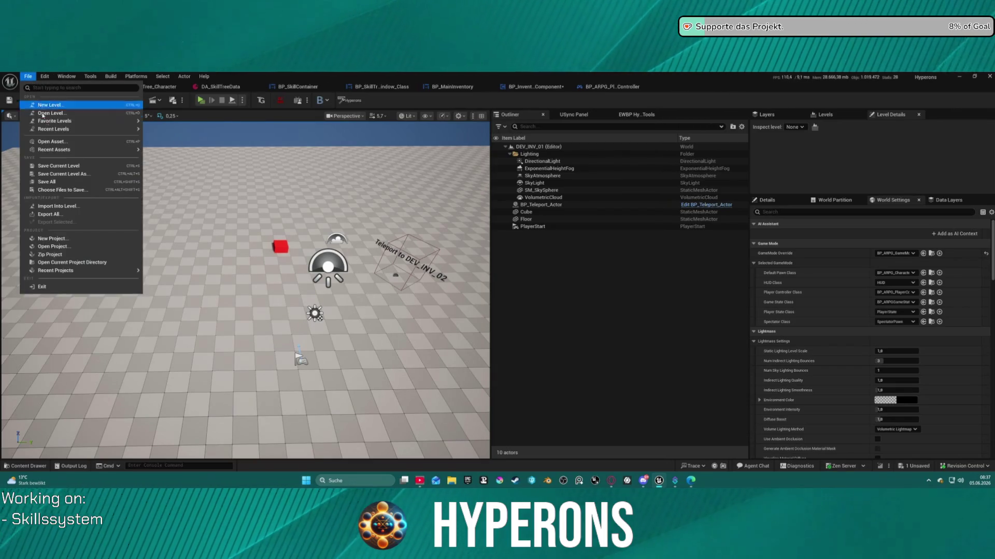
pyautogui.moveTo(62, 129)
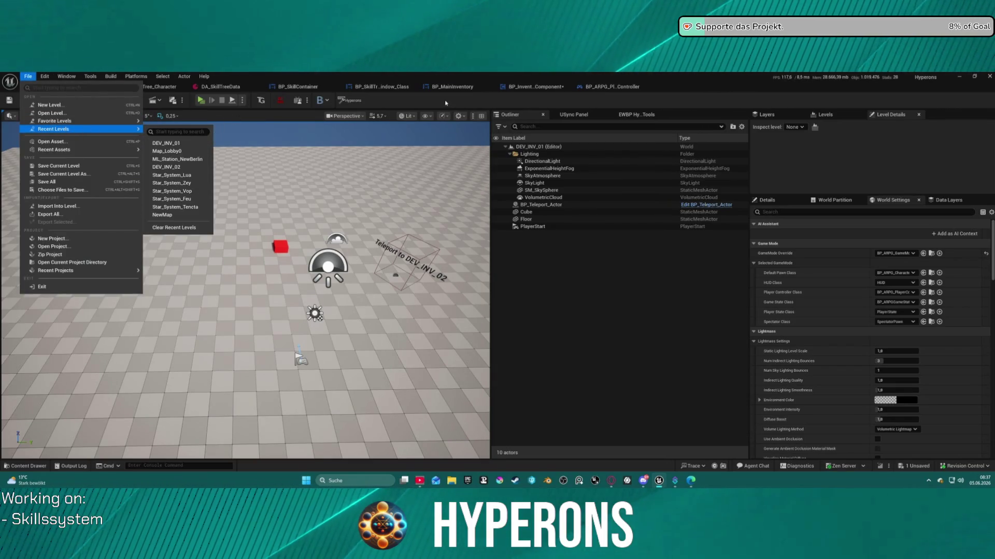
pyautogui.click(581, 84)
pyautogui.click(541, 92)
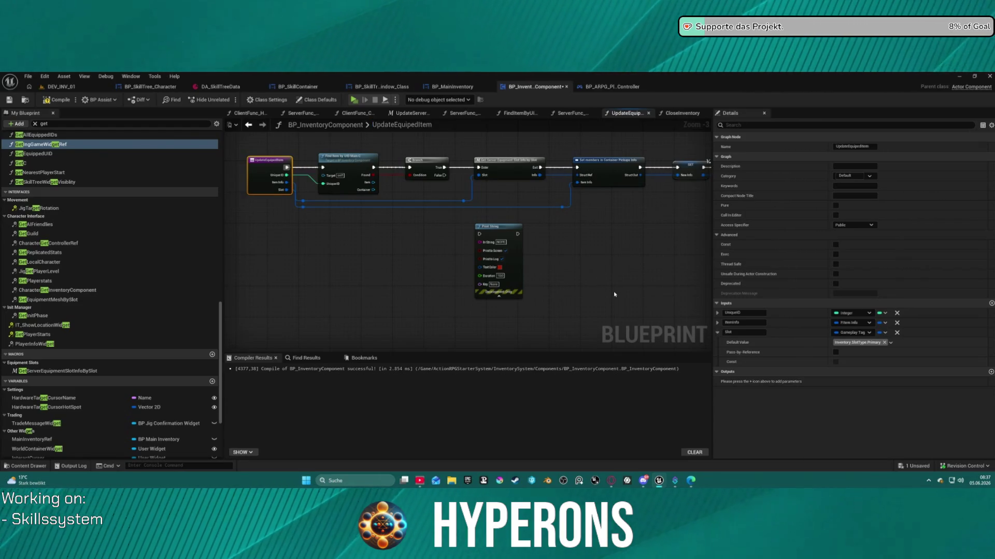
pyautogui.moveTo(590, 295)
pyautogui.mouseDown()
pyautogui.moveTo(529, 293)
pyautogui.moveTo(510, 329)
pyautogui.moveTo(583, 334)
pyautogui.moveTo(554, 334)
pyautogui.mouseUp()
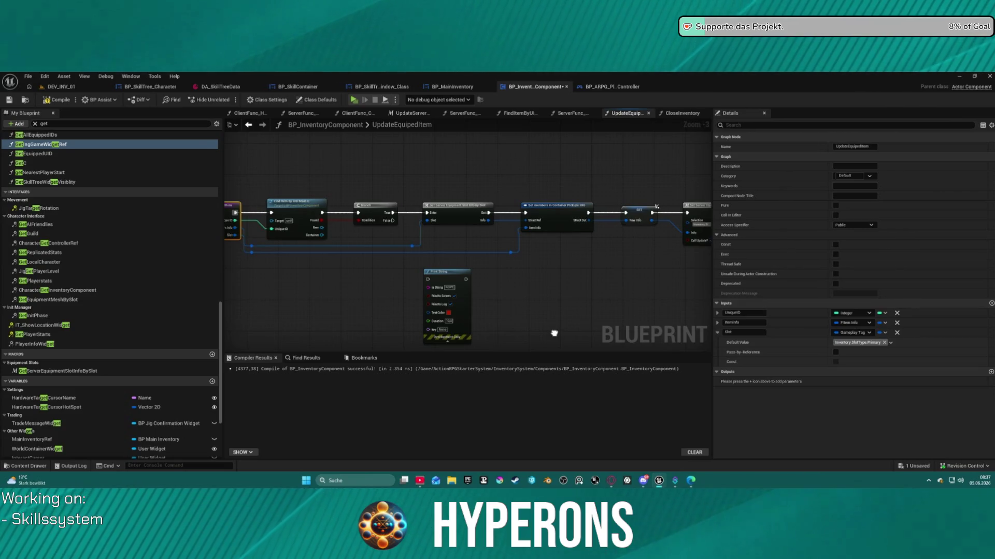
pyautogui.moveTo(554, 334)
pyautogui.mouseDown()
pyautogui.moveTo(546, 333)
pyautogui.moveTo(591, 342)
pyautogui.mouseUp()
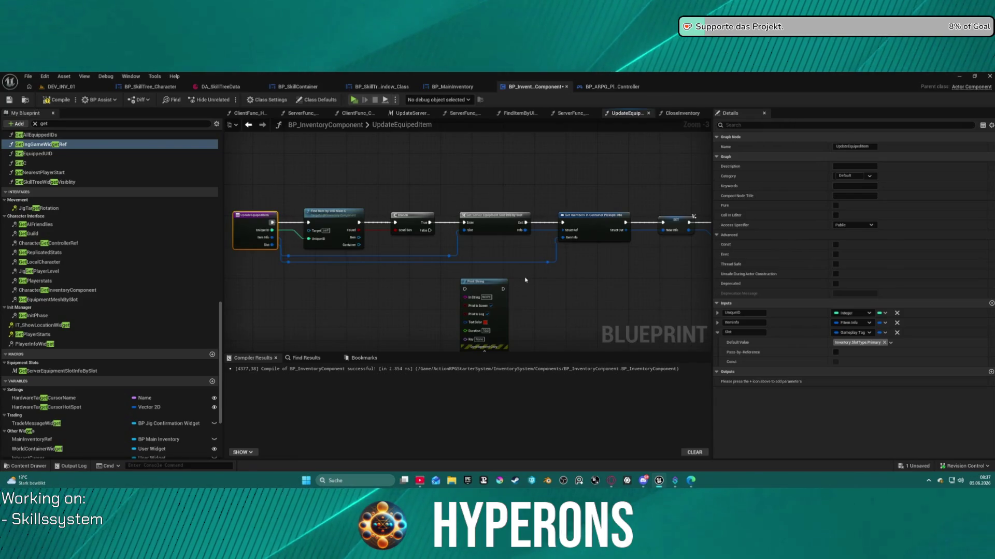
pyautogui.moveTo(585, 285); pyautogui.dragTo(512, 282)
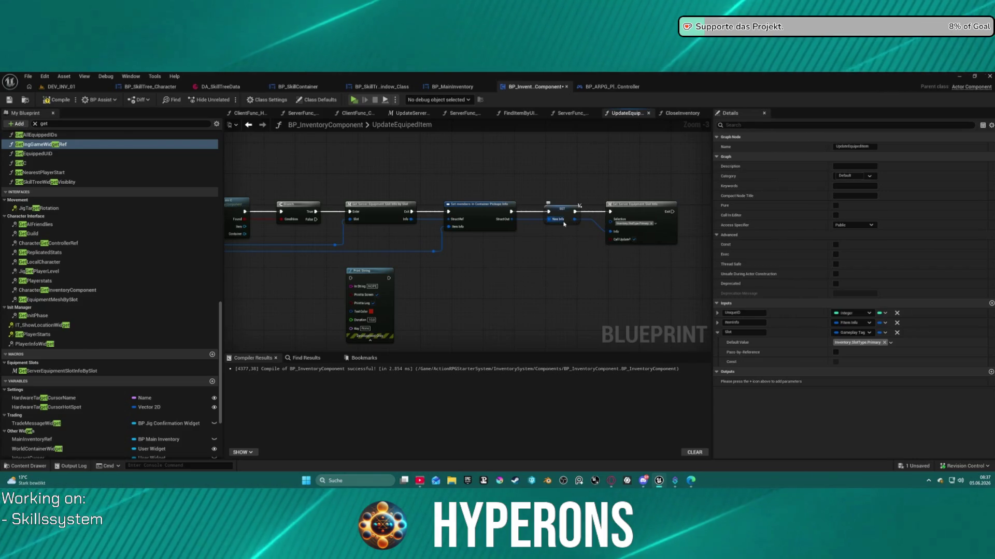
pyautogui.click(515, 221)
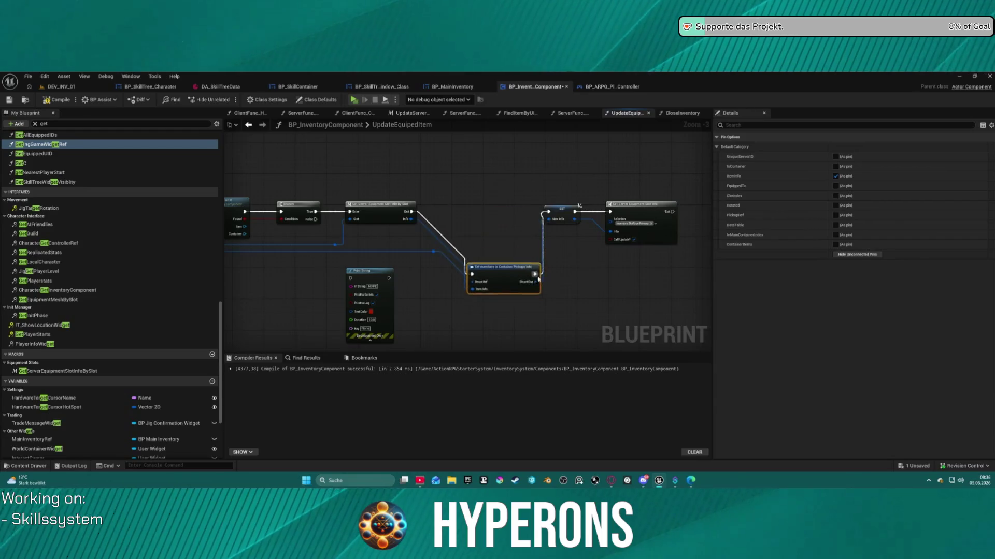
# Step: Add a Break Container Pickups Info node from the slot's Info pin and show all its outputs
pyautogui.moveTo(410, 221); pyautogui.dragTo(483, 309)
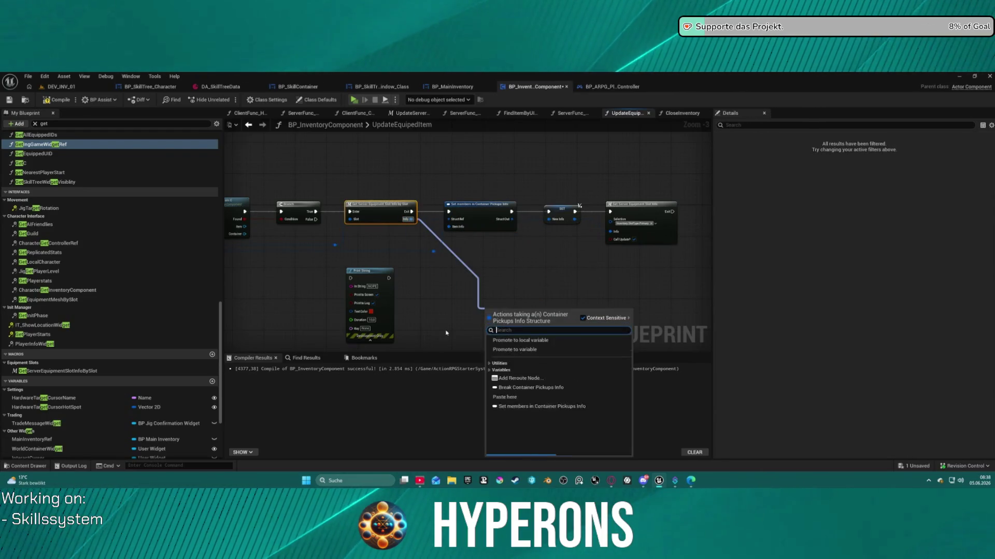
pyautogui.write('break')
pyautogui.press('Return')
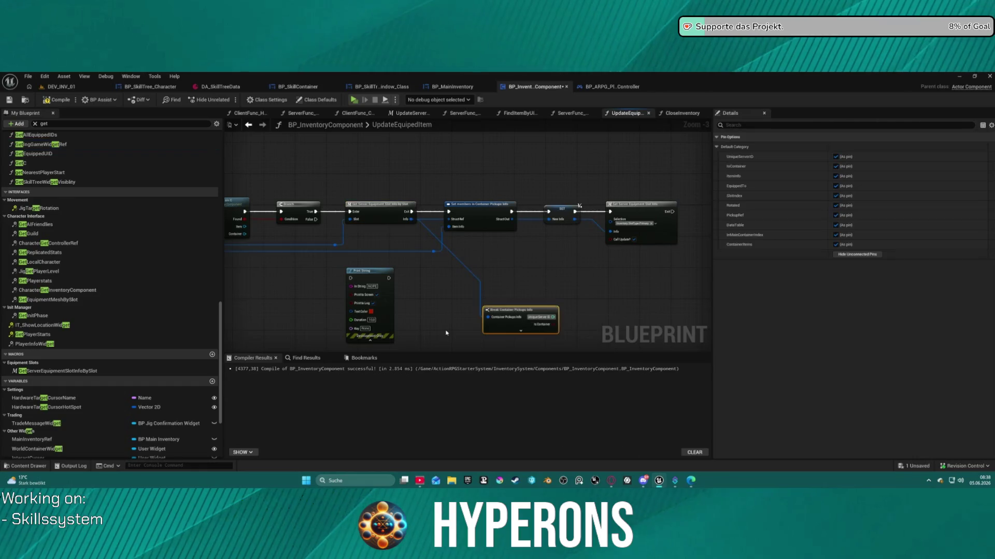
pyautogui.moveTo(517, 311); pyautogui.dragTo(462, 253)
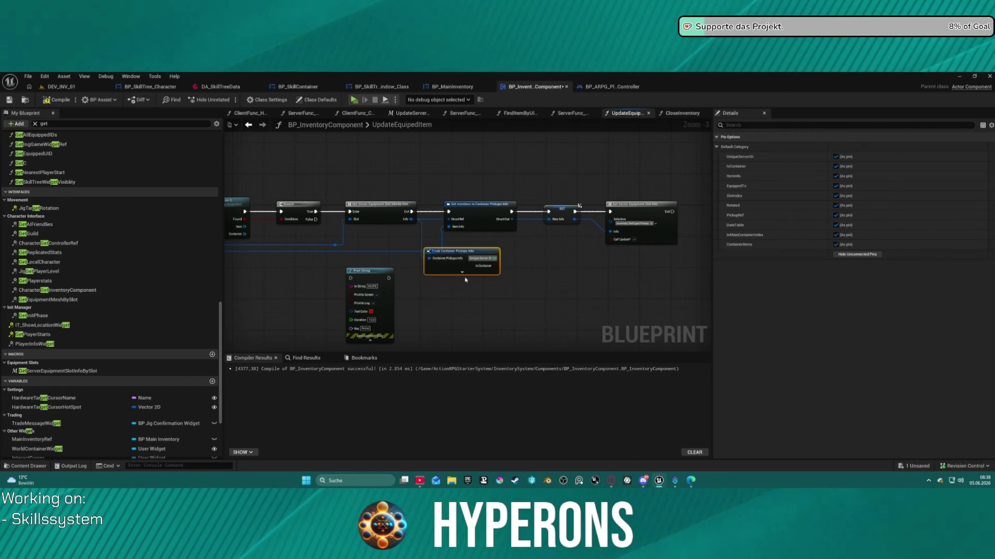
pyautogui.click(465, 275)
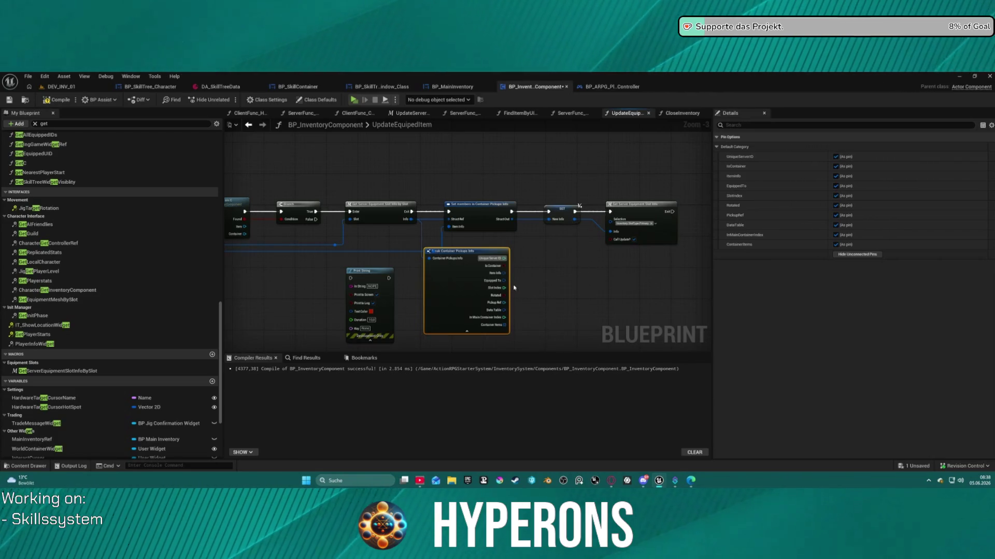
# Step: Add an expanded Break FItem Info node from the Item Info output and position it
pyautogui.moveTo(504, 274); pyautogui.dragTo(543, 299)
pyautogui.write('brea')
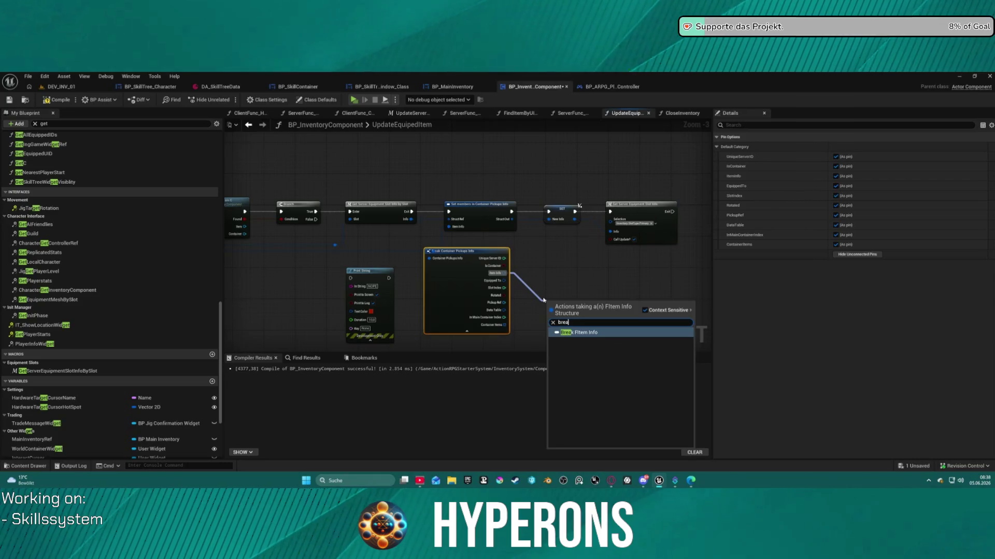
pyautogui.press('Return')
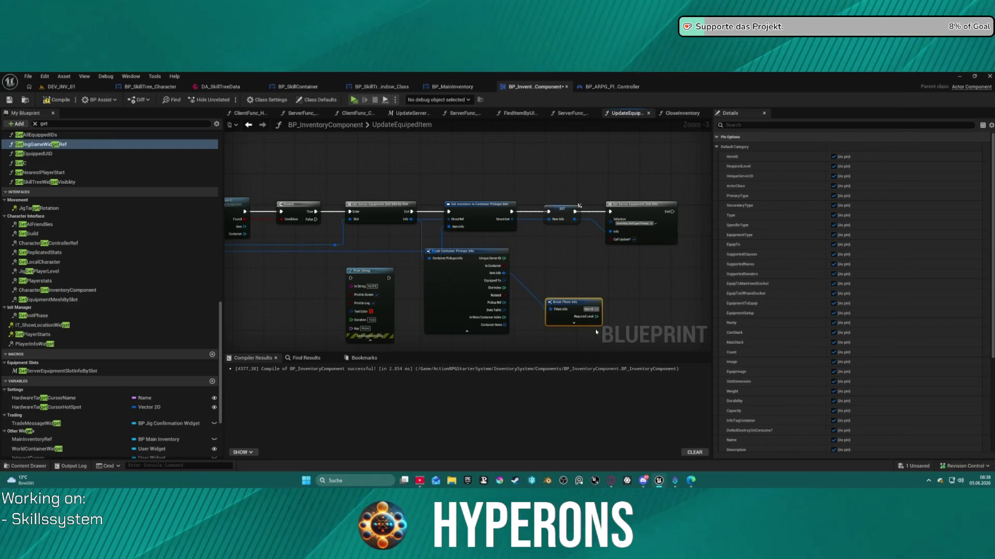
pyautogui.click(573, 323)
pyautogui.moveTo(575, 329)
pyautogui.mouseDown()
pyautogui.moveTo(410, 245)
pyautogui.moveTo(432, 212)
pyautogui.moveTo(499, 237)
pyautogui.moveTo(475, 284)
pyautogui.moveTo(477, 248)
pyautogui.moveTo(589, 302)
pyautogui.mouseUp()
pyautogui.moveTo(472, 240)
pyautogui.mouseDown()
pyautogui.moveTo(448, 209)
pyautogui.moveTo(451, 250)
pyautogui.mouseUp()
# Step: Review Break FItem Info's fields, collapse it, nudge Break Container Pickups Info lower, and clear the list filter
pyautogui.scroll(-3, 518, 301)
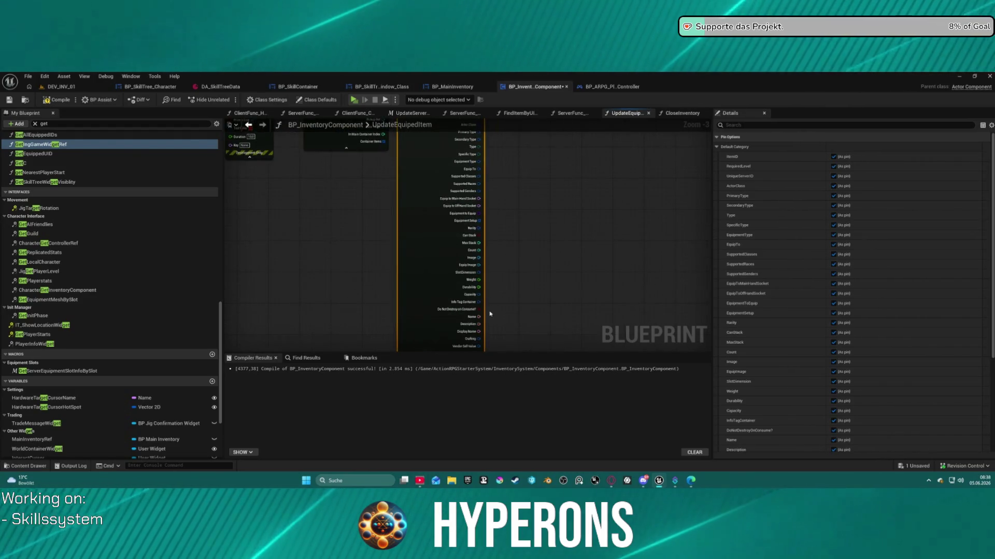
pyautogui.moveTo(550, 250)
pyautogui.mouseDown()
pyautogui.moveTo(473, 344)
pyautogui.moveTo(480, 206)
pyautogui.moveTo(466, 211)
pyautogui.moveTo(502, 193)
pyautogui.moveTo(511, 166)
pyautogui.mouseUp()
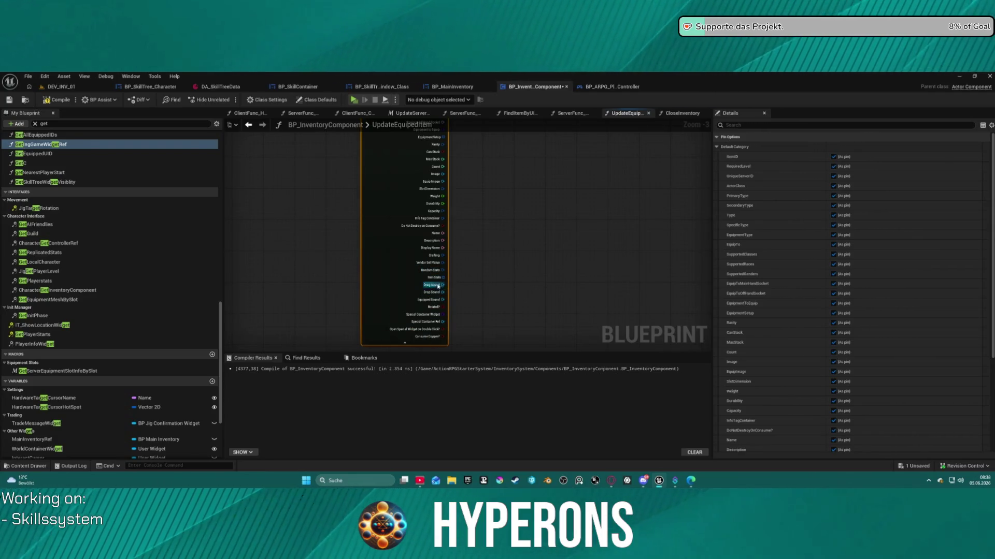
pyautogui.moveTo(511, 282)
pyautogui.mouseDown()
pyautogui.moveTo(464, 412)
pyautogui.moveTo(463, 448)
pyautogui.mouseUp()
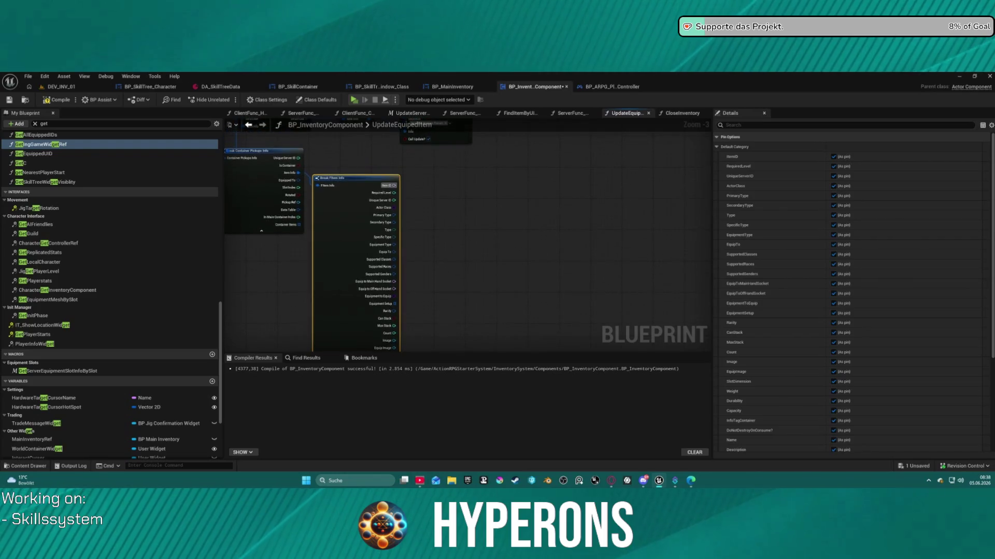
pyautogui.moveTo(472, 273)
pyautogui.mouseDown()
pyautogui.moveTo(459, 249)
pyautogui.moveTo(465, 222)
pyautogui.moveTo(526, 228)
pyautogui.moveTo(451, 251)
pyautogui.moveTo(468, 188)
pyautogui.mouseUp()
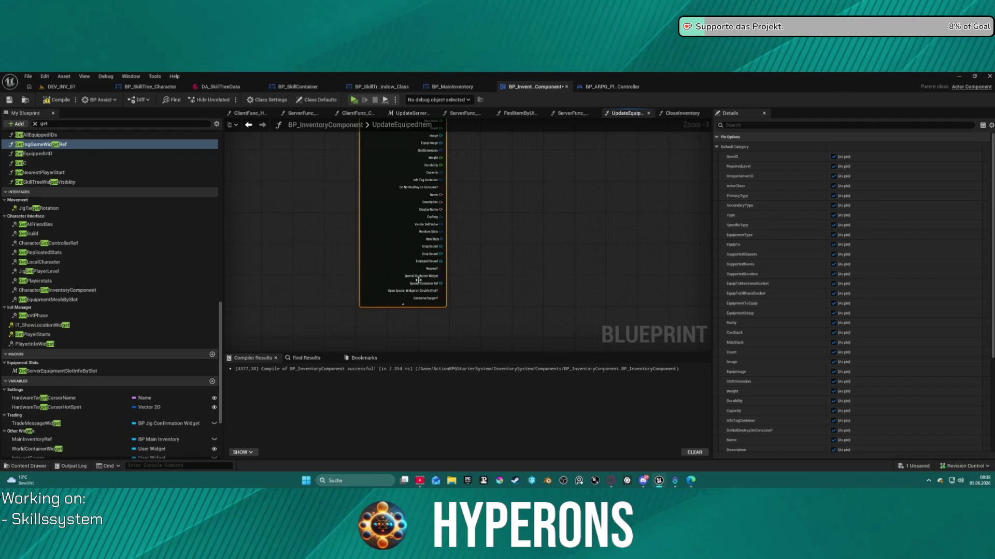
pyautogui.click(403, 304)
pyautogui.moveTo(515, 222)
pyautogui.mouseDown()
pyautogui.moveTo(444, 187)
pyautogui.moveTo(462, 299)
pyautogui.moveTo(602, 271)
pyautogui.moveTo(641, 238)
pyautogui.moveTo(630, 260)
pyautogui.mouseUp()
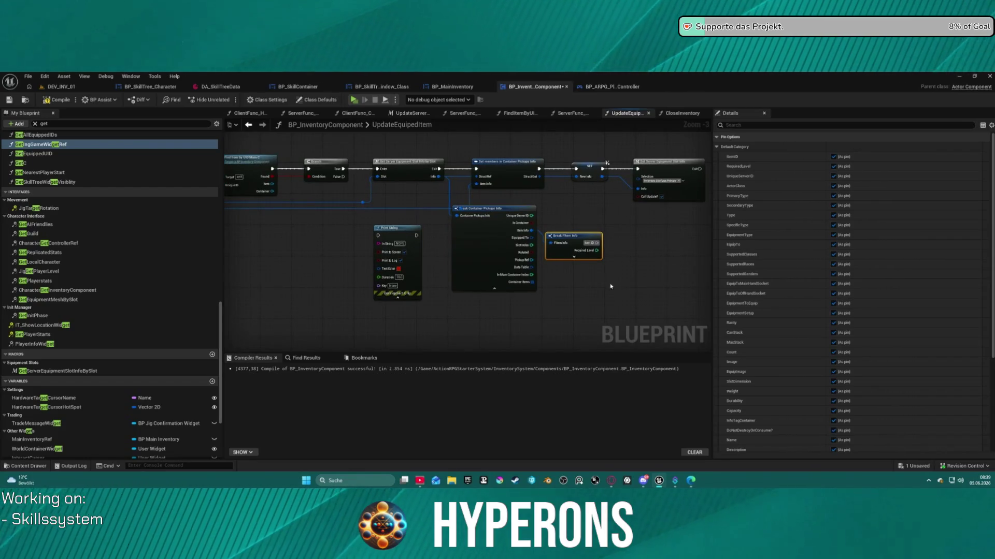
pyautogui.moveTo(486, 242); pyautogui.dragTo(489, 265)
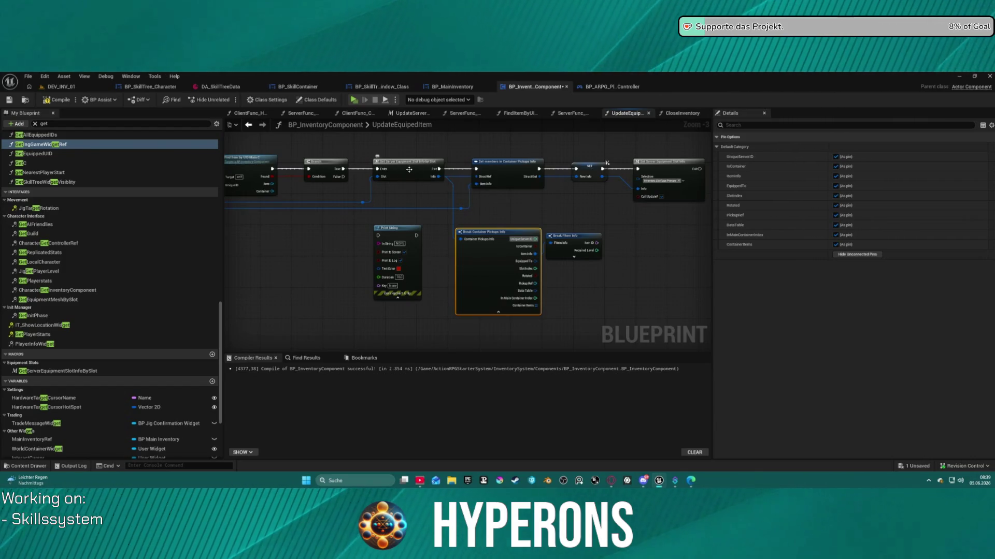
pyautogui.click(409, 169)
pyautogui.scroll(-1, 41, 369)
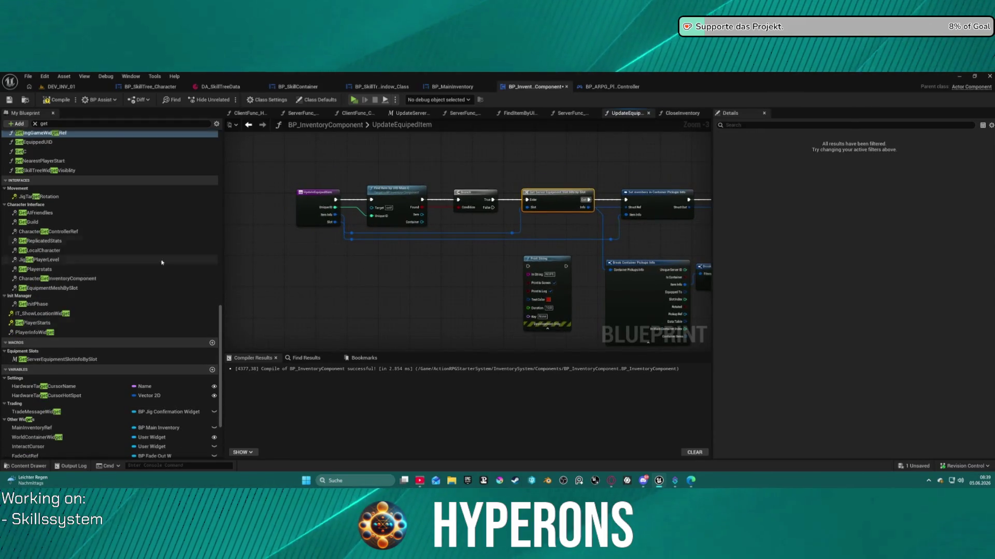
pyautogui.click(34, 125)
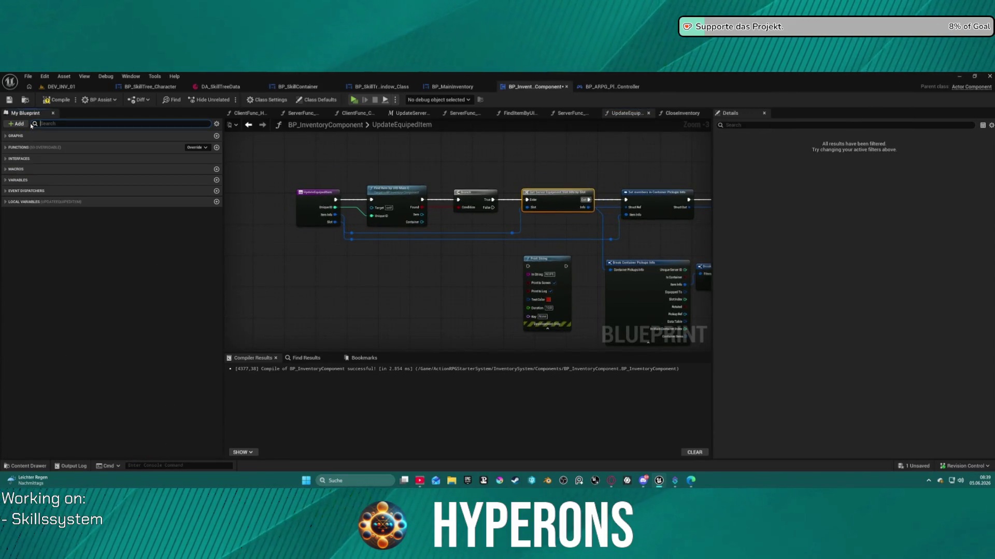
# Step: Open the SetServerEquipmentSlotInfo macro from Equipment Slots and look over its ADD and break nodes
pyautogui.click(9, 170)
pyautogui.click(5, 177)
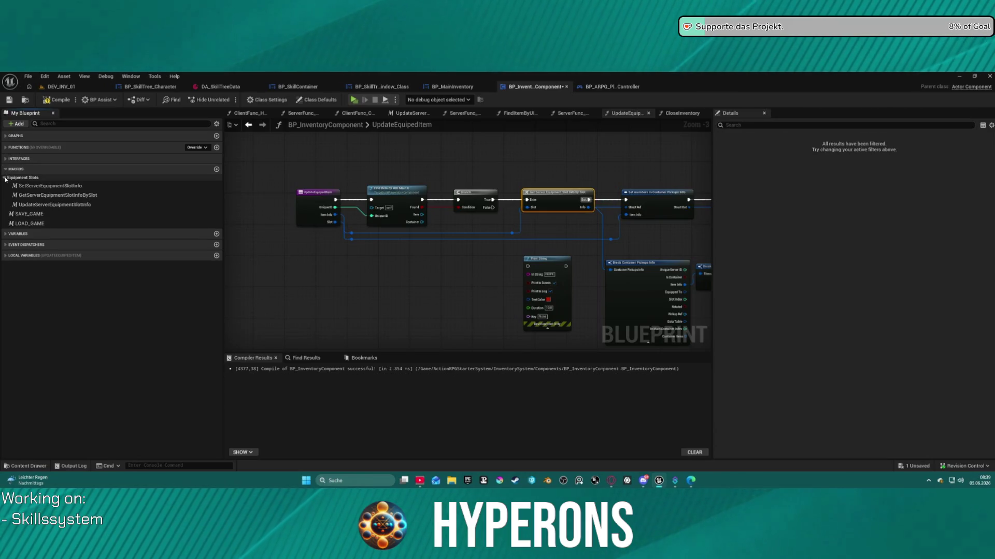
pyautogui.doubleClick(50, 185)
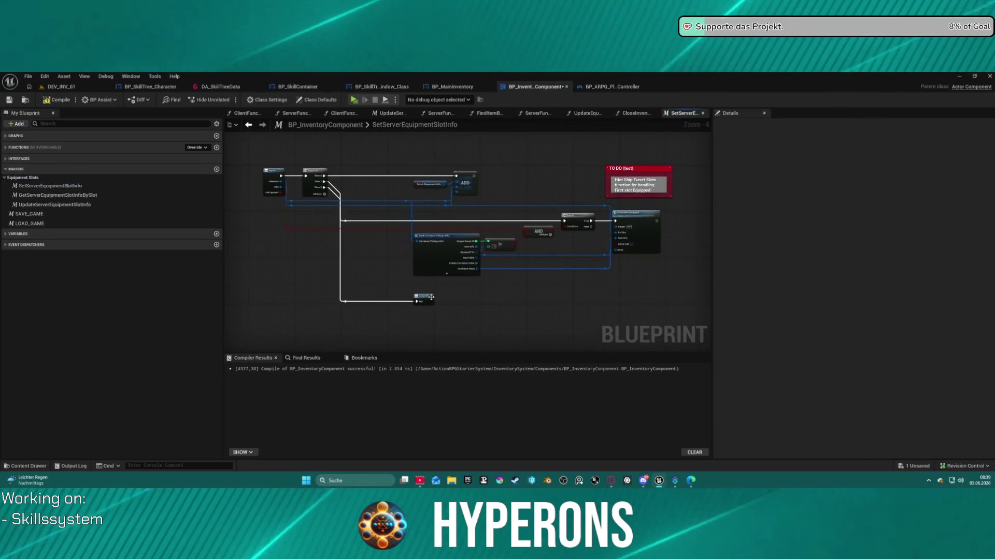
pyautogui.scroll(4, 448, 206)
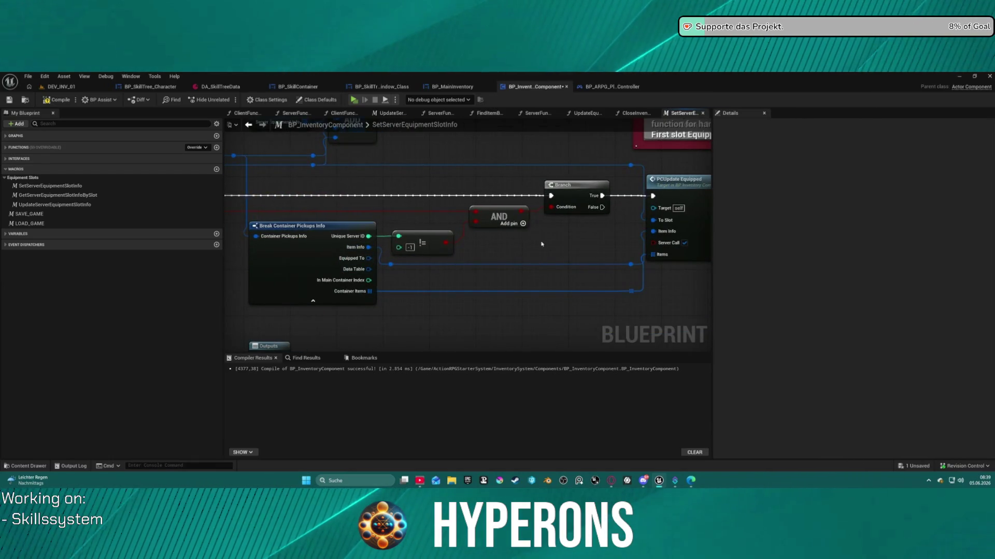
pyautogui.moveTo(540, 262)
pyautogui.mouseDown()
pyautogui.moveTo(611, 291)
pyautogui.moveTo(529, 213)
pyautogui.moveTo(499, 162)
pyautogui.mouseUp()
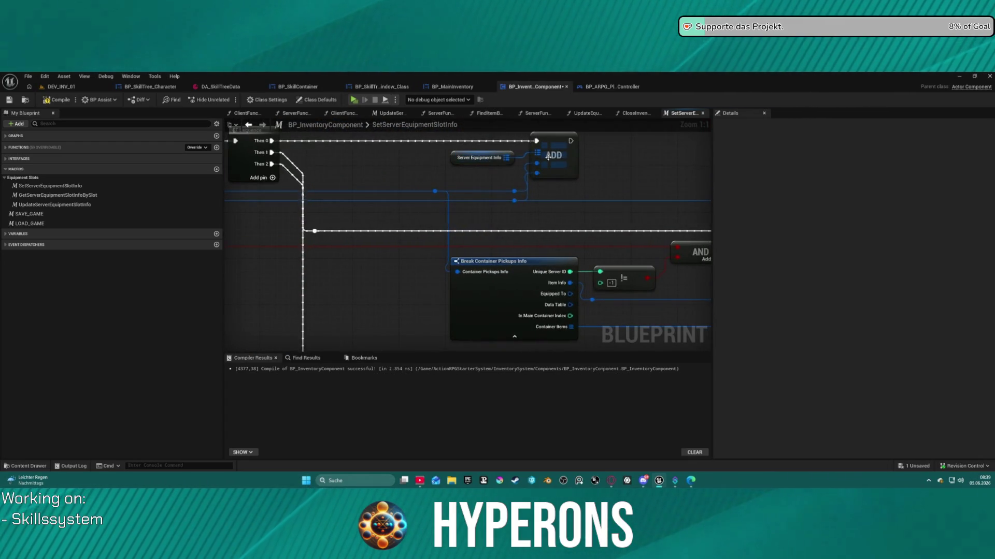
pyautogui.moveTo(404, 181)
pyautogui.mouseDown()
pyautogui.moveTo(528, 191)
pyautogui.moveTo(436, 206)
pyautogui.mouseUp()
pyautogui.moveTo(198, 199); pyautogui.dragTo(362, 210)
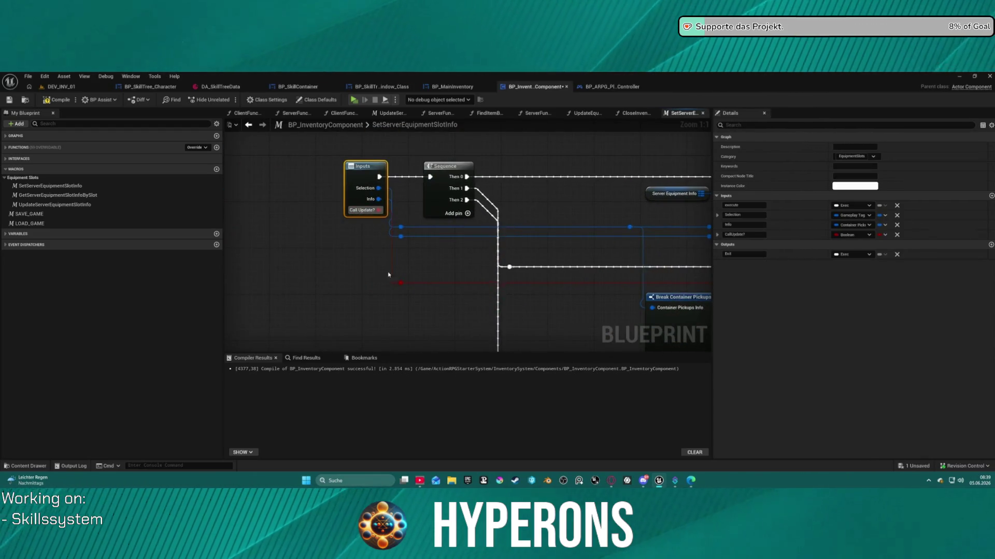
pyautogui.moveTo(415, 173); pyautogui.dragTo(292, 171)
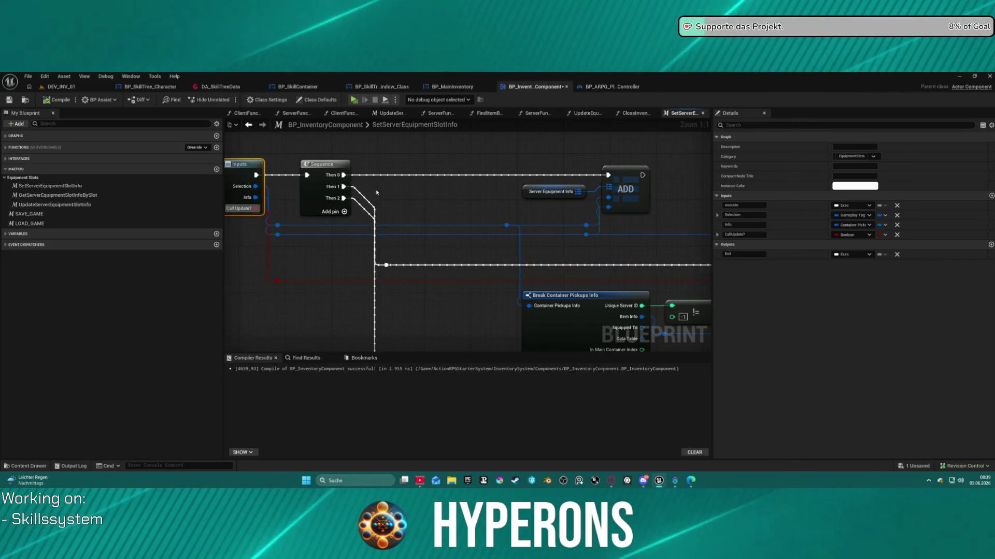
pyautogui.moveTo(409, 254)
pyautogui.mouseDown()
pyautogui.moveTo(453, 318)
pyautogui.moveTo(458, 204)
pyautogui.moveTo(440, 192)
pyautogui.moveTo(452, 175)
pyautogui.moveTo(522, 195)
pyautogui.mouseUp()
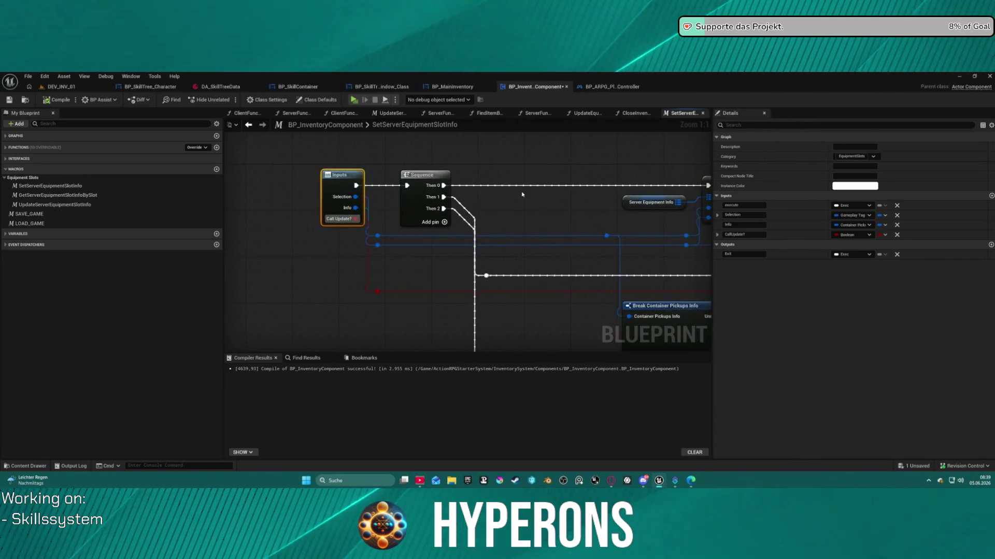
pyautogui.moveTo(566, 221); pyautogui.dragTo(401, 204)
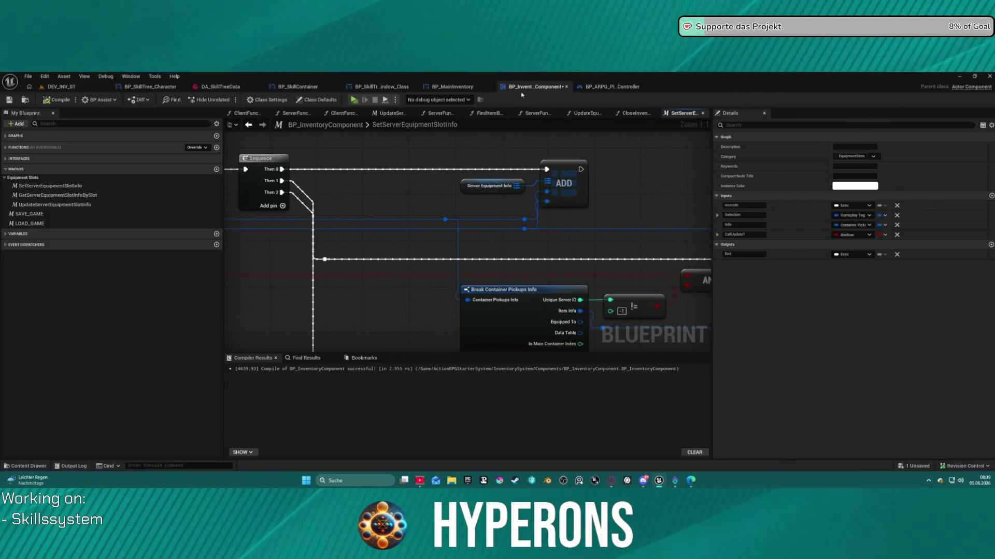
pyautogui.moveTo(471, 187); pyautogui.dragTo(606, 254)
pyautogui.scroll(-4, 605, 253)
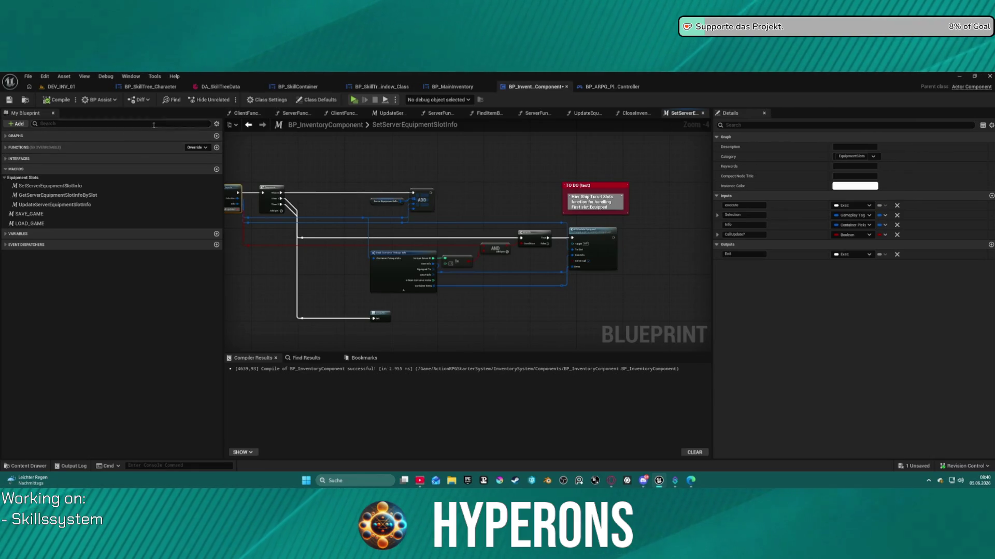
# Step: Collapse the Equipment Slots and Settings function categories and open the EventGraph
pyautogui.click(15, 148)
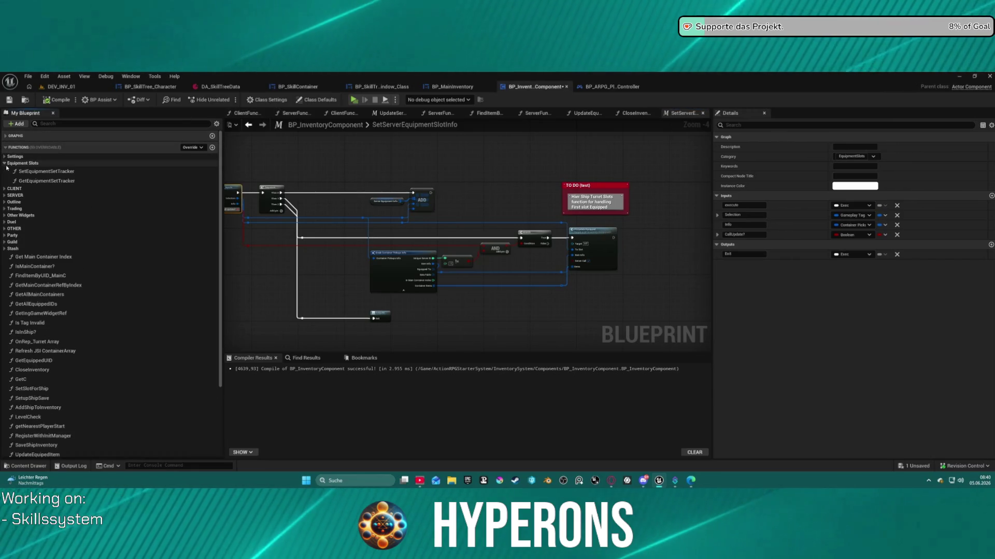
pyautogui.click(5, 163)
pyautogui.click(4, 156)
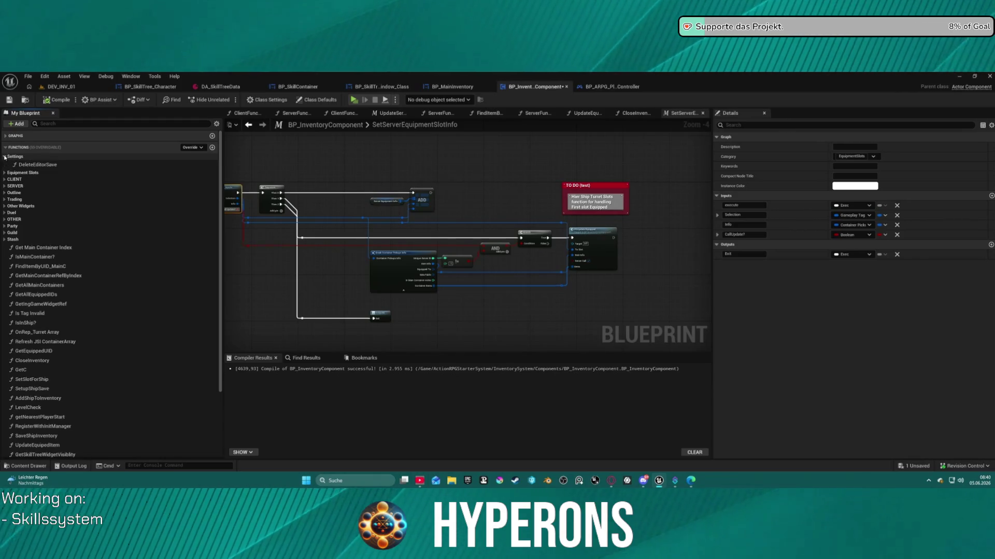
pyautogui.click(5, 157)
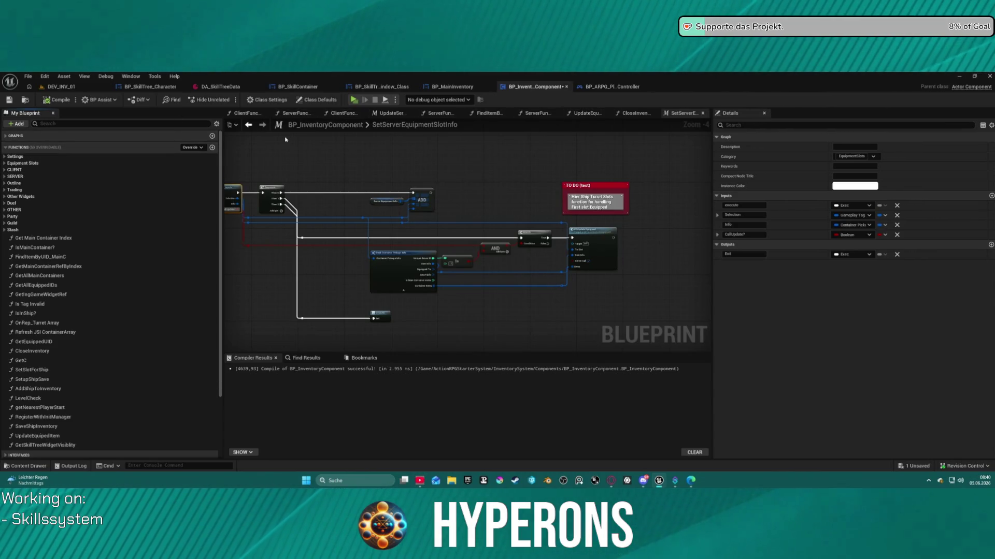
pyautogui.click(14, 136)
pyautogui.doubleClick(23, 146)
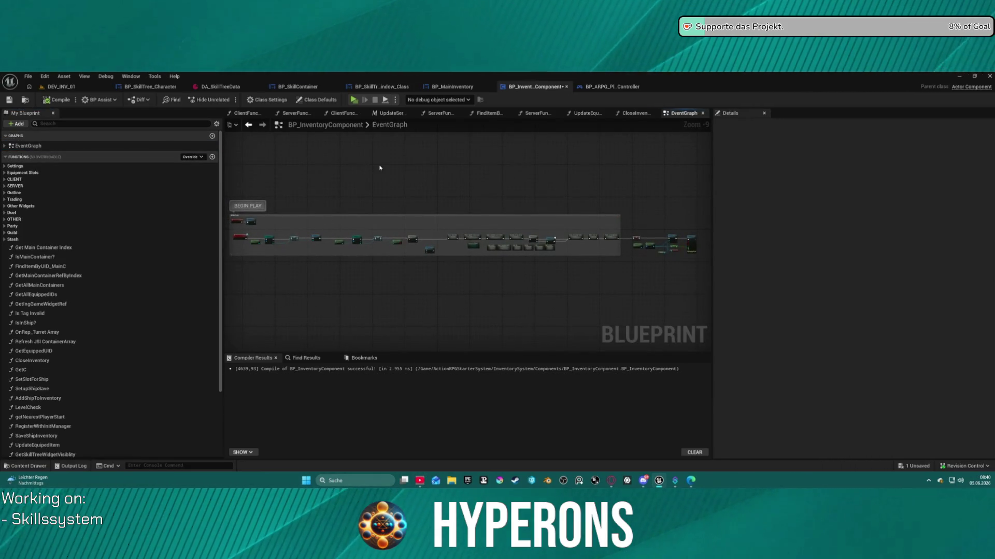
# Step: Open the HANDLE EQUIPMENT SLOTS EVENTS collapsed graph, then Server Func Handle Equip Item Request
pyautogui.scroll(10, 502, 238)
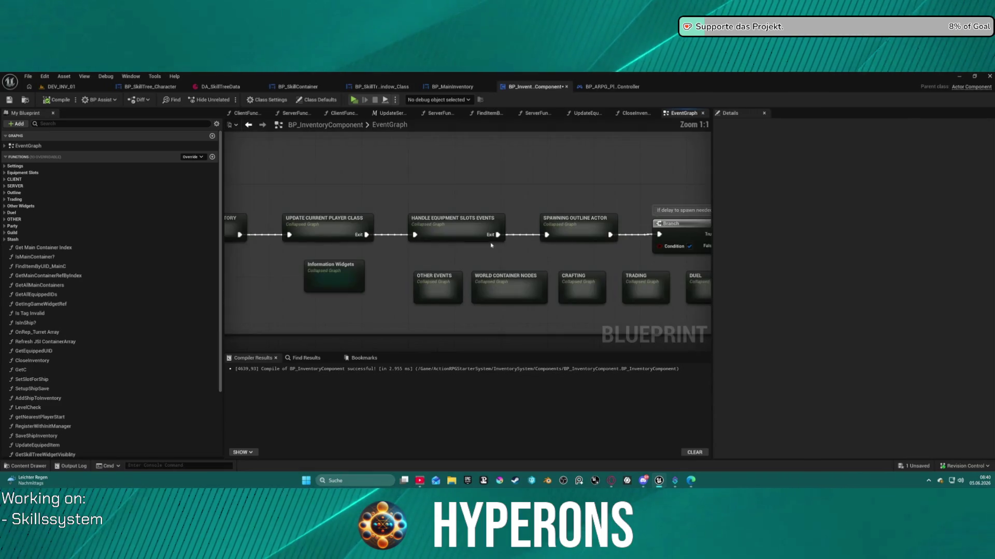
pyautogui.doubleClick(457, 220)
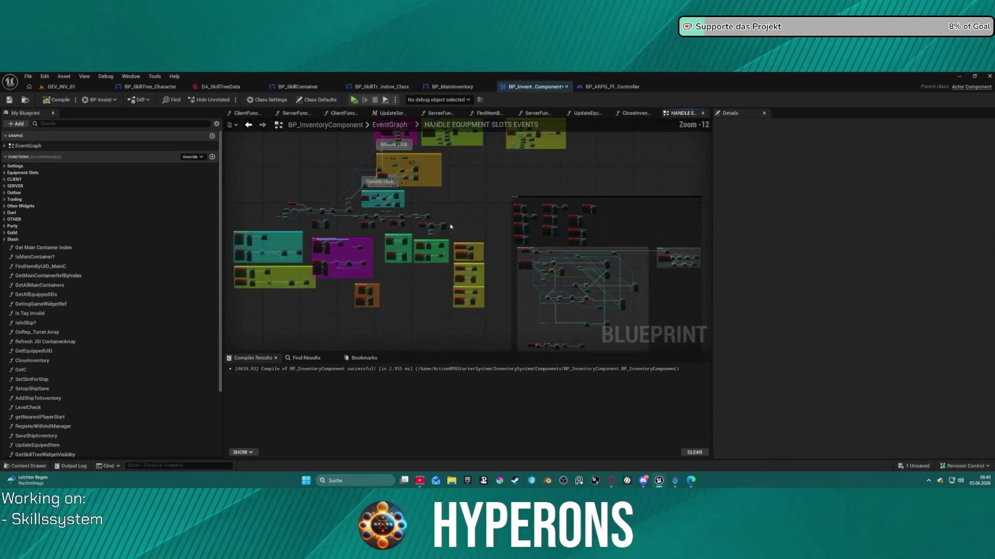
pyautogui.scroll(12, 392, 220)
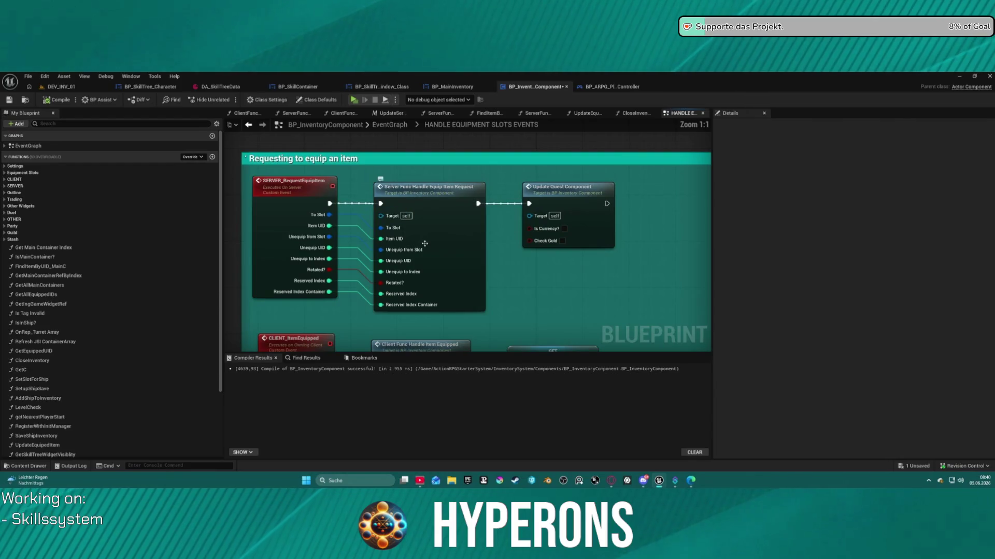
pyautogui.doubleClick(433, 259)
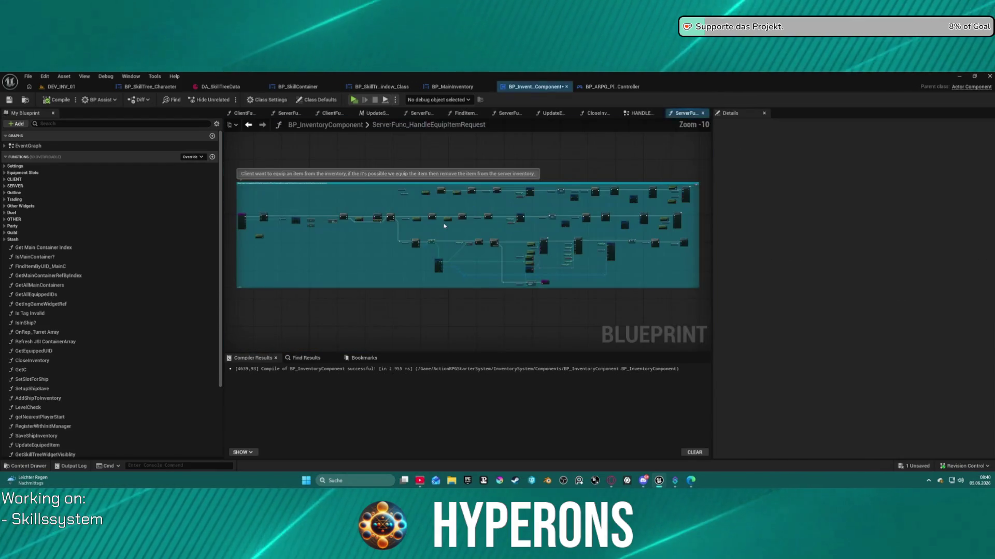
# Step: Review the Sequence, Branch, REMOVE INDEX and CLIENT Item Equipped logic, then open EquipItemBySlot
pyautogui.scroll(5, 433, 254)
pyautogui.moveTo(306, 217)
pyautogui.mouseDown()
pyautogui.moveTo(333, 222)
pyautogui.moveTo(410, 200)
pyautogui.moveTo(588, 203)
pyautogui.moveTo(612, 217)
pyautogui.moveTo(676, 220)
pyautogui.mouseUp()
pyautogui.scroll(-1, 421, 211)
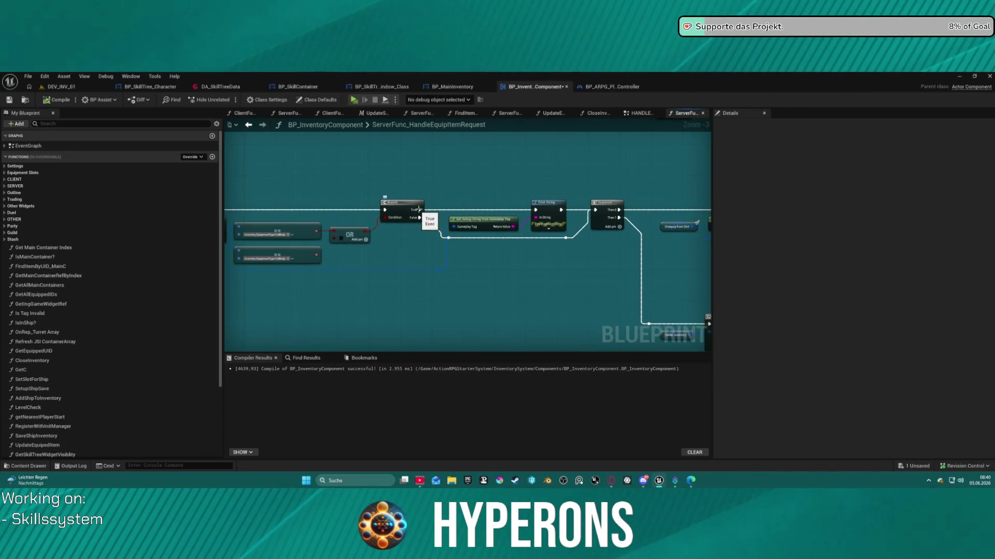
pyautogui.scroll(-4, 444, 207)
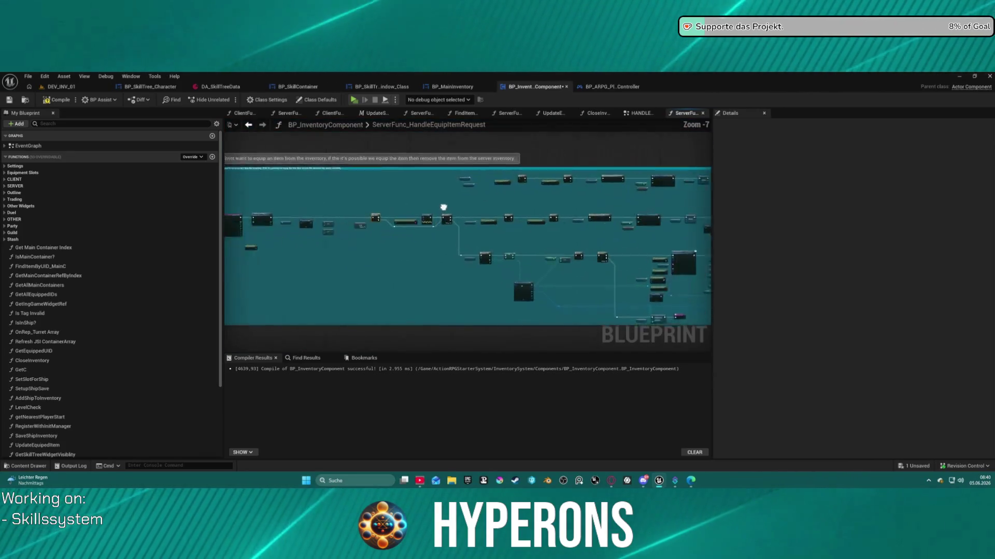
pyautogui.scroll(2, 443, 208)
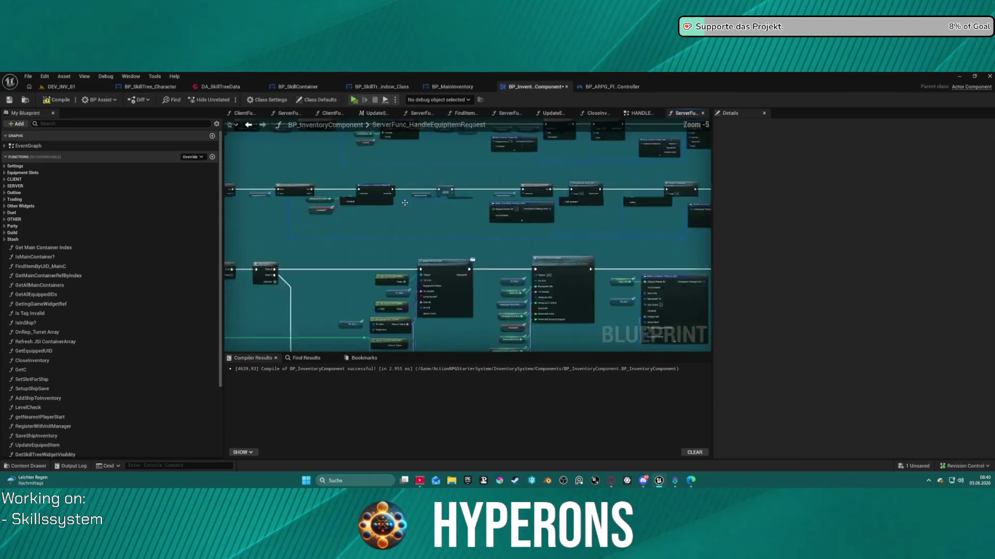
pyautogui.scroll(2, 405, 203)
pyautogui.moveTo(409, 207)
pyautogui.mouseDown()
pyautogui.moveTo(586, 166)
pyautogui.moveTo(488, 291)
pyautogui.moveTo(461, 262)
pyautogui.moveTo(523, 237)
pyautogui.moveTo(543, 212)
pyautogui.moveTo(397, 232)
pyautogui.moveTo(277, 218)
pyautogui.mouseUp()
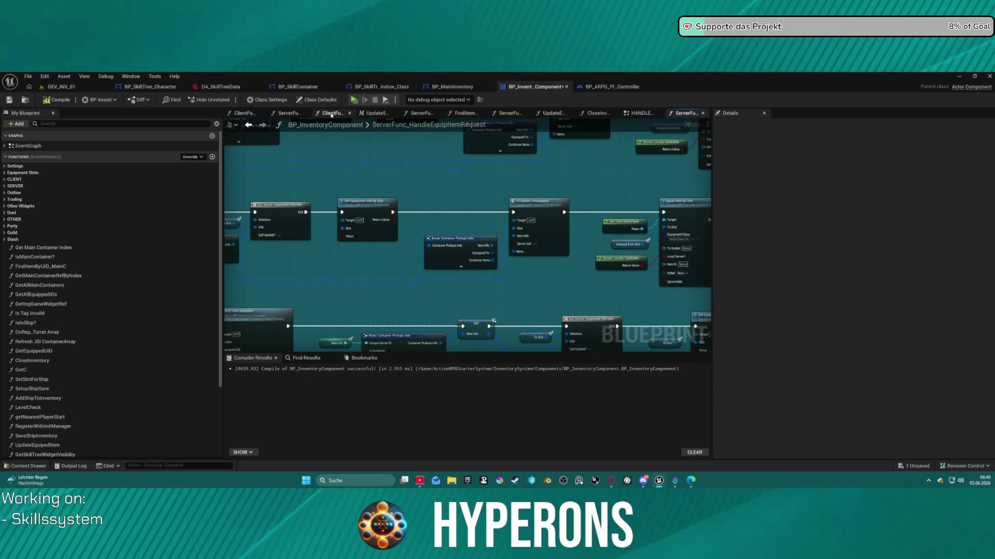
pyautogui.moveTo(270, 214); pyautogui.dragTo(668, 210)
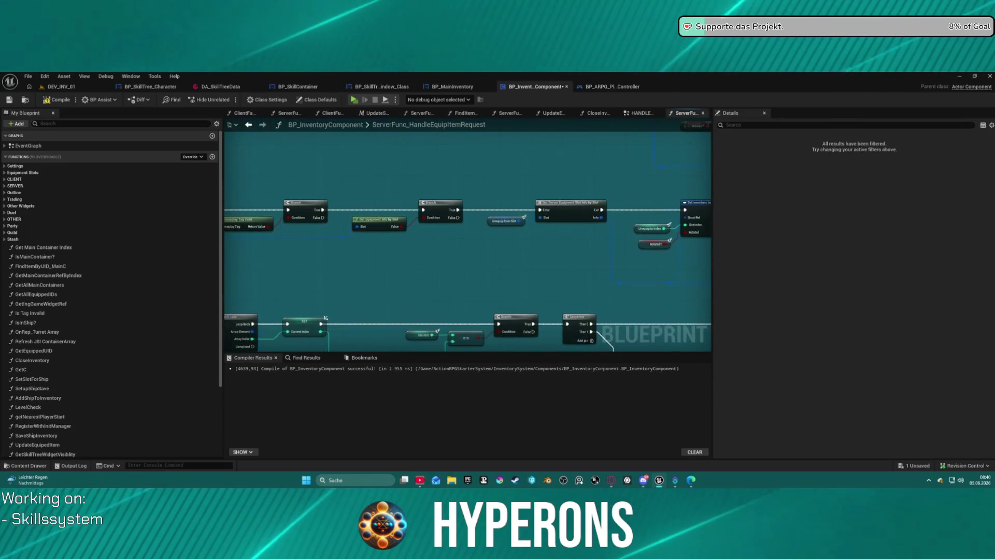
pyautogui.moveTo(497, 249); pyautogui.dragTo(478, 178)
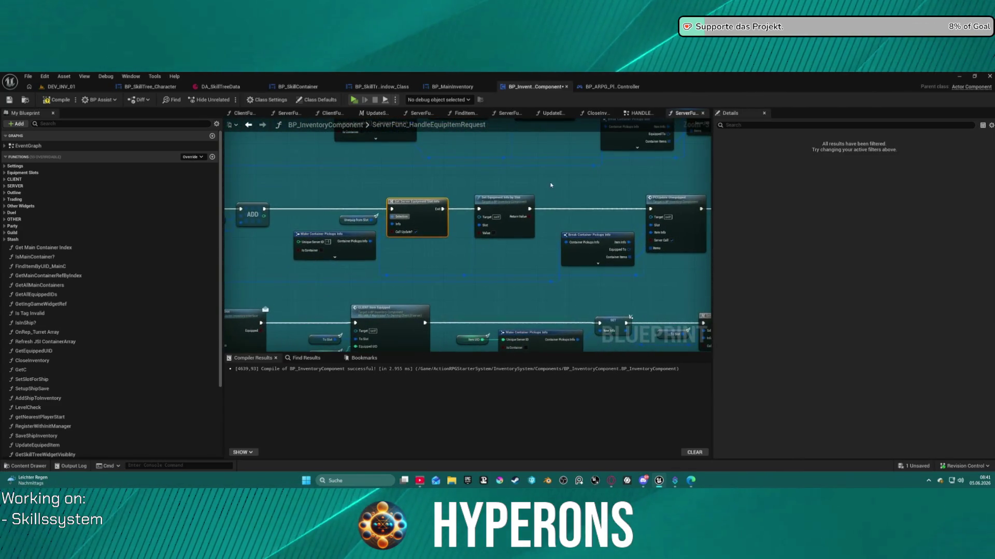
pyautogui.moveTo(414, 156)
pyautogui.mouseDown()
pyautogui.moveTo(497, 150)
pyautogui.moveTo(420, 209)
pyautogui.mouseUp()
pyautogui.doubleClick(419, 209)
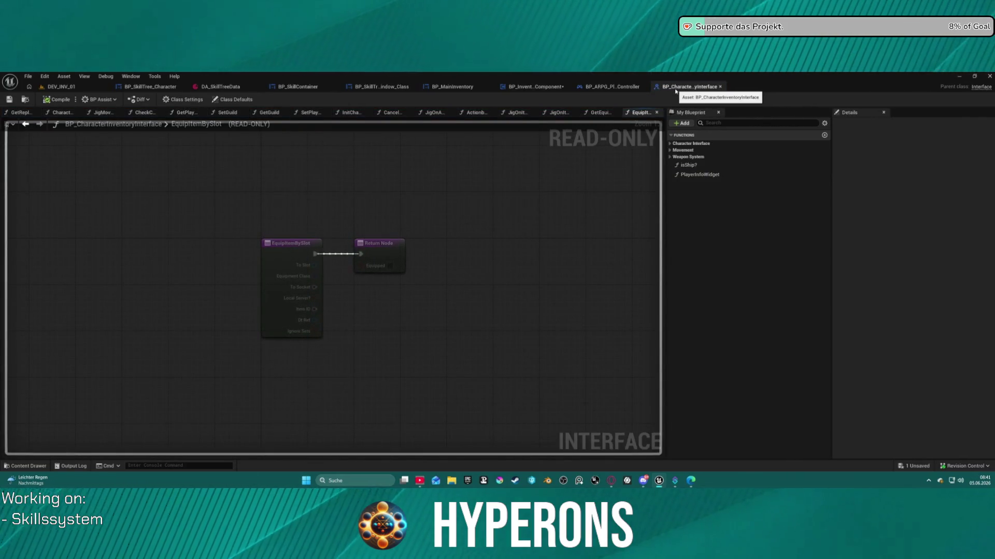
# Step: Close the interface graph and open the ARPGBPFuncLib library via a Content Drawer search for 'ib'
pyautogui.hotkey('ctrl', 'w')
pyautogui.click(23, 466)
pyautogui.click(52, 311)
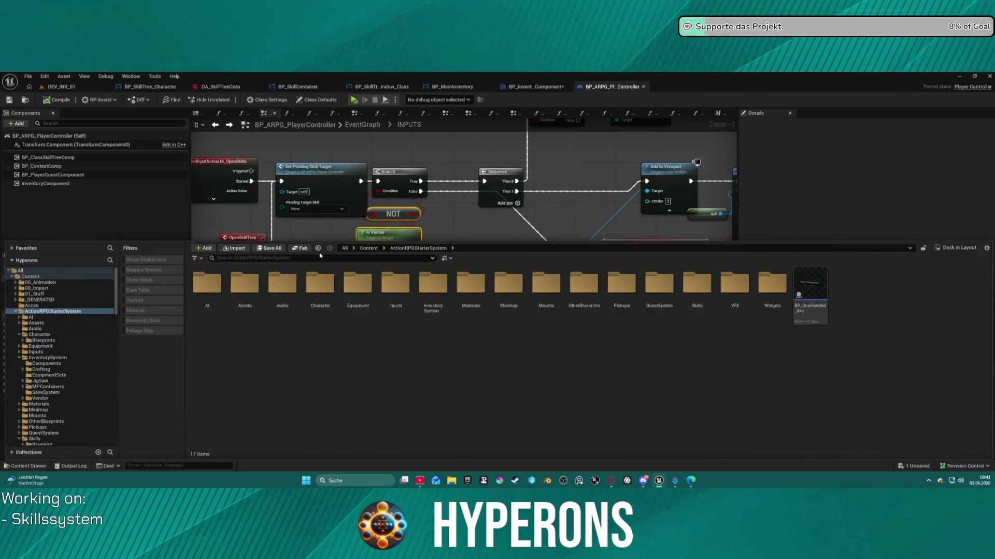
pyautogui.write('lib')
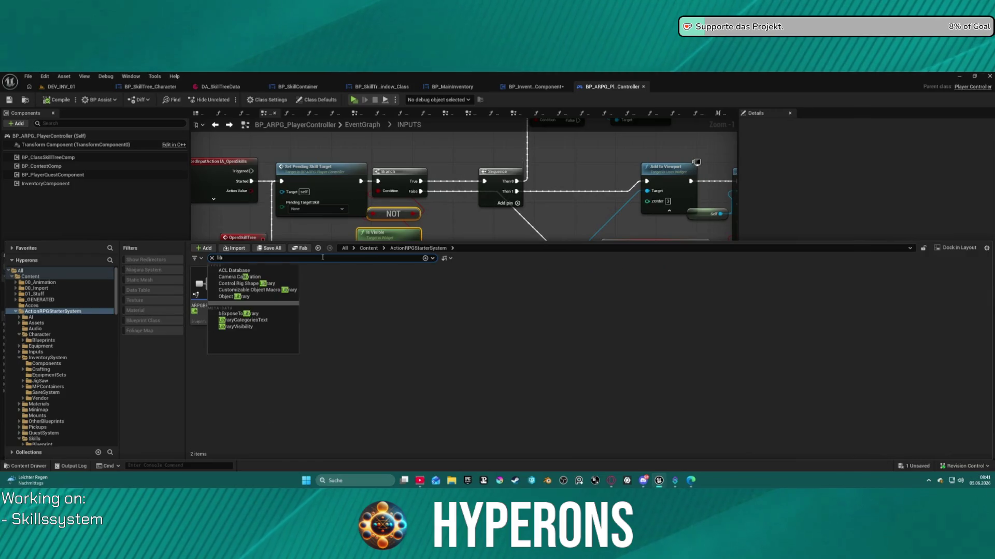
pyautogui.click(404, 302)
pyautogui.doubleClick(202, 290)
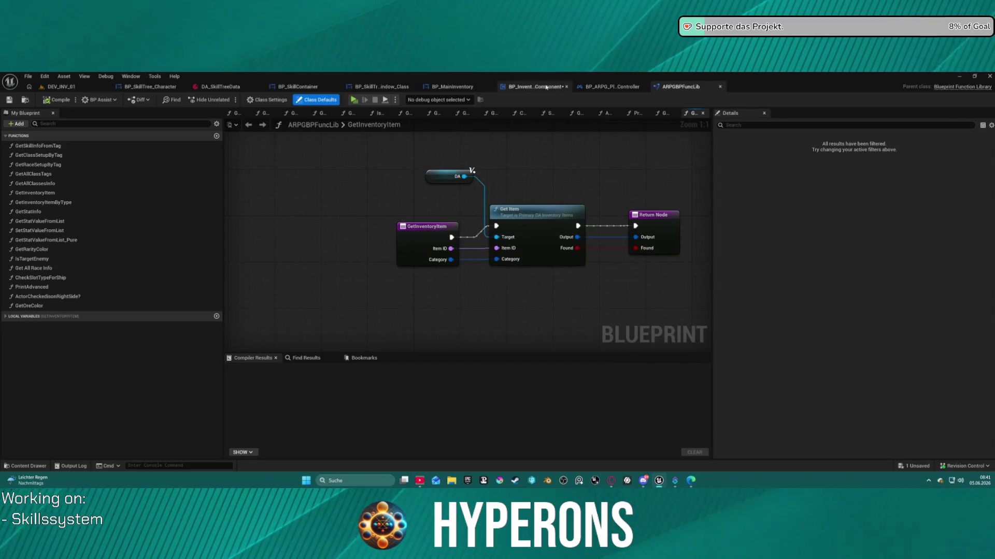
# Step: Open the inventory data asset's Get Item function and view its internal find-item and event graphs
pyautogui.click(546, 224)
pyautogui.doubleClick(546, 222)
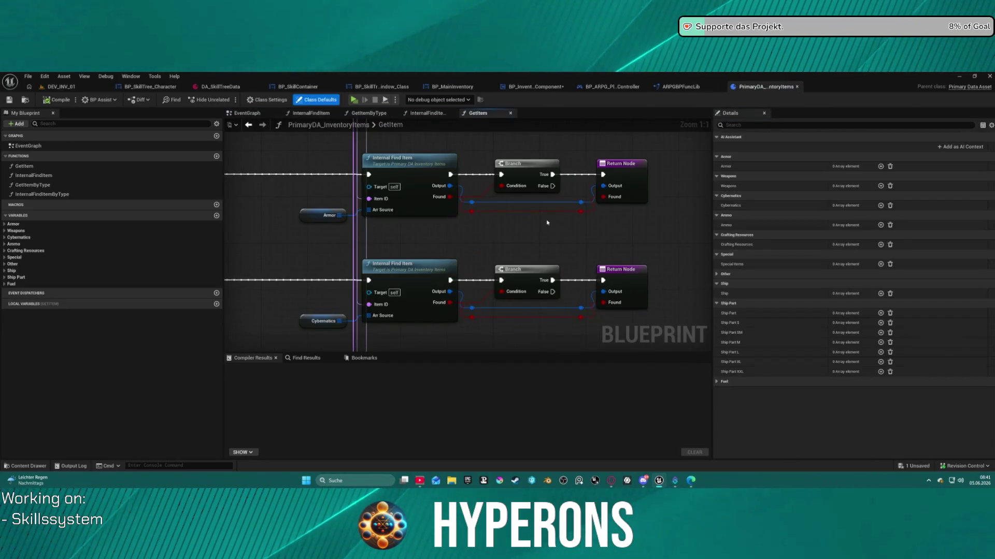
pyautogui.scroll(-6, 422, 211)
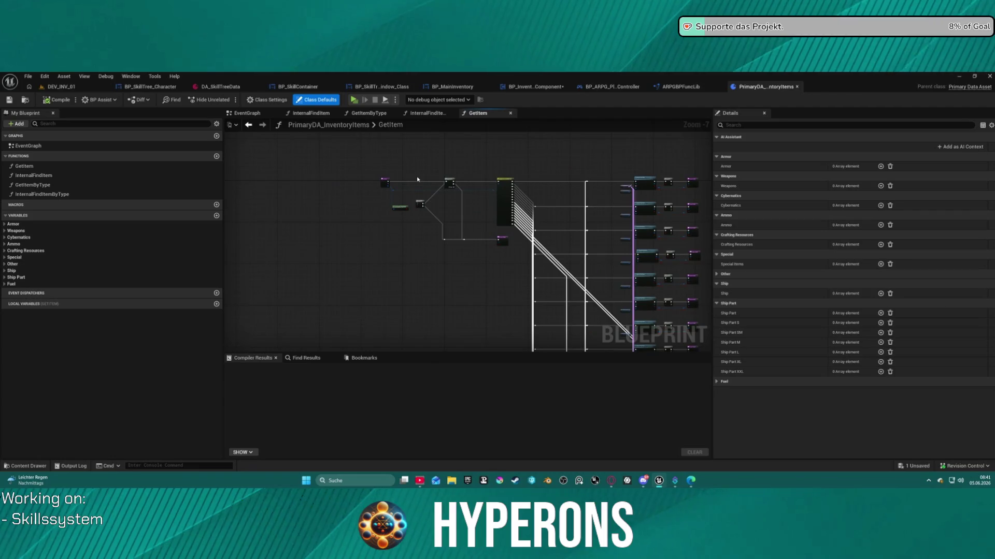
pyautogui.click(410, 114)
pyautogui.moveTo(510, 184); pyautogui.dragTo(359, 181)
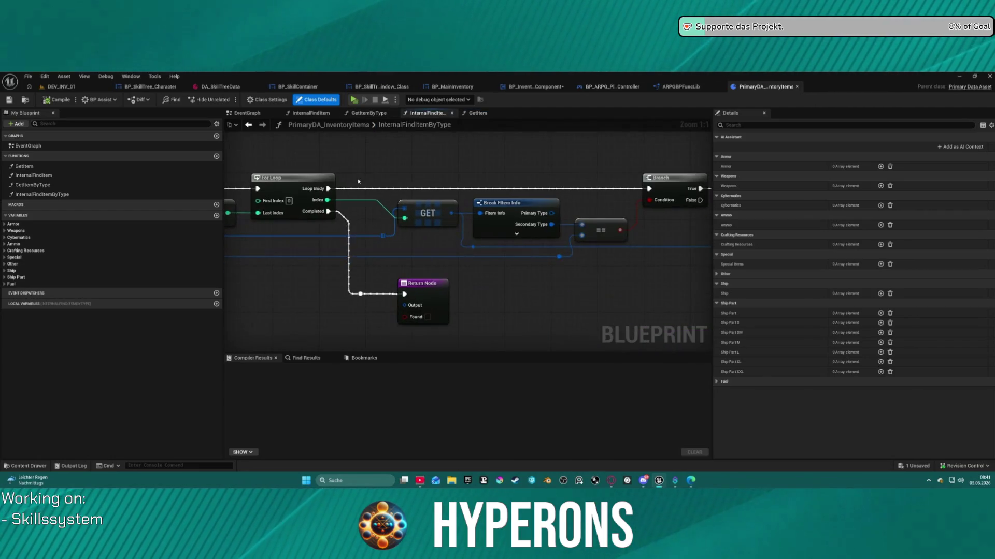
pyautogui.click(260, 114)
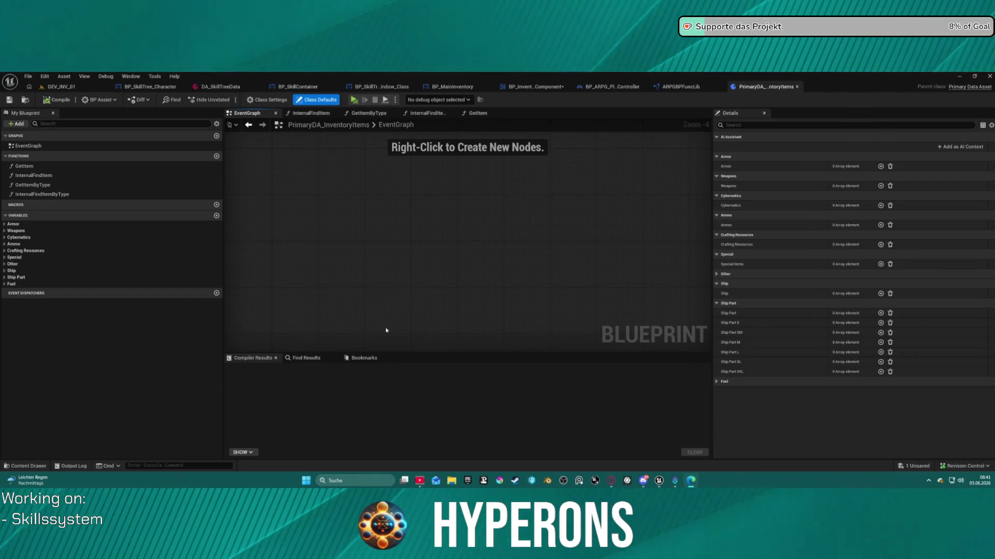
# Step: Look through GetItemByType, InternalFindItemByType and GetItem in PrimaryDA_InventoryItems, then switch to DEV_INV_01
pyautogui.doubleClick(33, 185)
pyautogui.scroll(-5, 291, 268)
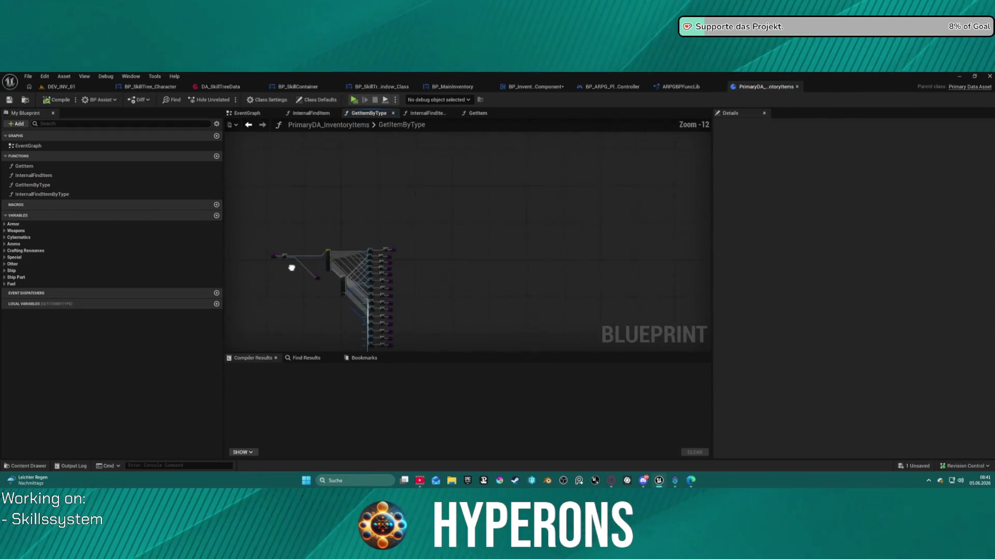
pyautogui.scroll(9, 291, 268)
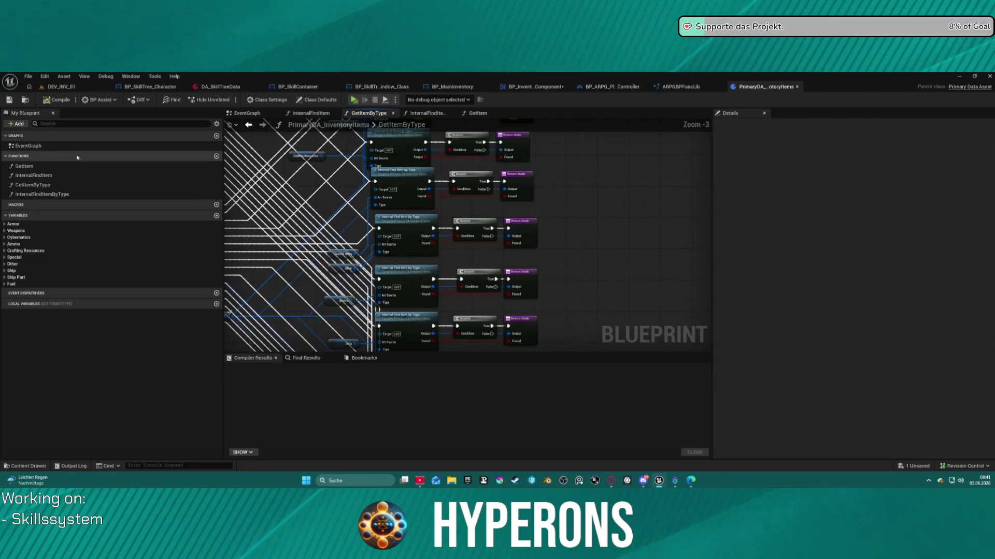
pyautogui.doubleClick(39, 195)
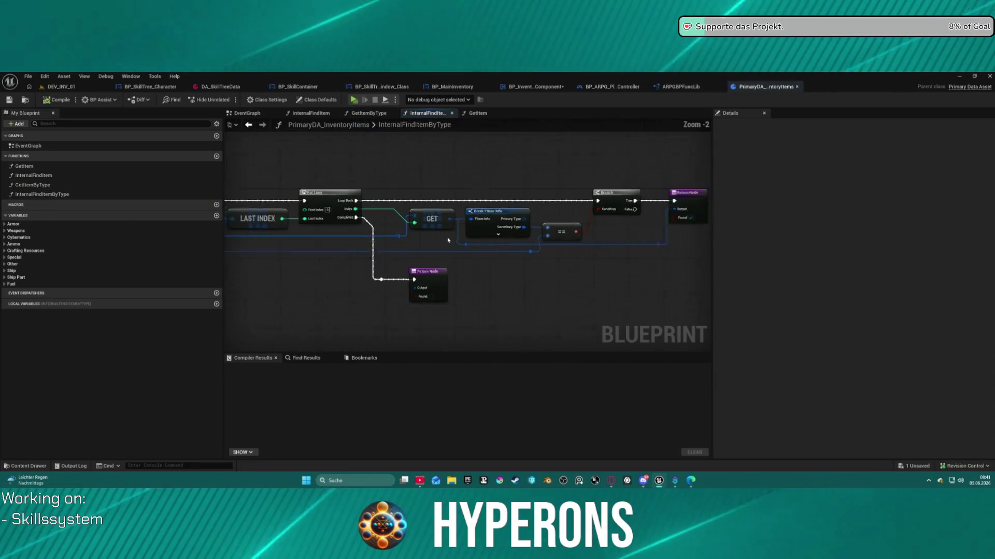
pyautogui.scroll(-2, 448, 240)
pyautogui.rightClick(466, 244)
pyautogui.click(32, 166)
pyautogui.doubleClick(32, 166)
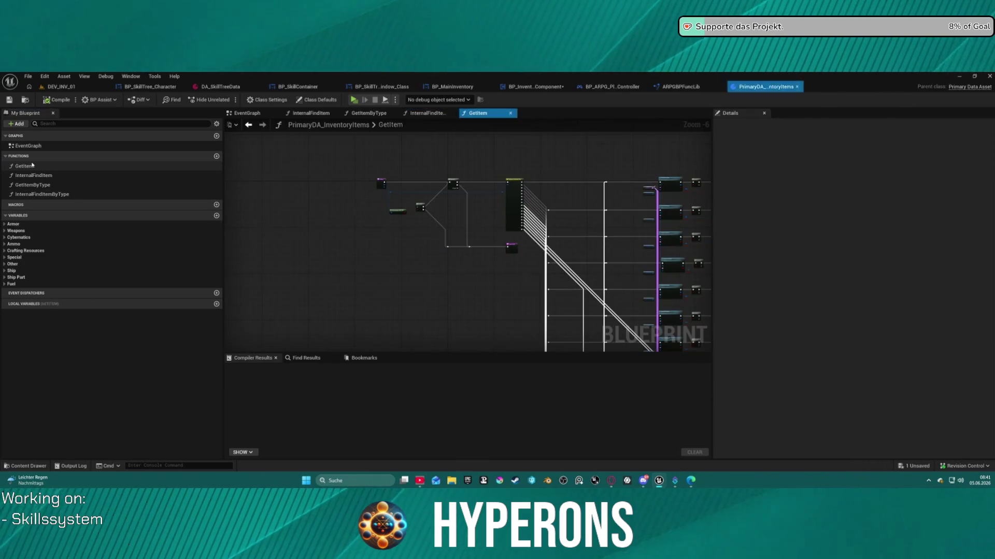
pyautogui.click(34, 147)
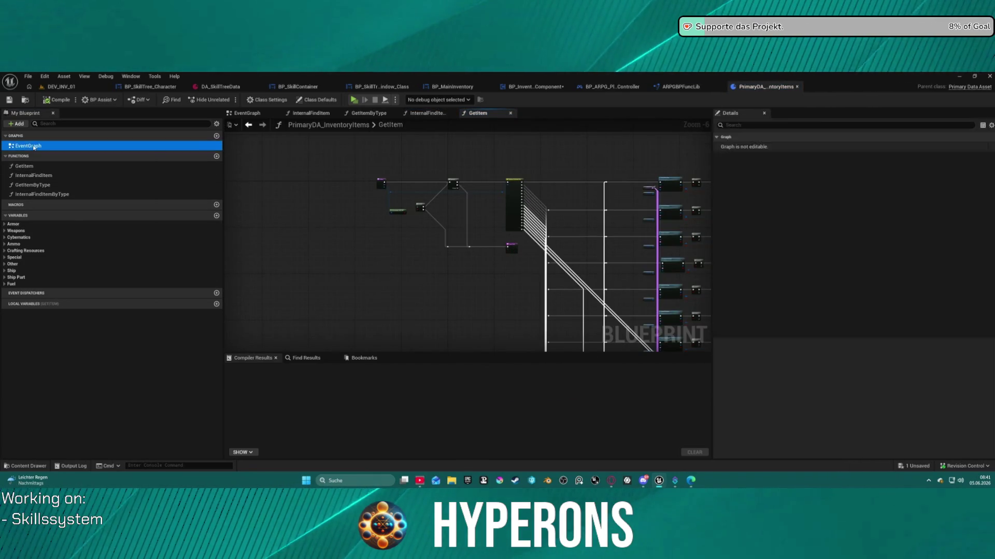
pyautogui.doubleClick(34, 147)
pyautogui.click(55, 88)
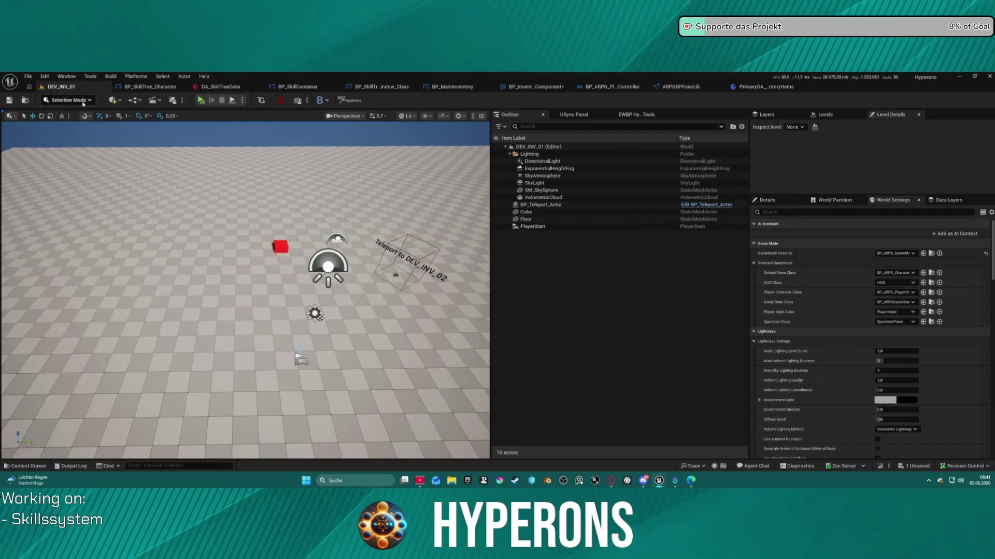
# Step: Dismiss the Recent Levels list, end the play session, and return to ARPGBPFuncLib's GetInventoryItem graph
pyautogui.click(29, 78)
pyautogui.moveTo(104, 129)
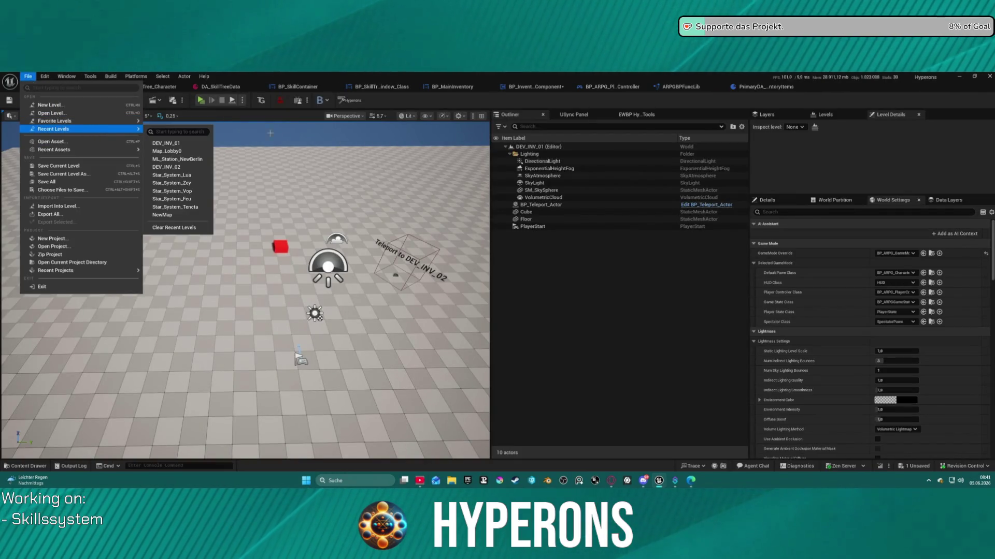
pyautogui.click(205, 105)
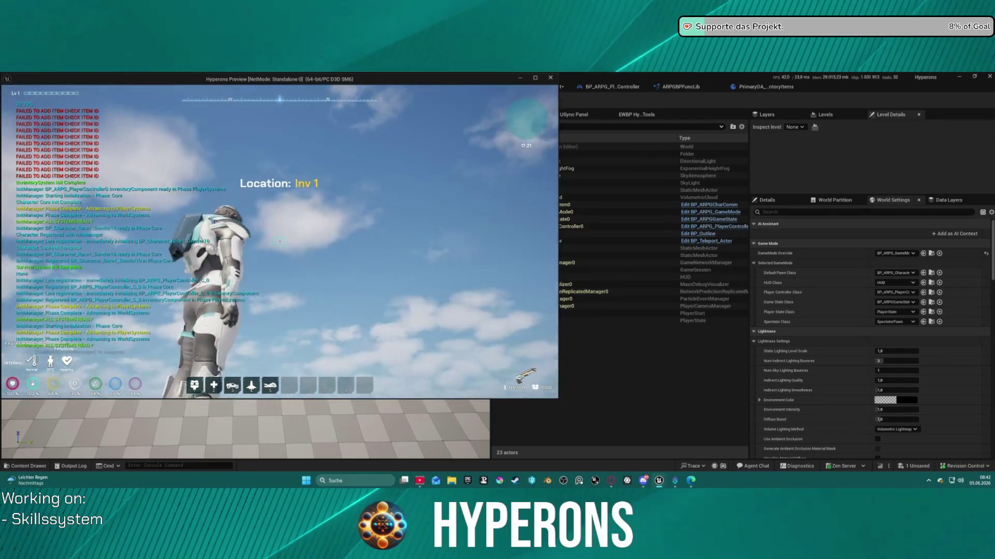
pyautogui.press('Escape')
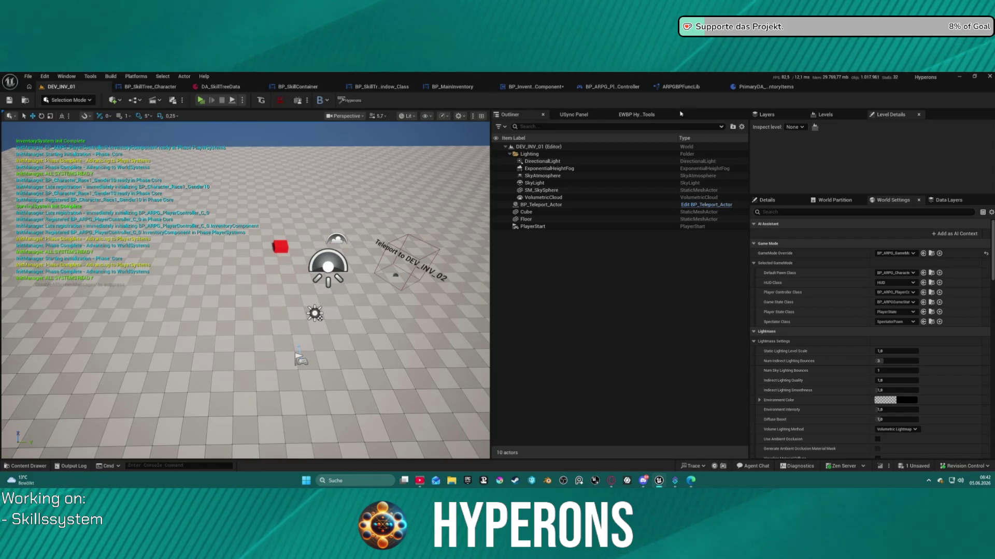
pyautogui.click(680, 87)
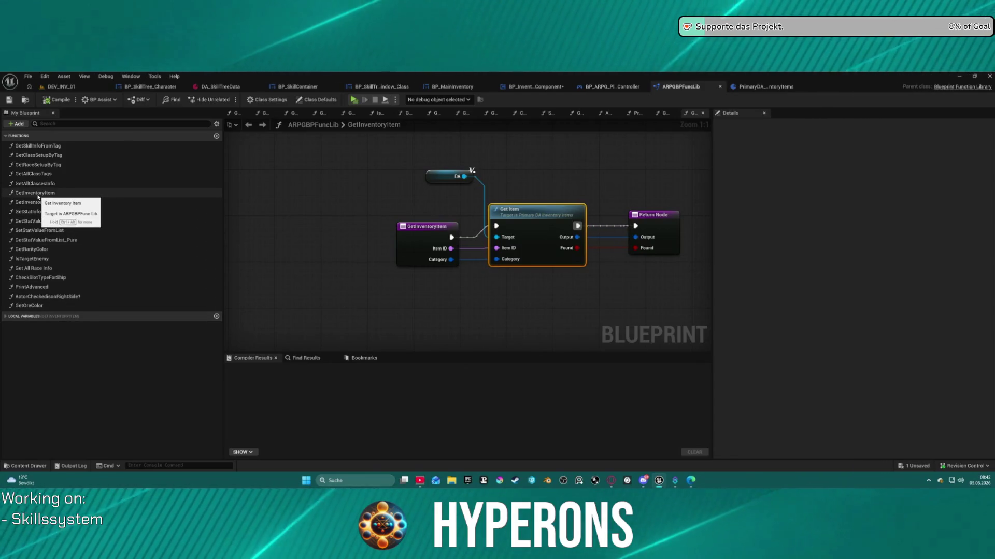
# Step: Open GetInventoryItemByType, inspect the Get Item By Type graph it calls, then return to ARPGBPFuncLib
pyautogui.click(64, 204)
pyautogui.doubleClick(64, 204)
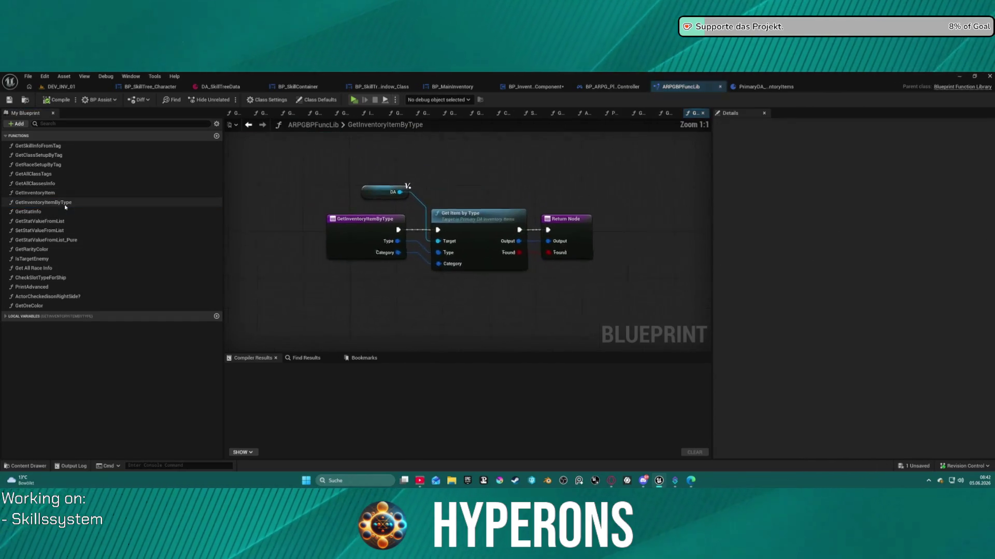
pyautogui.doubleClick(456, 249)
pyautogui.scroll(-9, 424, 238)
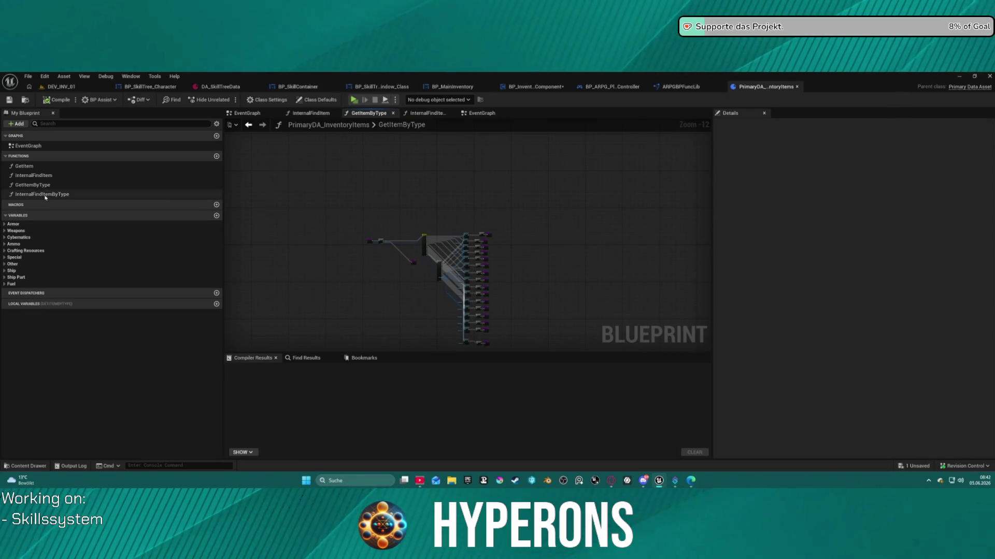
pyautogui.click(680, 87)
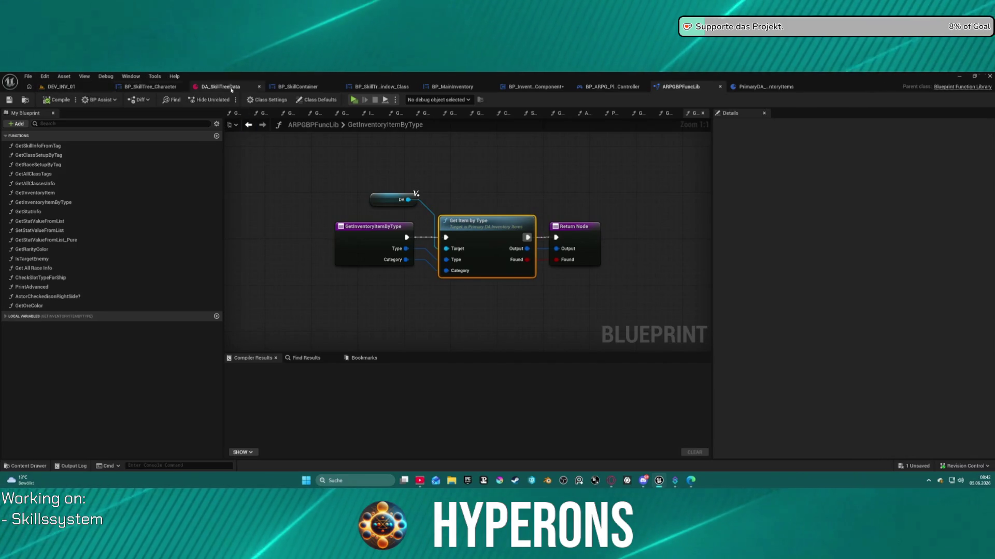
# Step: Switch to BP_ARPG_PlayerController and view the InventoryComponent and class default properties
pyautogui.click(620, 88)
pyautogui.scroll(-1, 517, 256)
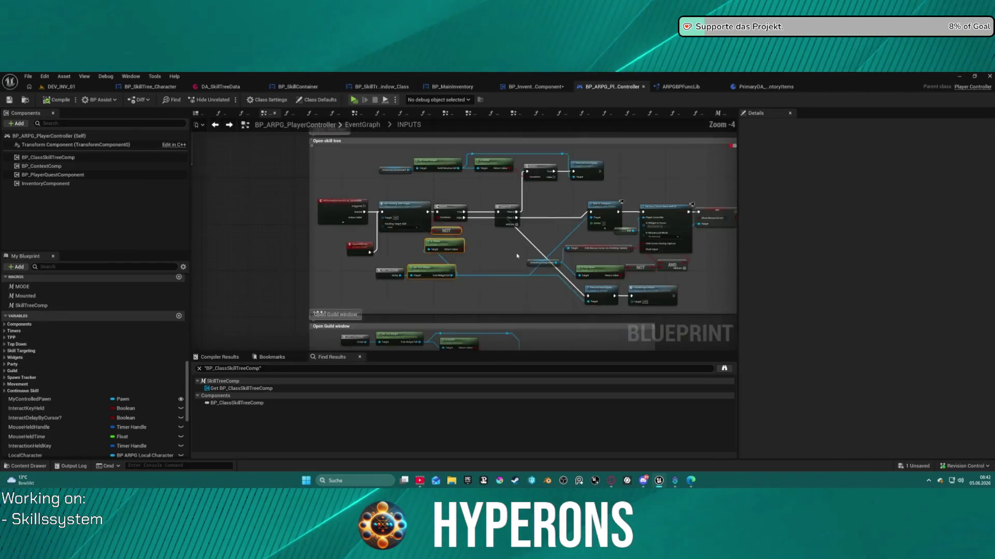
pyautogui.scroll(-1, 517, 256)
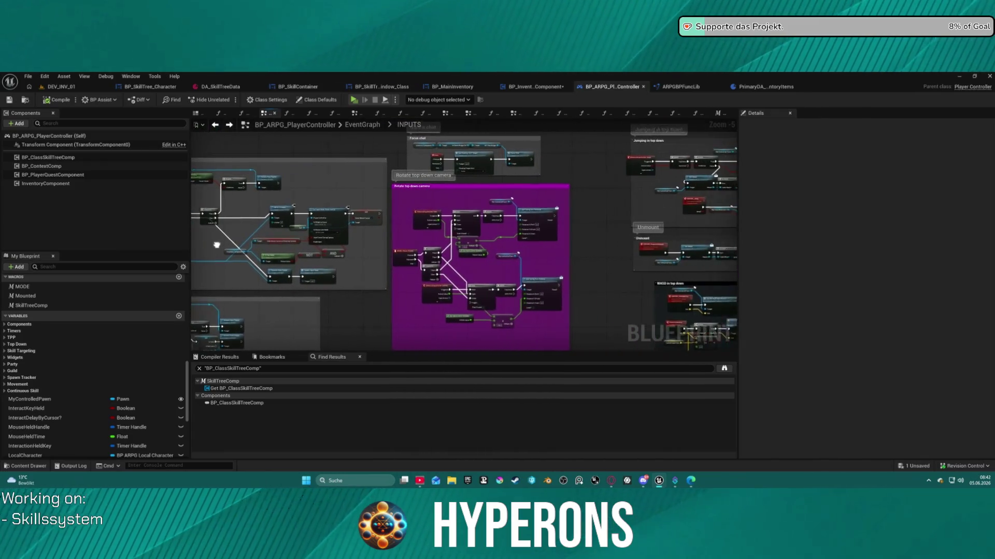
pyautogui.scroll(-3, 288, 176)
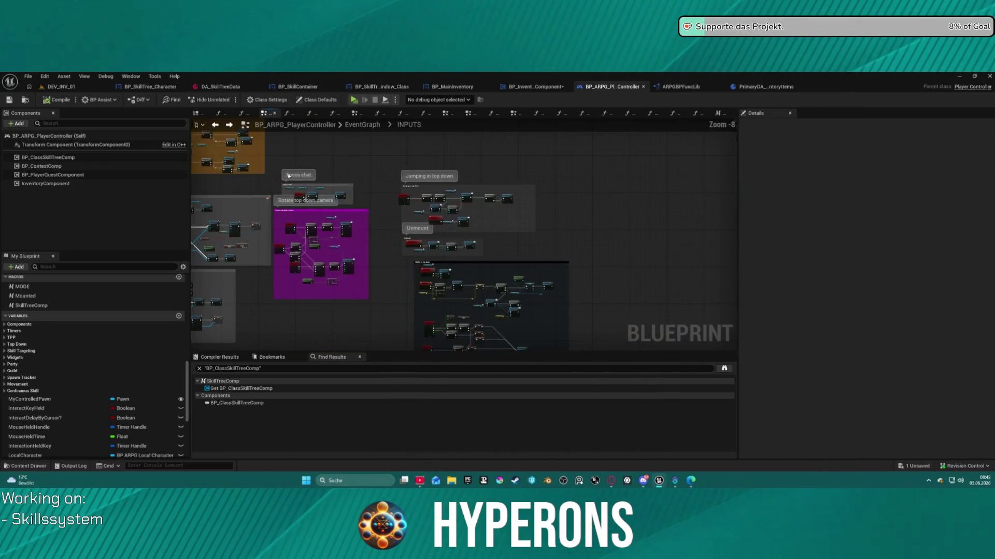
pyautogui.click(24, 184)
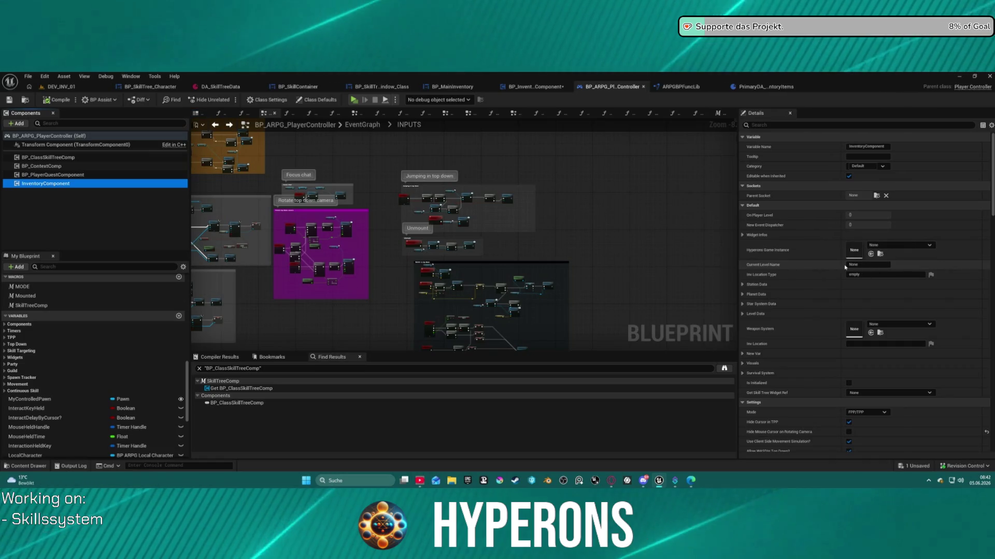
pyautogui.click(57, 136)
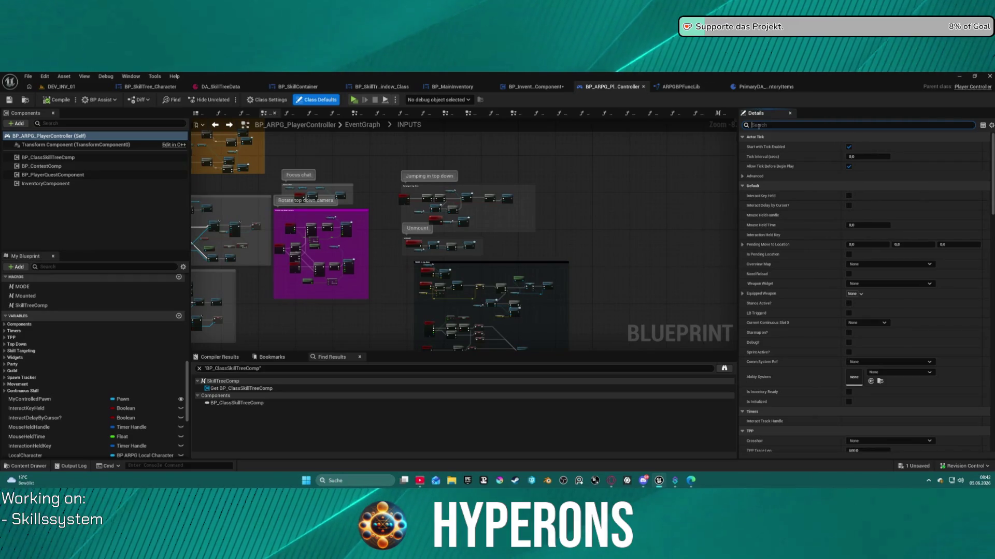
pyautogui.click(860, 125)
# Step: Filter Details for 'item' properties and collapse the Server Equipment Info map
pyautogui.write('invent')
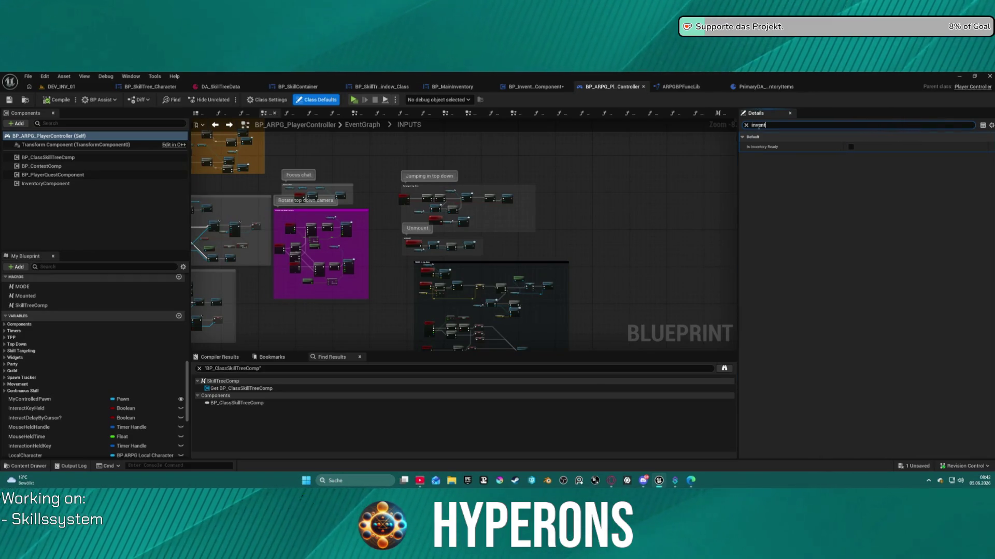
pyautogui.press('BackSpace')
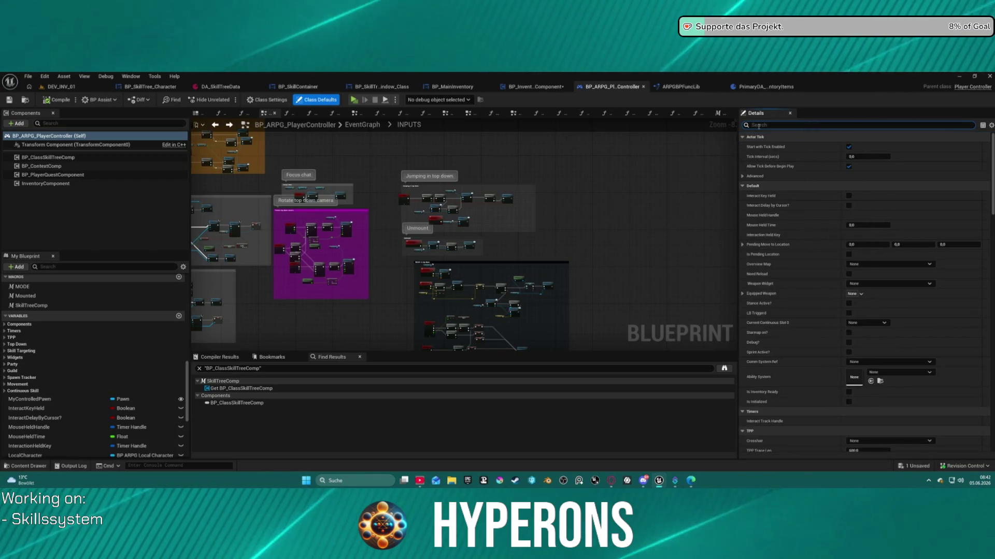
pyautogui.write('Hitem')
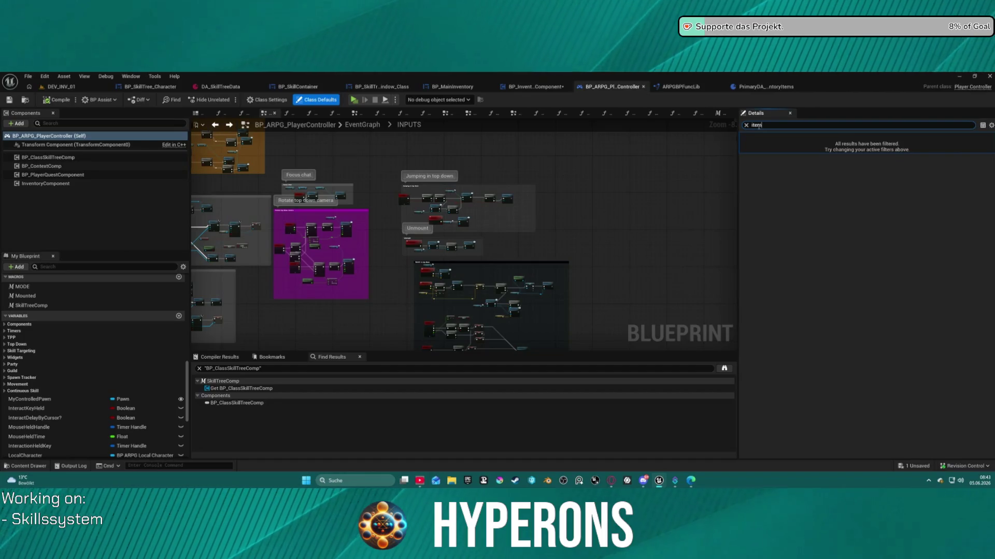
pyautogui.click(52, 184)
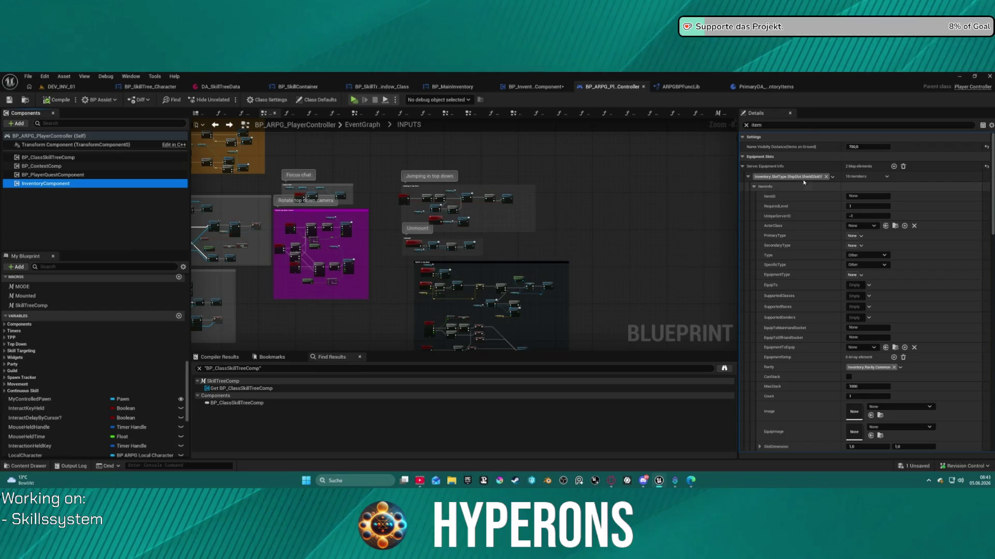
pyautogui.click(745, 165)
pyautogui.click(744, 166)
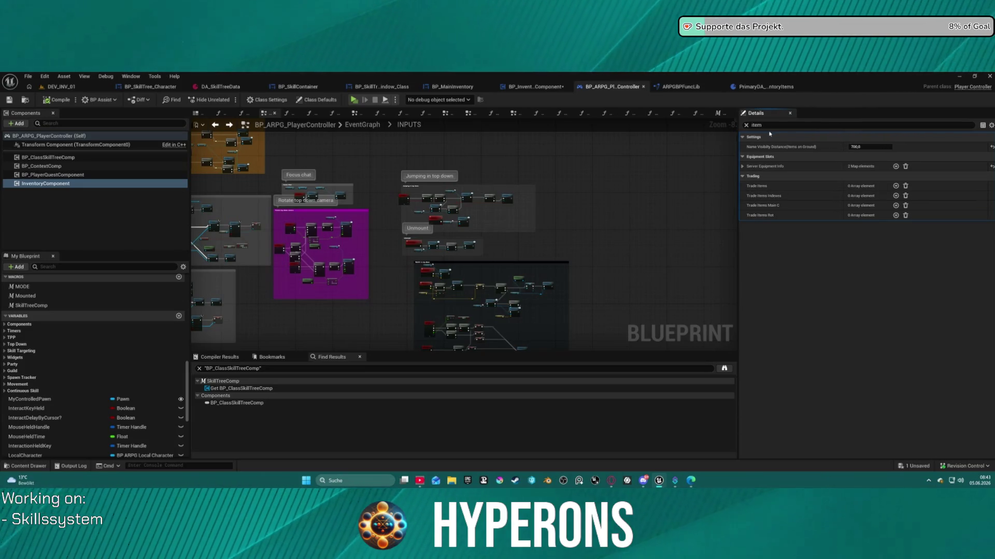
# Step: Filter Details for 'start', then clear the filter and begin a new property search
pyautogui.write('start')
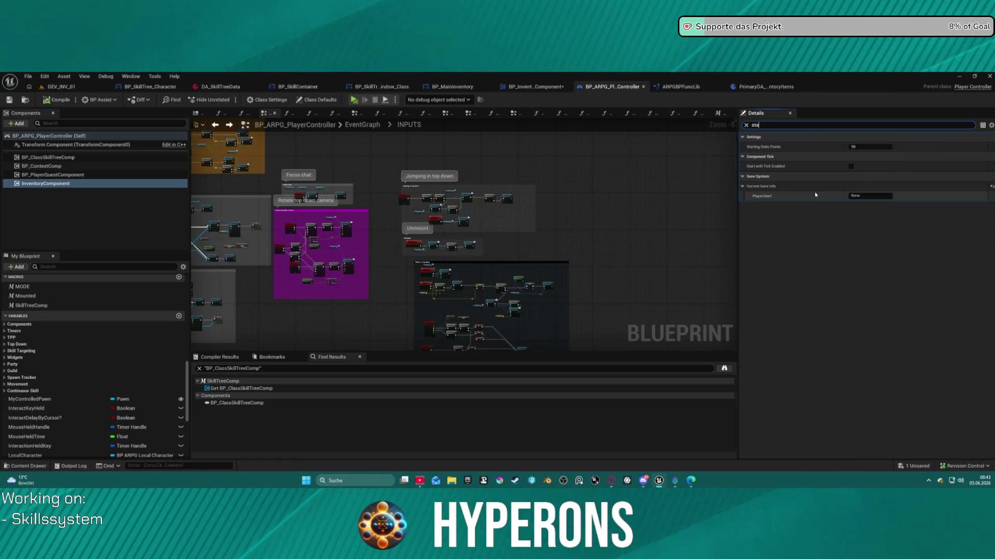
pyautogui.press('Escape')
pyautogui.scroll(-4, 626, 213)
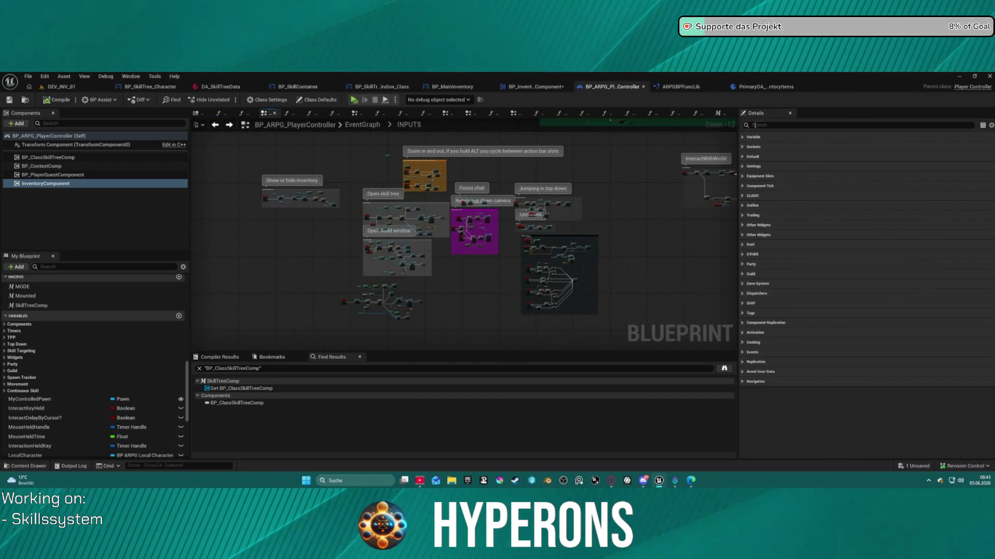
pyautogui.click(758, 126)
# Step: Filter Details for 'save' and set BodyMesh to the M_01 body mesh
pyautogui.write('ave')
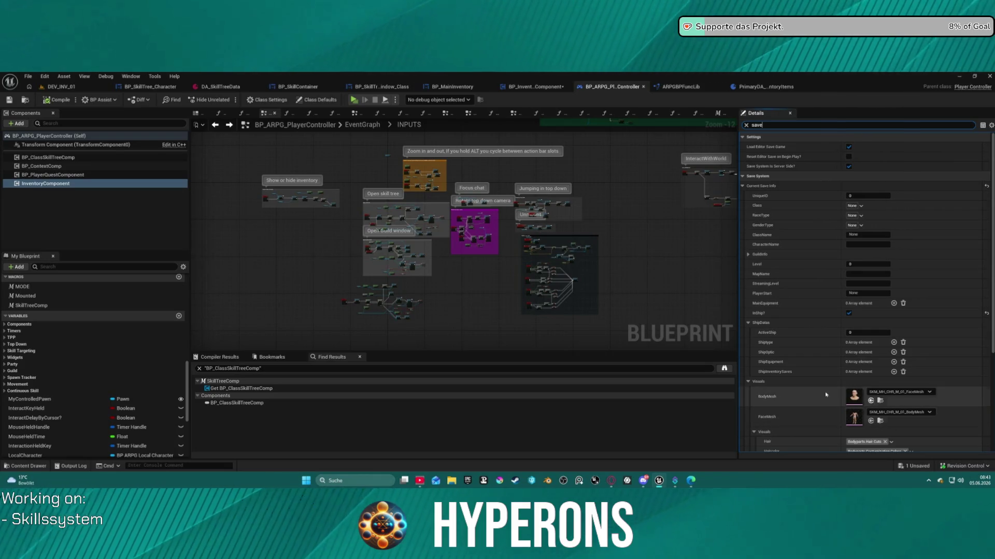
pyautogui.scroll(-3, 798, 368)
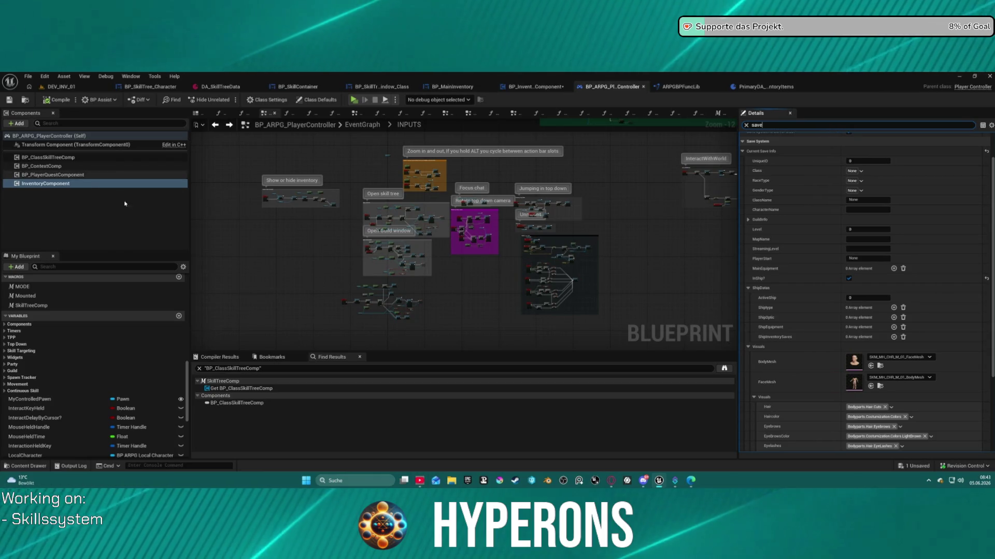
pyautogui.keyDown('shift'); pyautogui.click(799, 365); pyautogui.keyUp('shift')
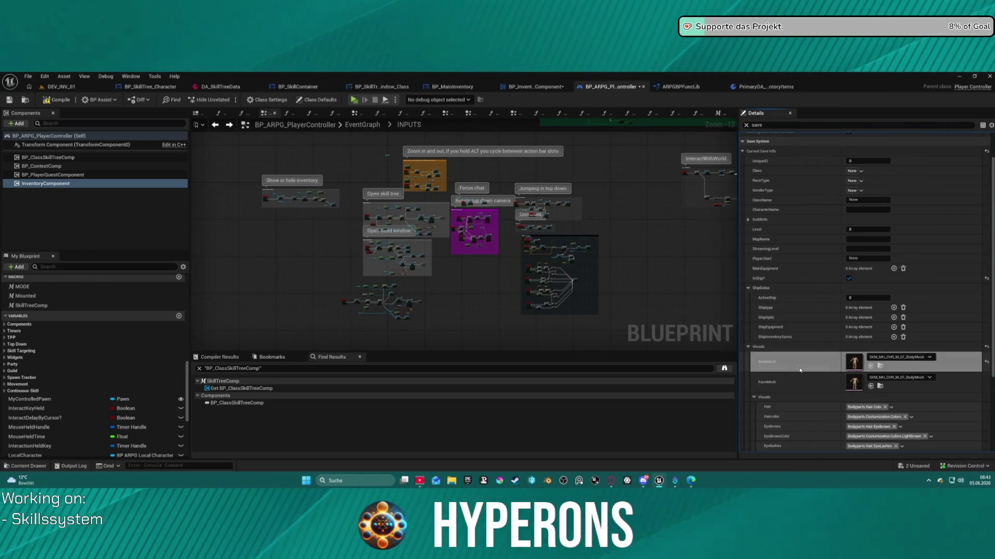
# Step: Set FaceMesh to SKM_MH_CHR_M_01_FaceMesh
pyautogui.click(886, 378)
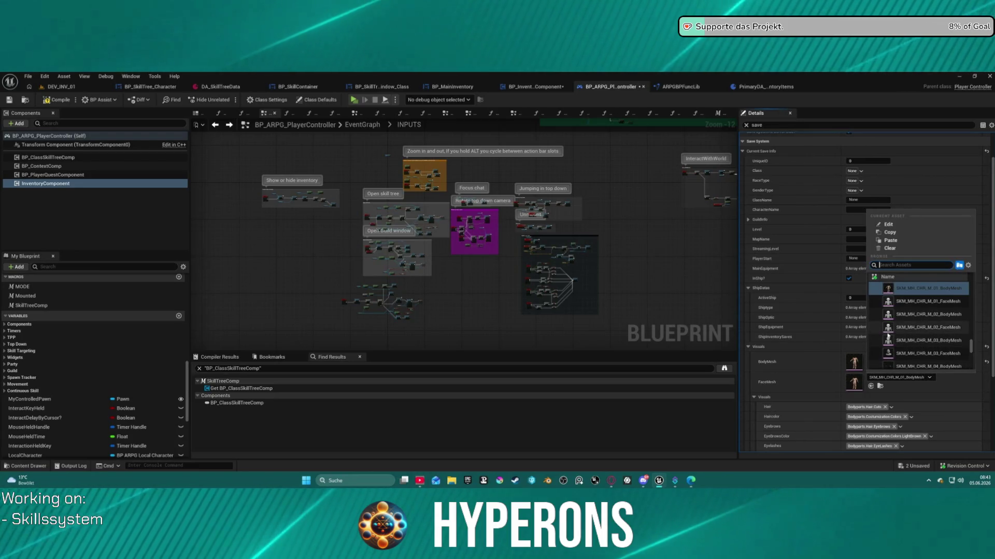
pyautogui.click(933, 301)
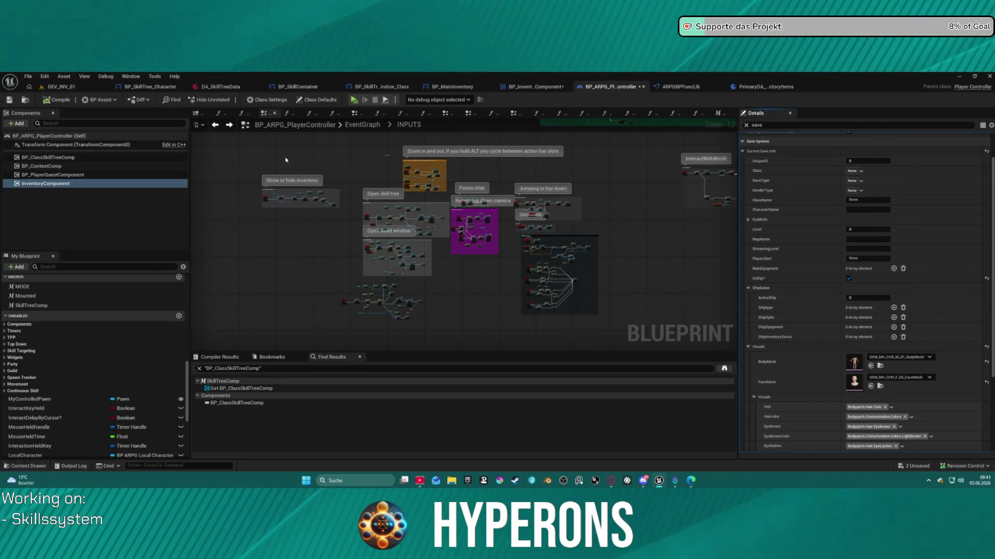
pyautogui.scroll(-2, 882, 371)
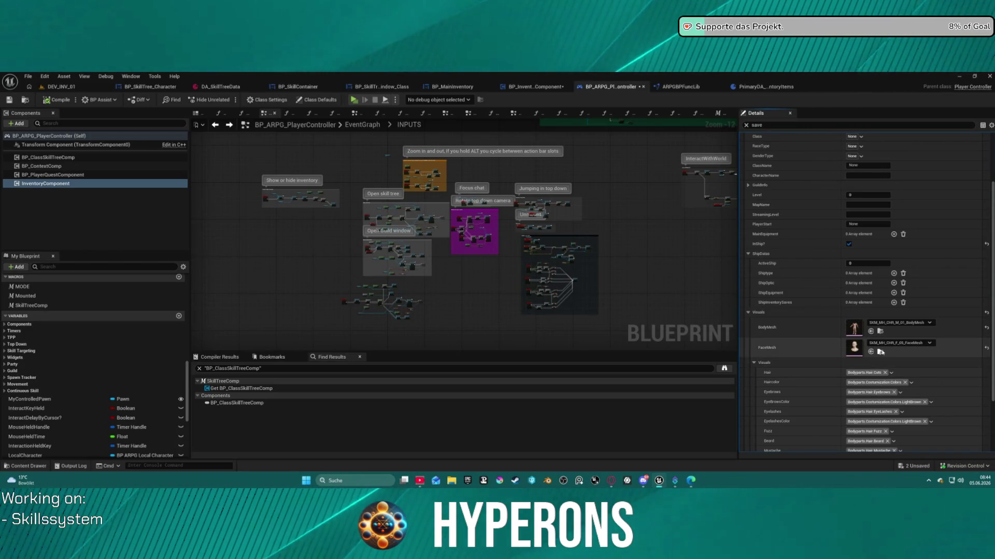
pyautogui.click(881, 352)
pyautogui.click(792, 218)
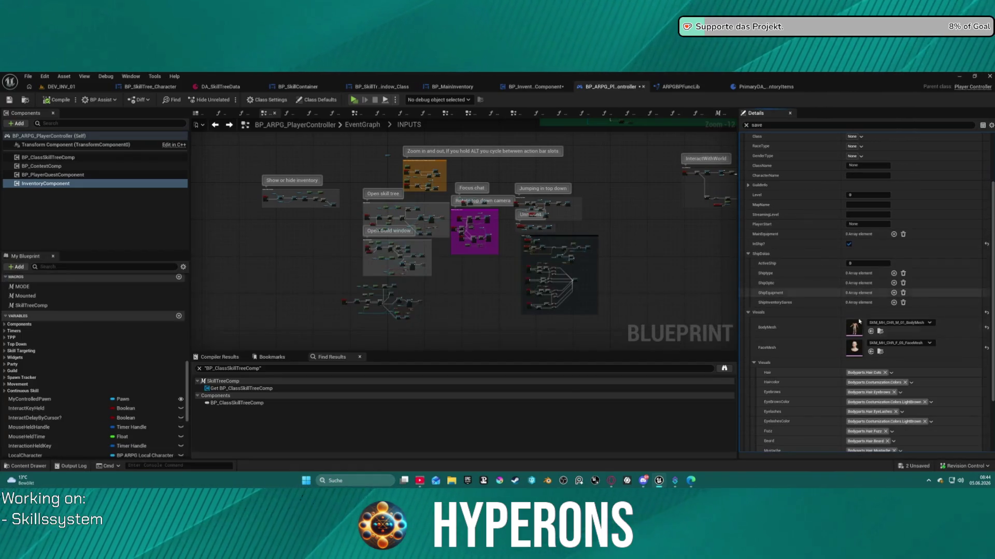
pyautogui.click(884, 344)
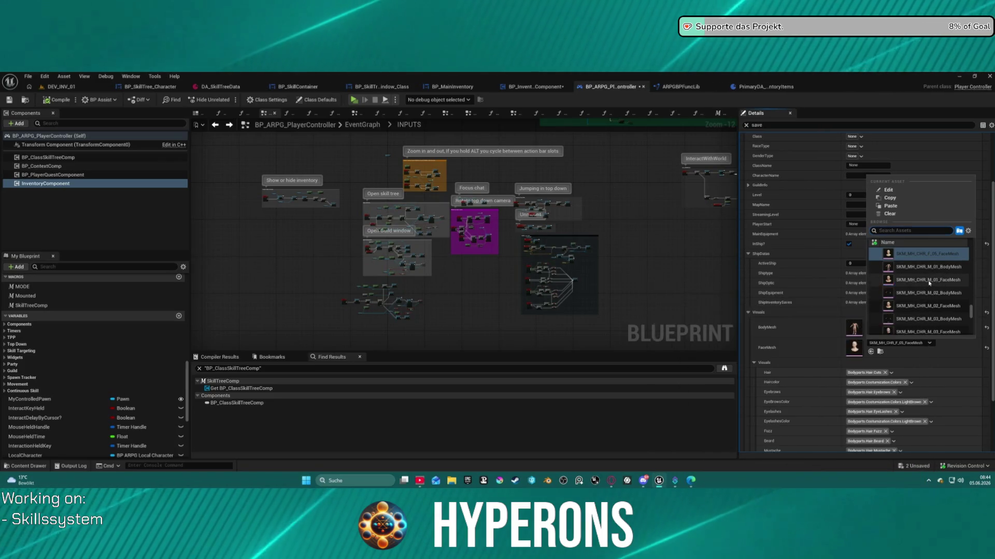
pyautogui.click(928, 280)
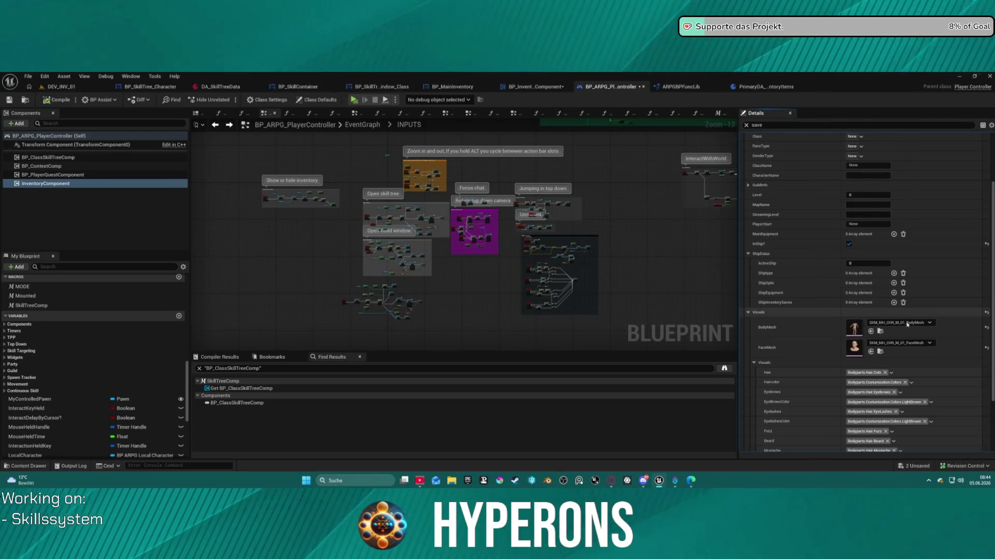
pyautogui.scroll(-2, 950, 378)
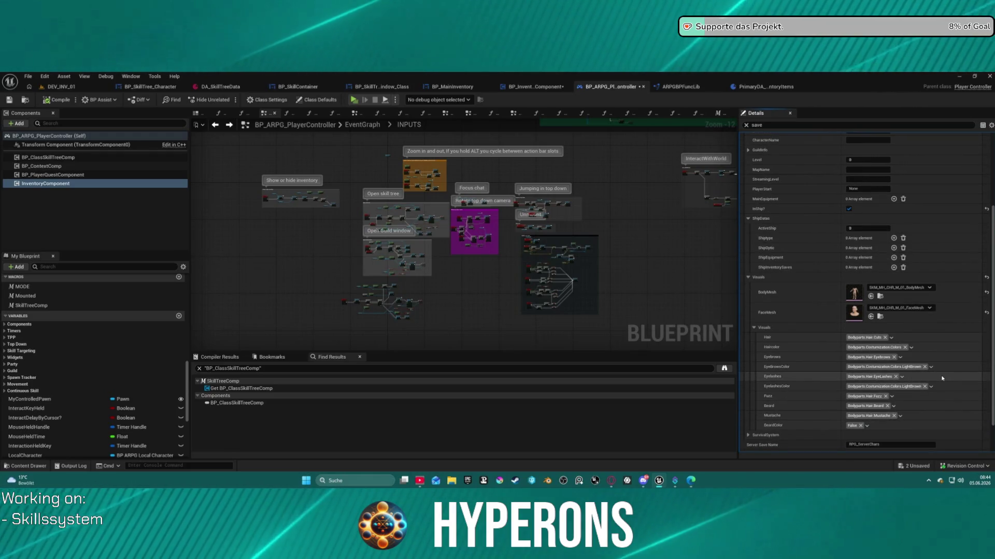
# Step: Set the Hair tag to the male 360Waves cut
pyautogui.click(869, 341)
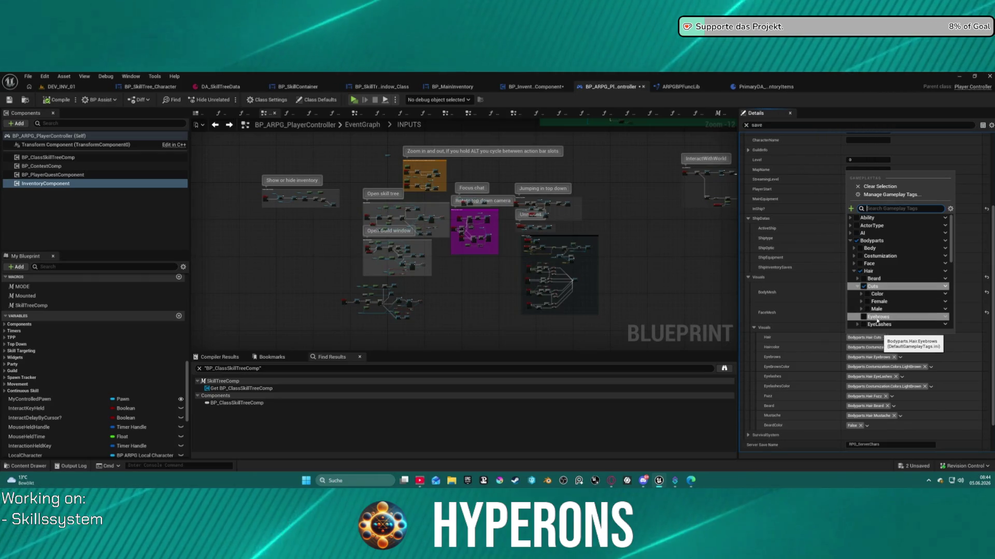
pyautogui.click(866, 286)
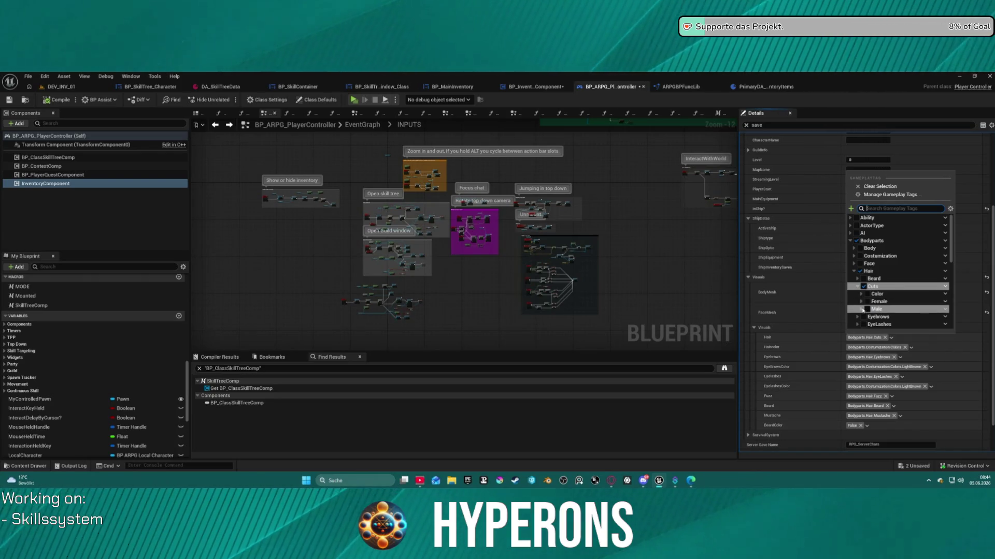
pyautogui.click(861, 309)
pyautogui.scroll(-2, 879, 299)
pyautogui.scroll(-1, 879, 299)
pyautogui.click(870, 270)
pyautogui.click(872, 337)
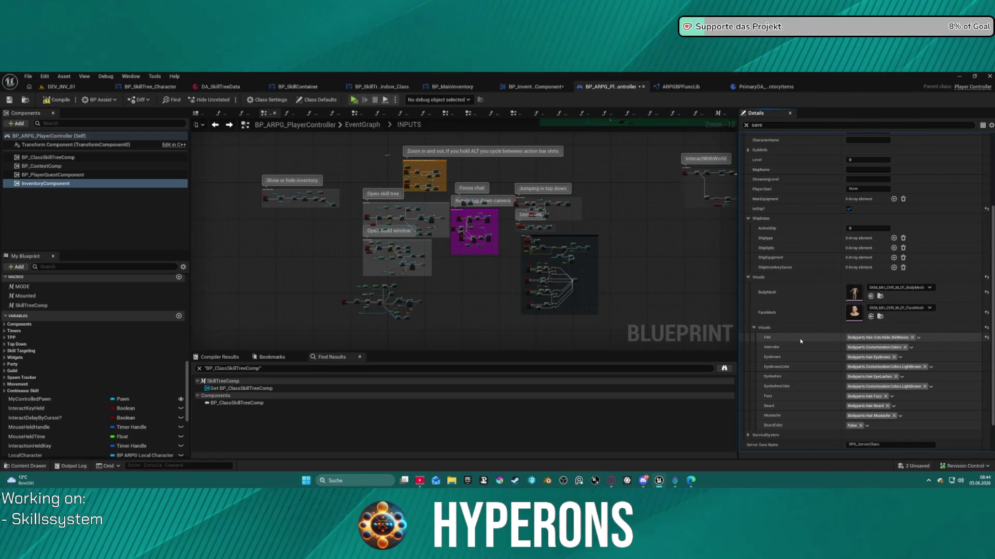
# Step: Set Haircolor to Black, then to LightBrown using the colour copy/paste menu
pyautogui.click(869, 350)
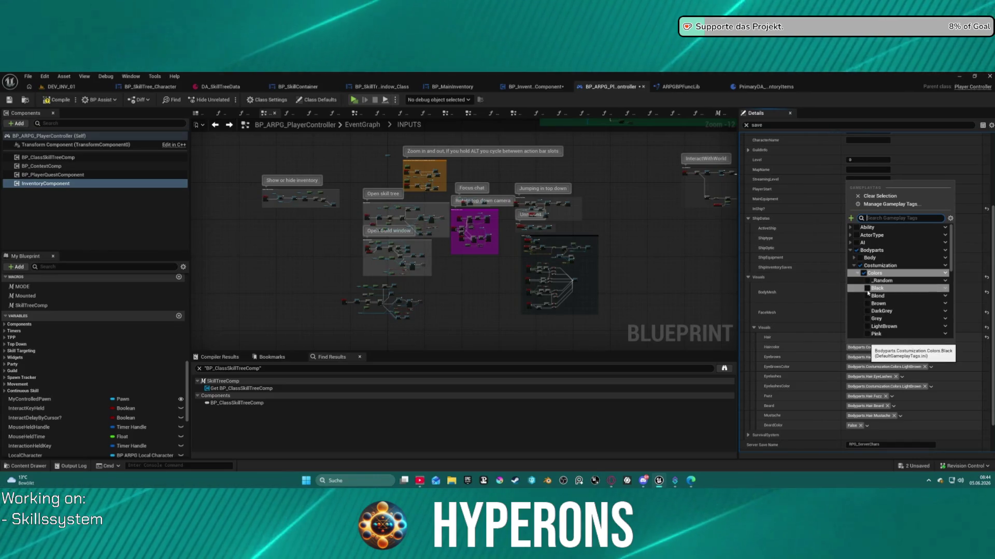
pyautogui.click(867, 288)
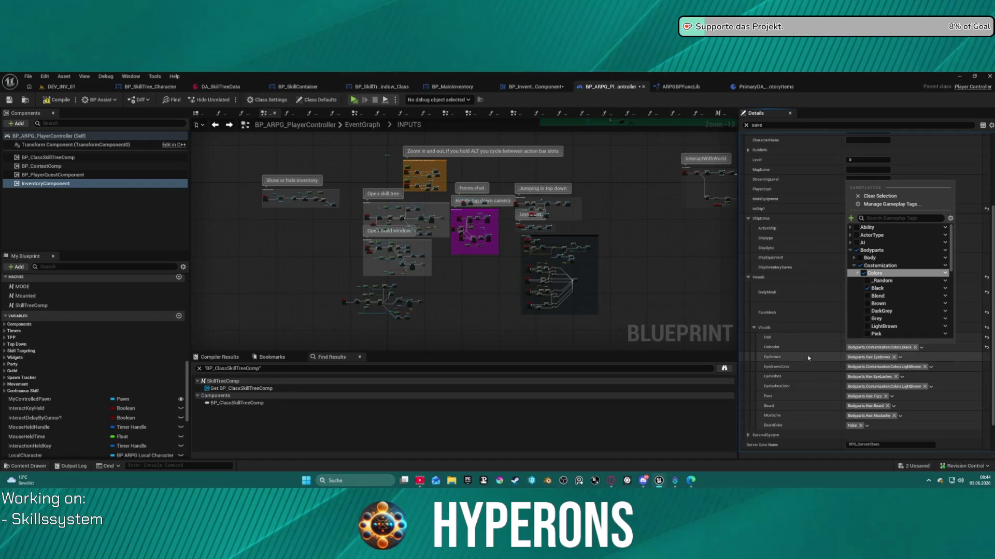
pyautogui.click(808, 346)
pyautogui.keyDown('shift'); pyautogui.rightClick(824, 369); pyautogui.keyUp('shift')
pyautogui.keyDown('shift'); pyautogui.click(821, 343); pyautogui.keyUp('shift')
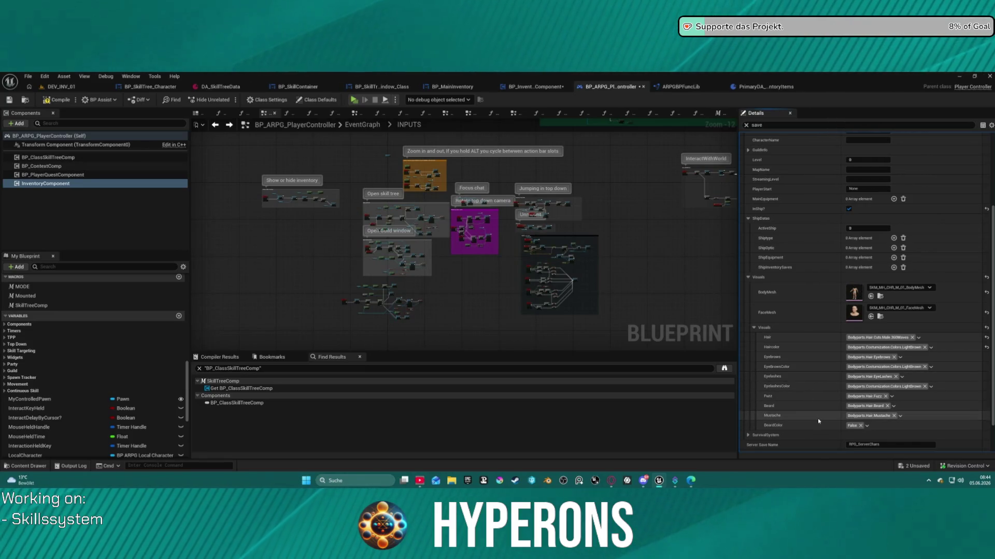
# Step: Set the EyeLashes tag to S_Thin and the Eyebrows tag to M_Fine
pyautogui.click(880, 378)
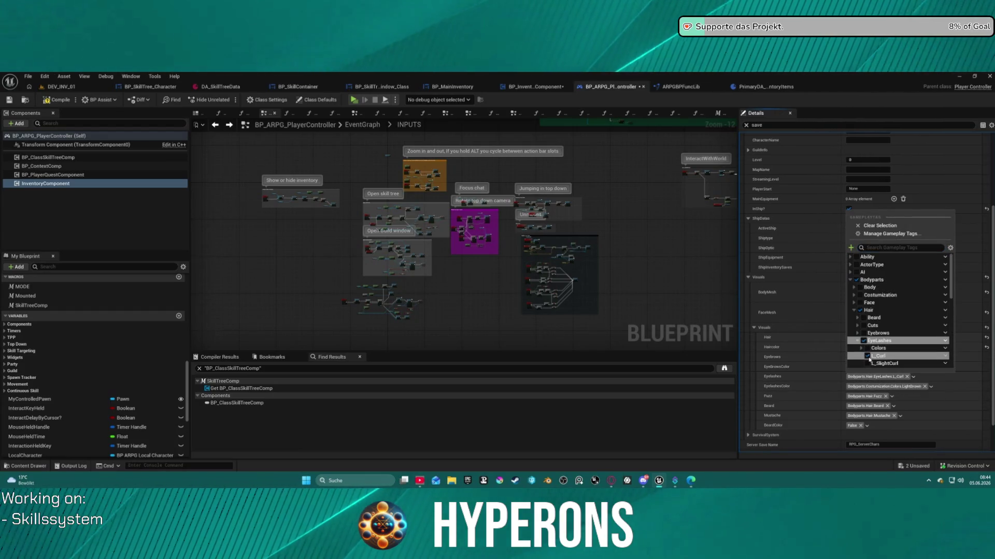
pyautogui.scroll(-3, 870, 355)
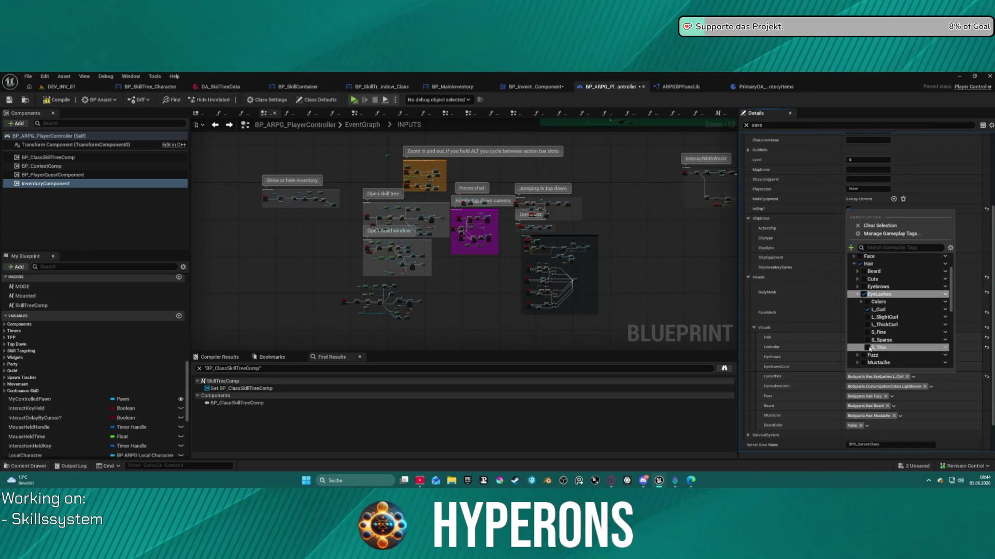
pyautogui.click(869, 348)
pyautogui.click(809, 390)
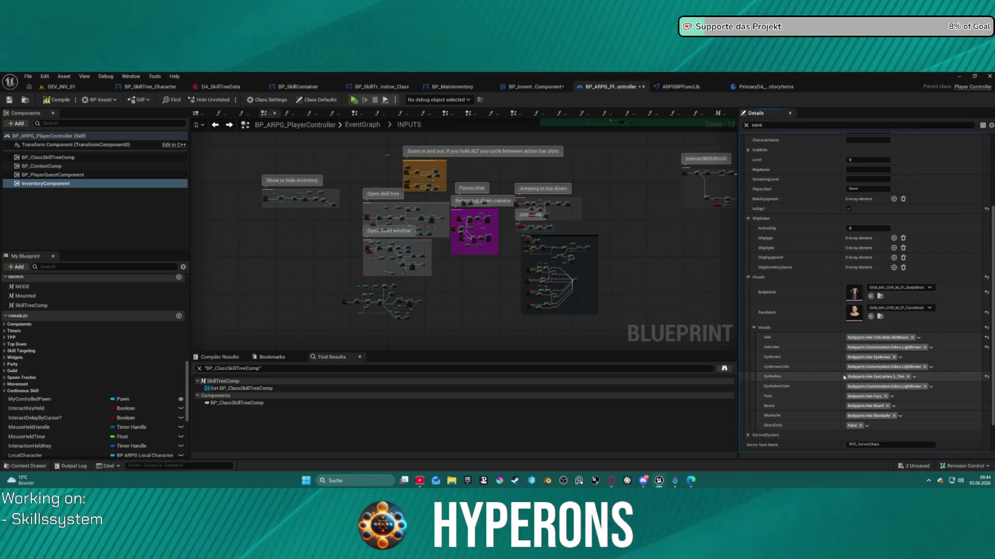
pyautogui.click(874, 357)
pyautogui.scroll(-4, 887, 320)
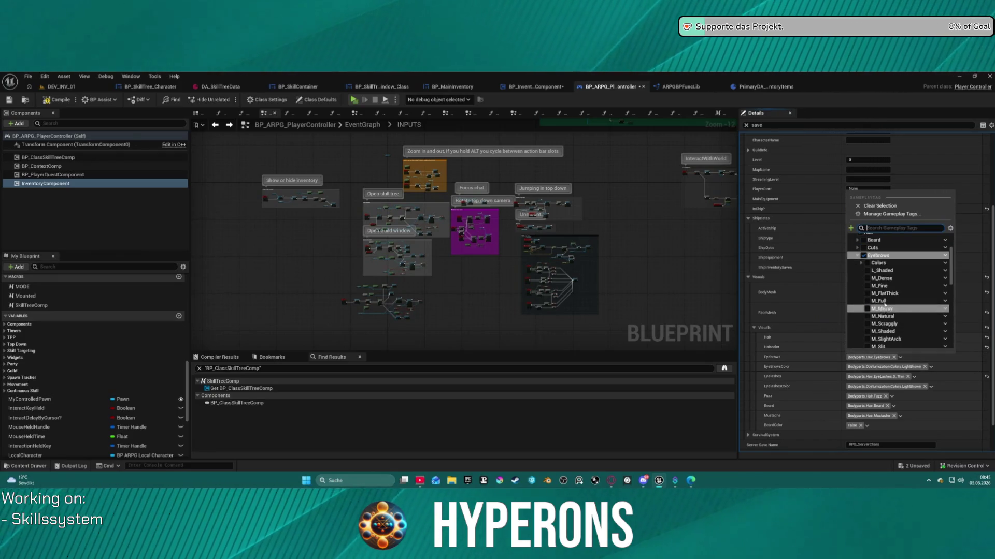
pyautogui.click(868, 288)
pyautogui.click(817, 394)
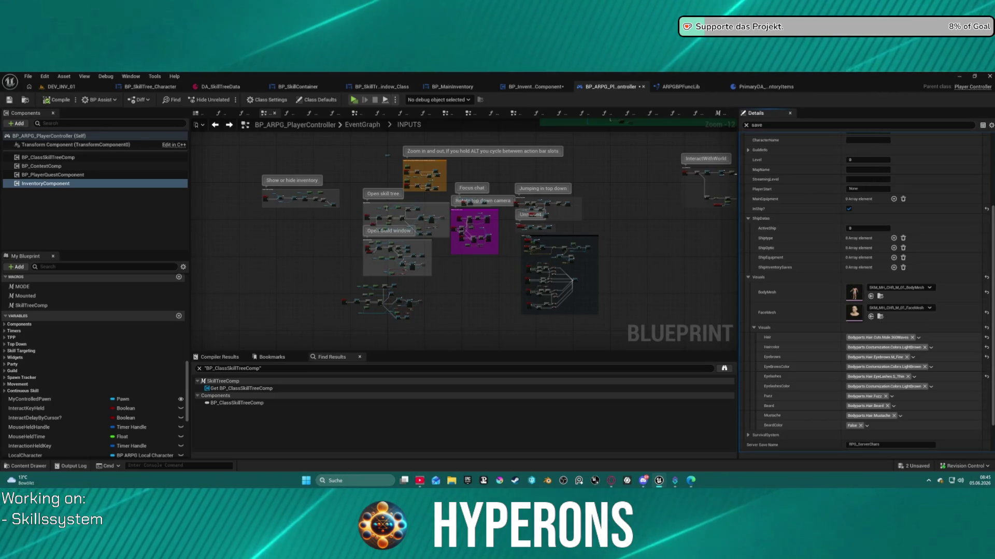
# Step: Paste LightBrown into BeardColor and collapse the Current Save Info category
pyautogui.scroll(-1, 805, 377)
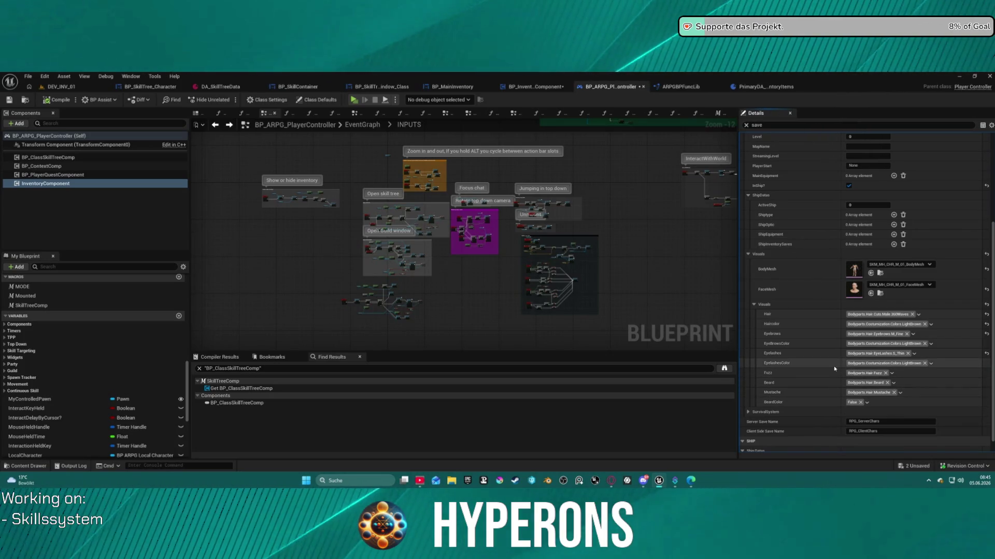
pyautogui.hotkey('ctrl', 'v')
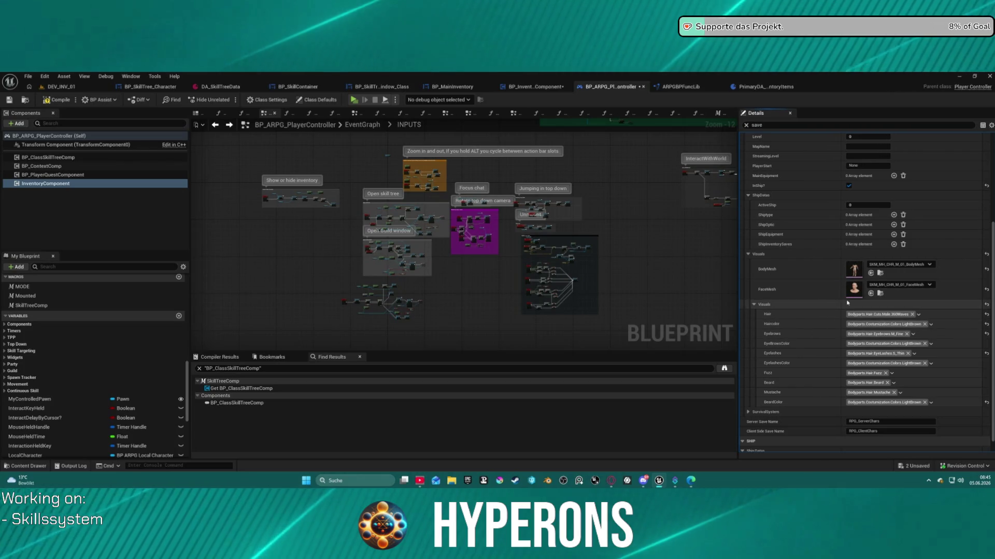
pyautogui.scroll(4, 824, 236)
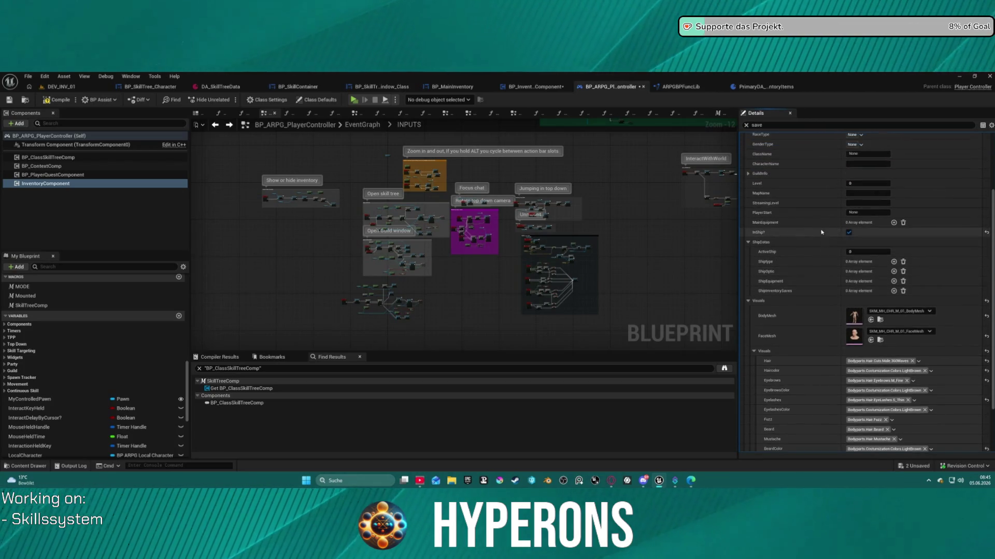
pyautogui.scroll(2, 824, 236)
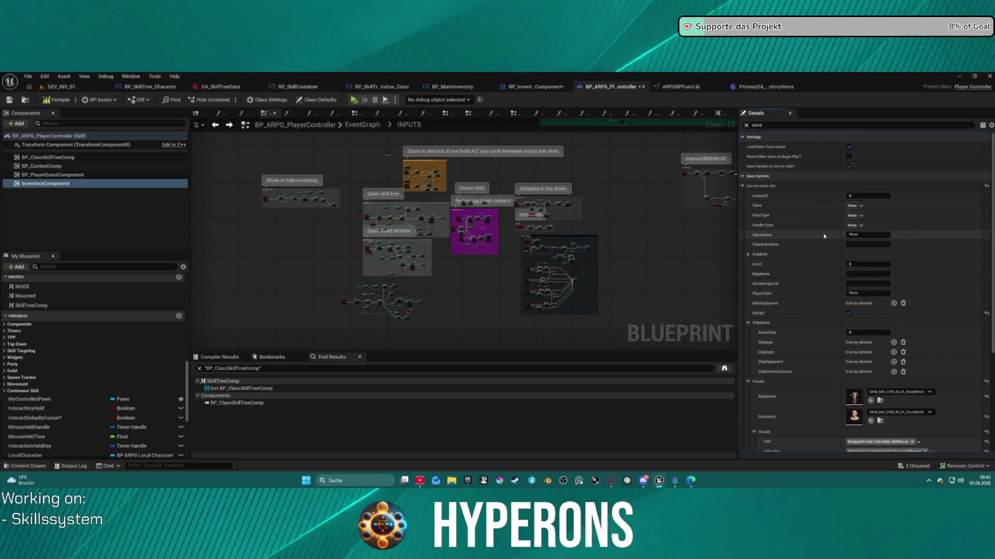
pyautogui.click(742, 187)
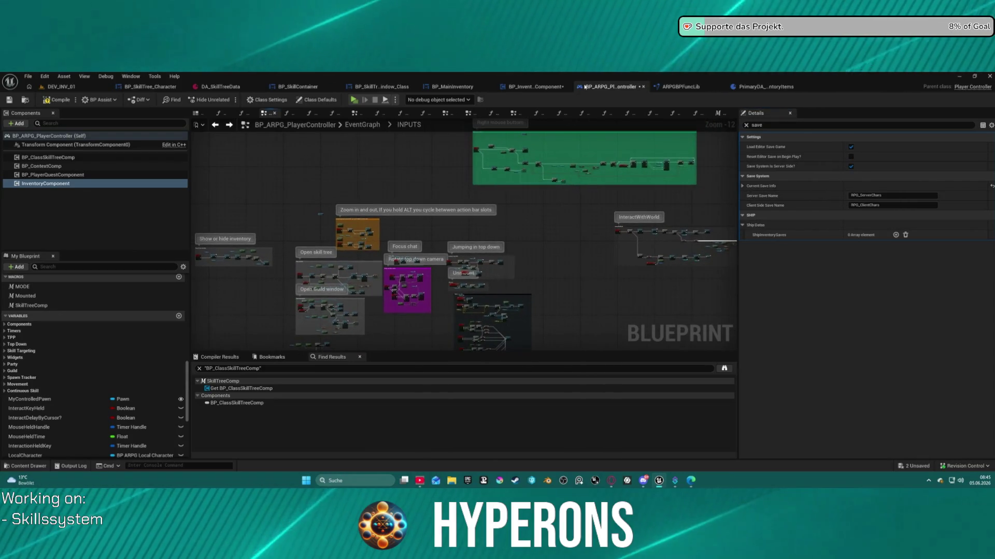
pyautogui.click(530, 90)
# Step: Zoom out and back in on ServerFunc_HandleEquipItemRequest and show the Find Results panel
pyautogui.scroll(-7, 523, 263)
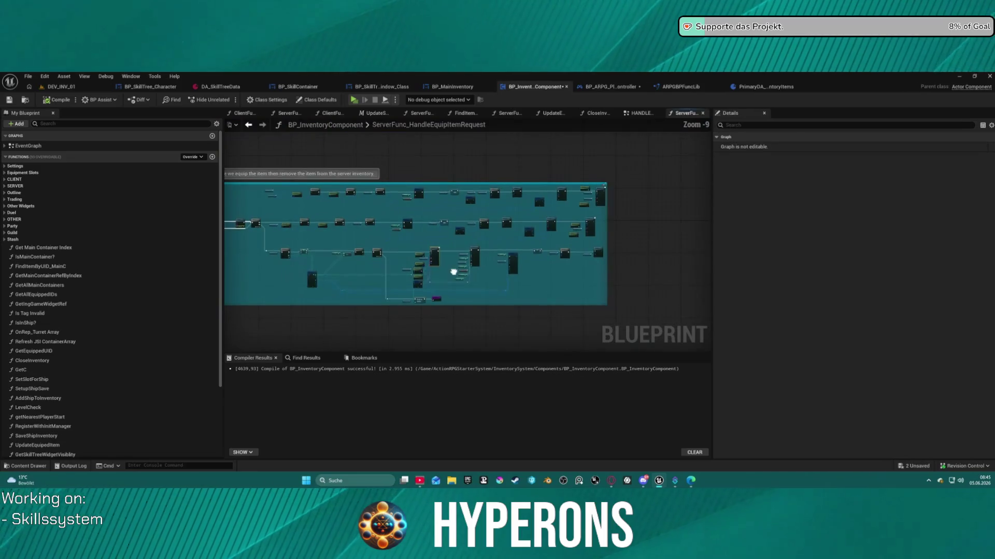
pyautogui.scroll(9, 522, 263)
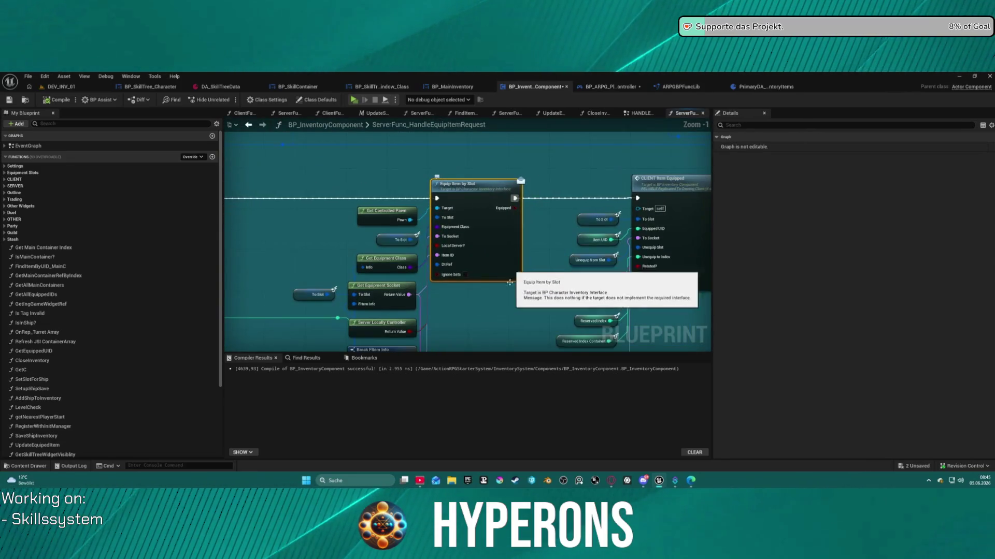
pyautogui.click(306, 358)
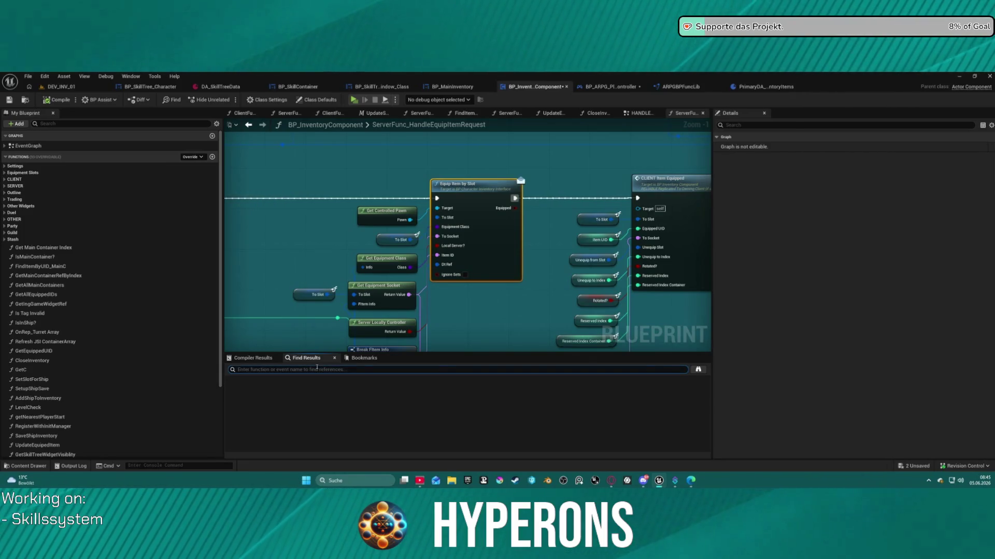
# Step: Search the blueprint for 'item id' and jump to its use in AddNewInventoryItem
pyautogui.write('itemid')
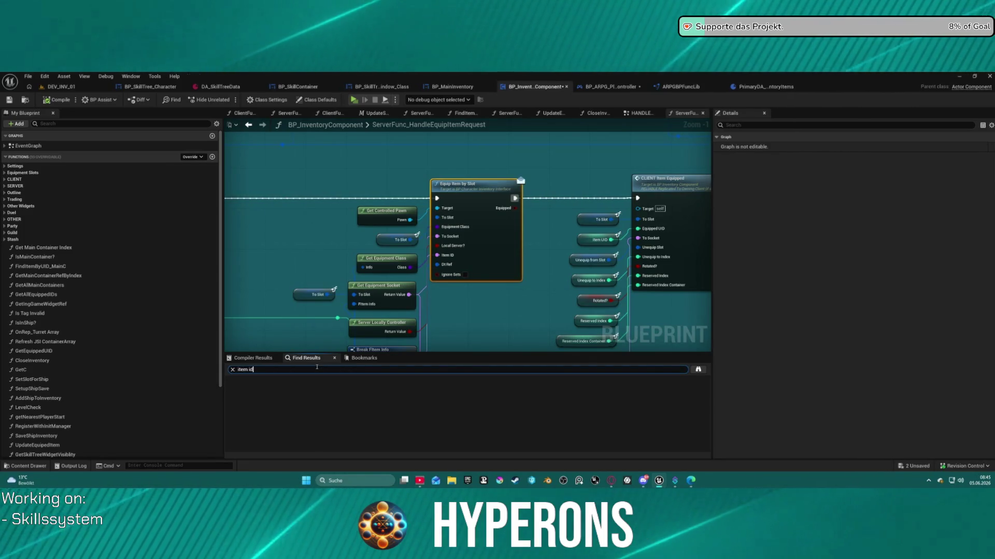
pyautogui.press('Return')
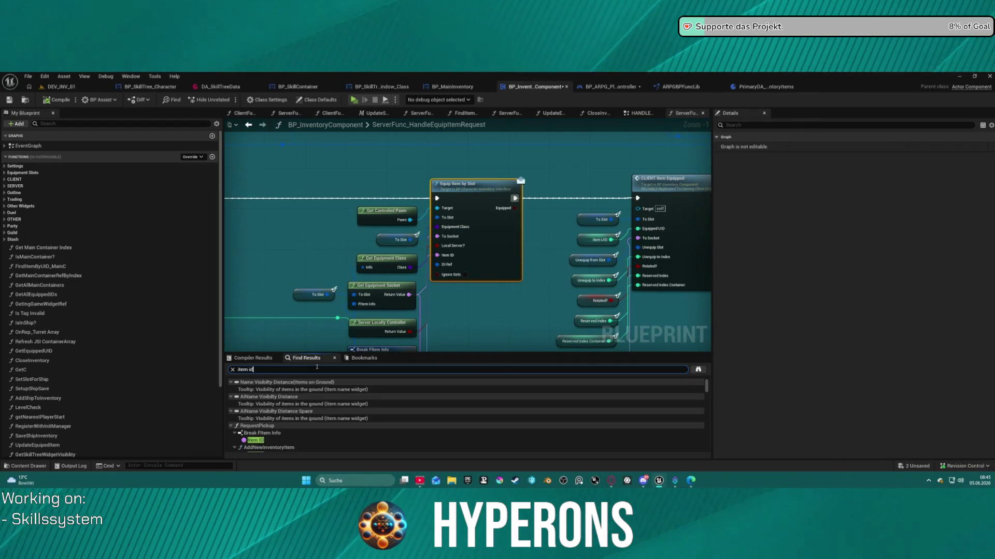
pyautogui.scroll(-1, 294, 441)
pyautogui.scroll(-5, 295, 440)
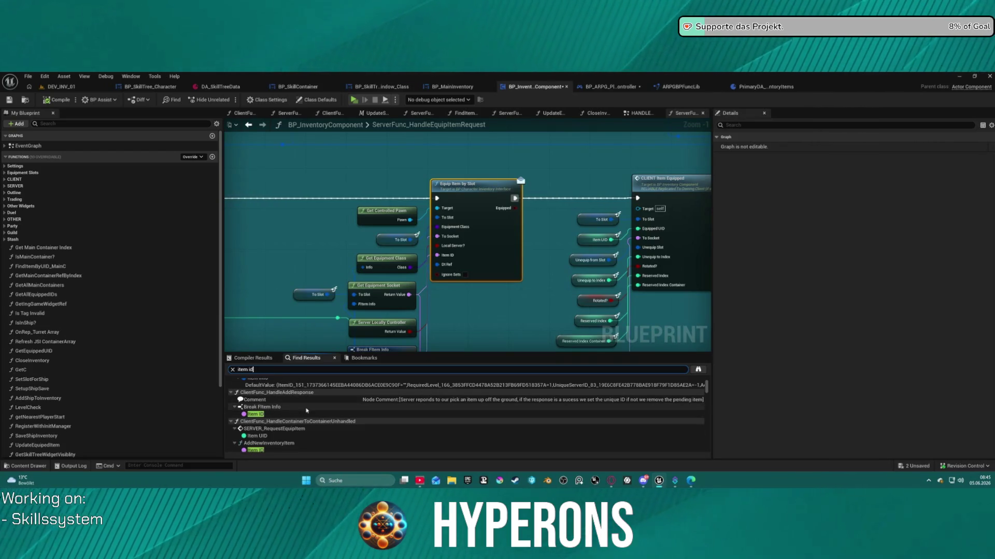
pyautogui.scroll(-2, 306, 411)
pyautogui.doubleClick(261, 416)
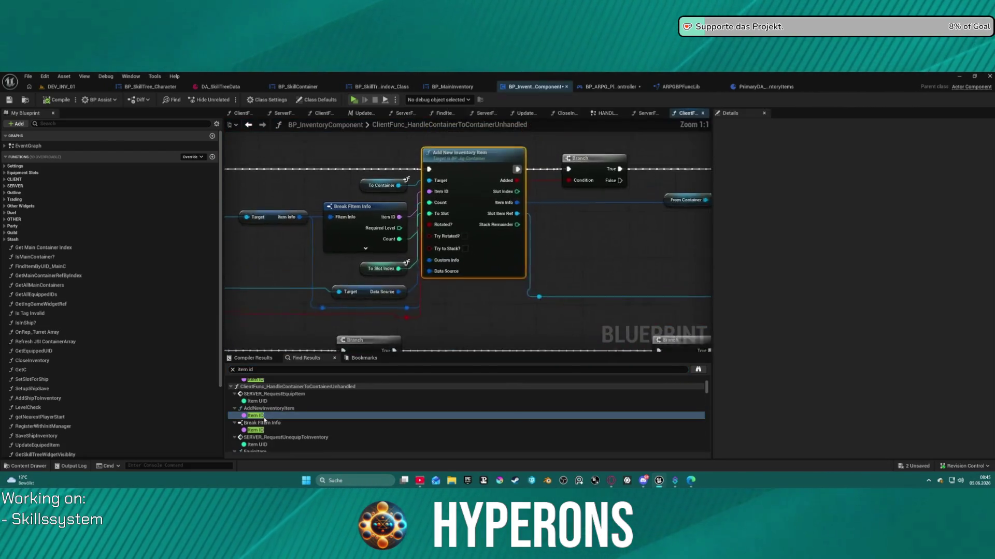
# Step: Inspect the long default value result in the 'item id' search hits
pyautogui.scroll(-3, 279, 428)
pyautogui.scroll(-5, 286, 431)
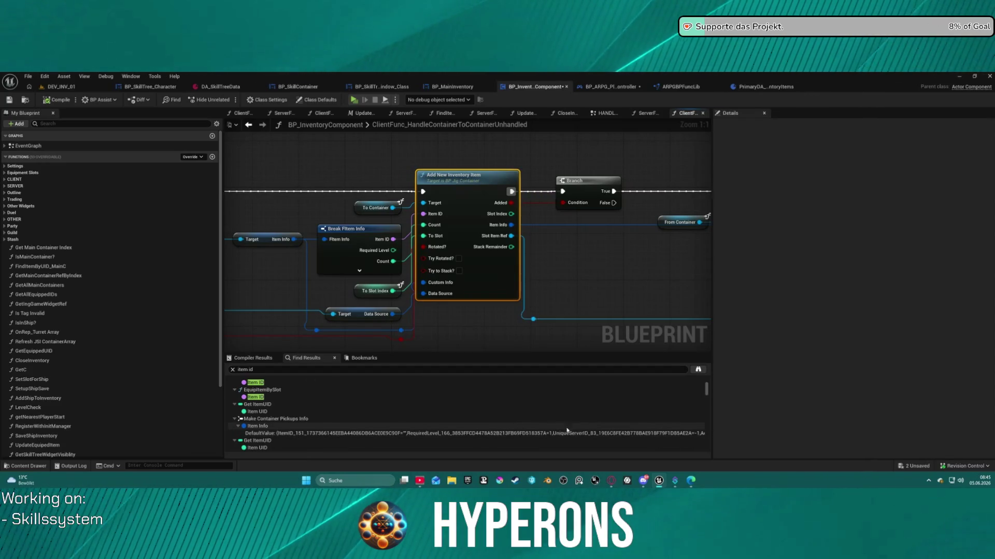
pyautogui.click(260, 434)
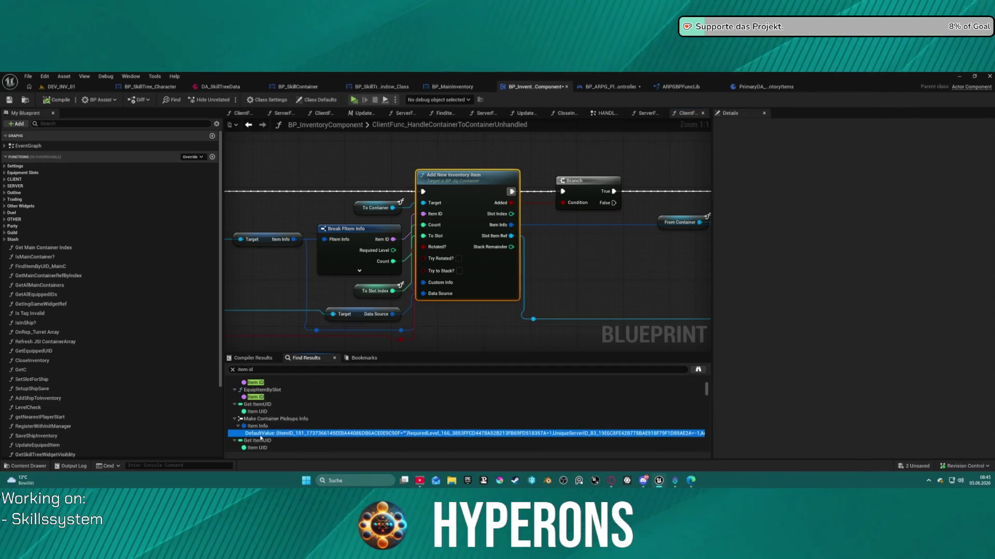
pyautogui.scroll(-3, 264, 437)
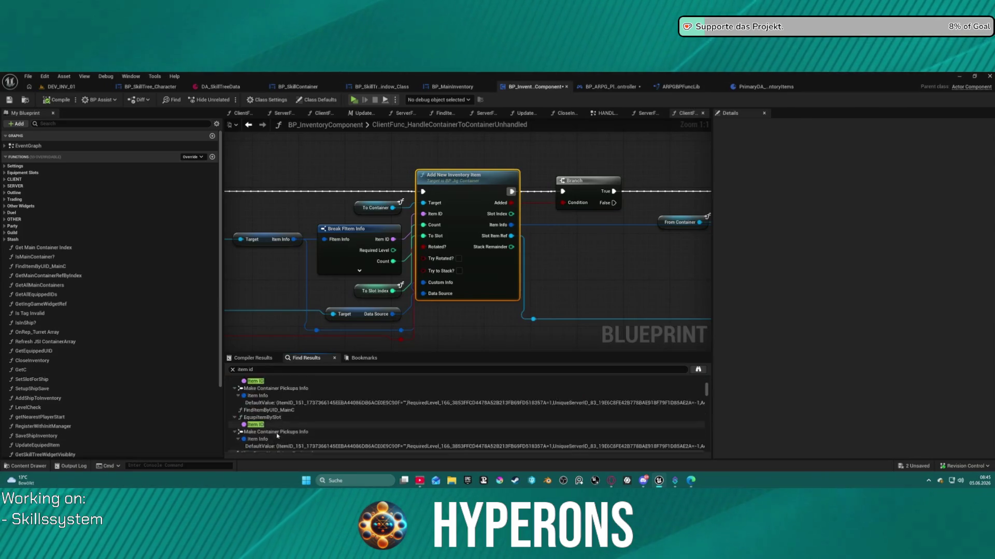
pyautogui.scroll(-3, 277, 437)
# Step: Change the search to 'print item id' and begin removing the 'item id' part
pyautogui.click(252, 370)
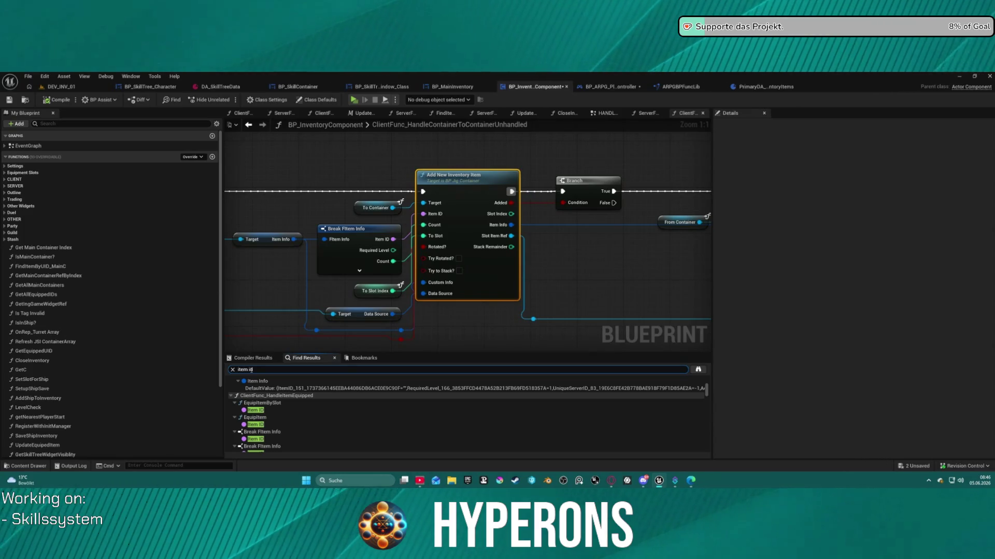
pyautogui.write('playerint')
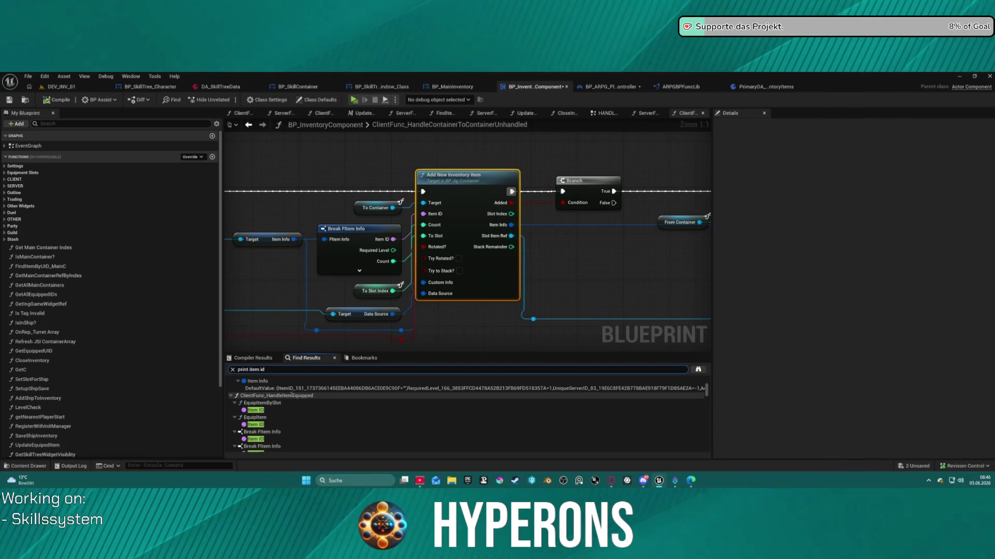
pyautogui.press('Return')
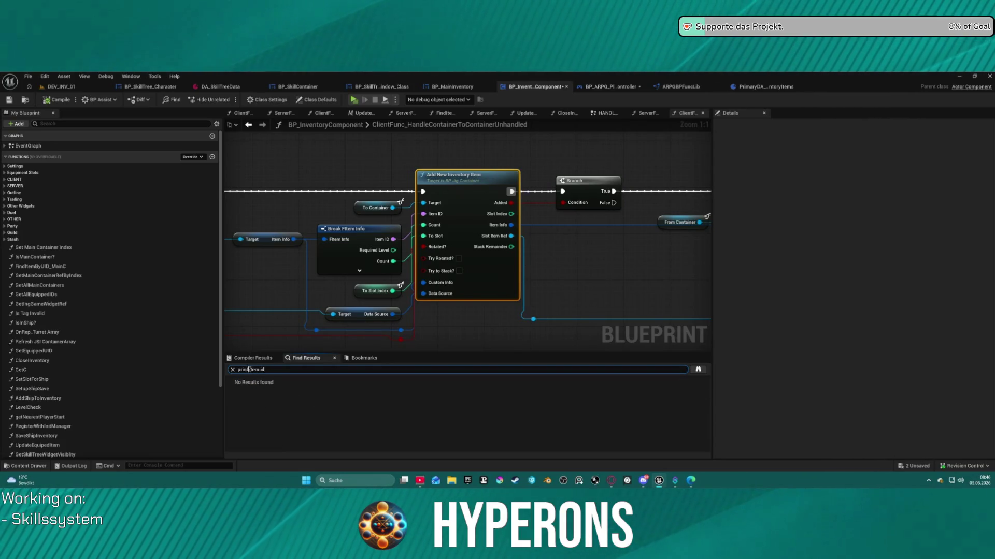
pyautogui.press('BackSpace')
# Step: Search for 'print string' and jump to RequestPickup's 'Not enough space!' Print String
pyautogui.write('ing')
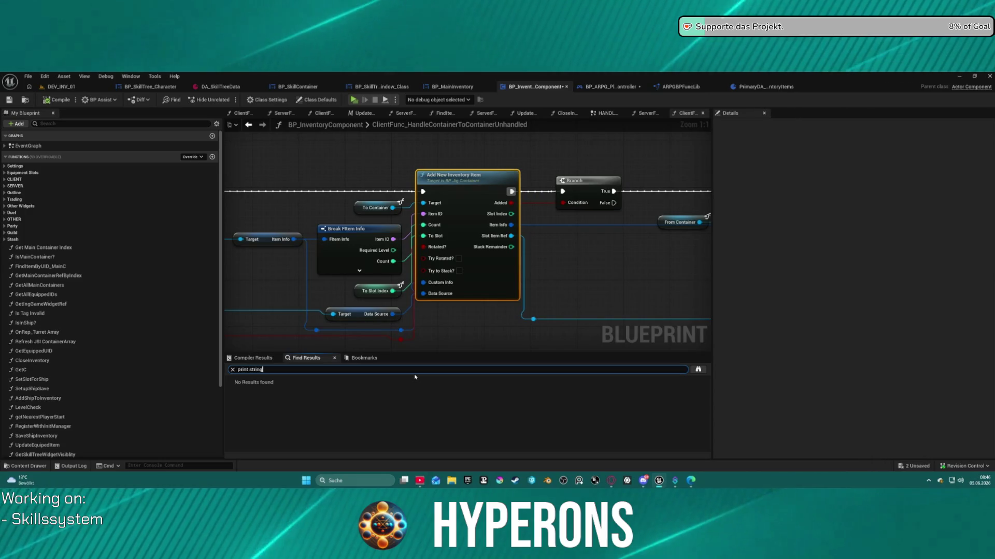
pyautogui.press('Return')
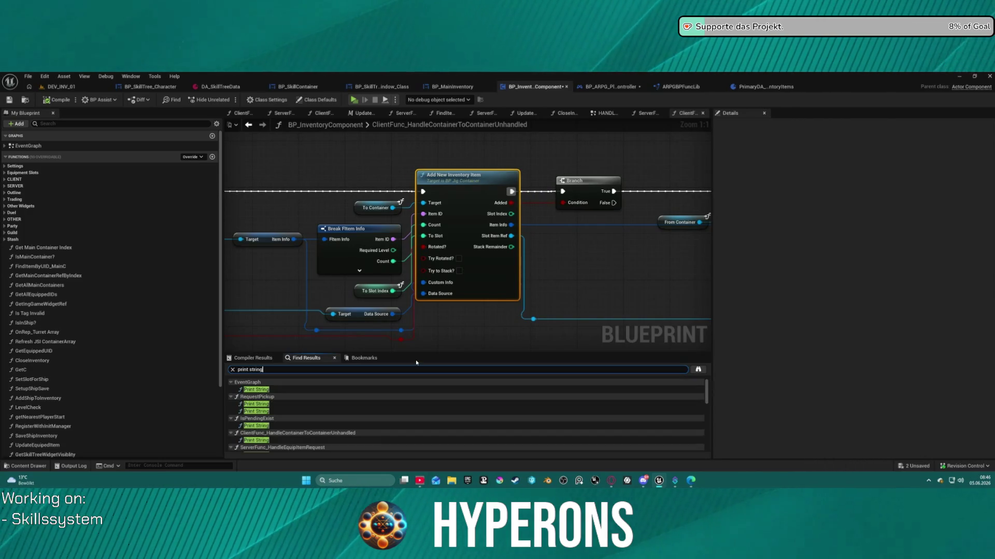
pyautogui.click(256, 390)
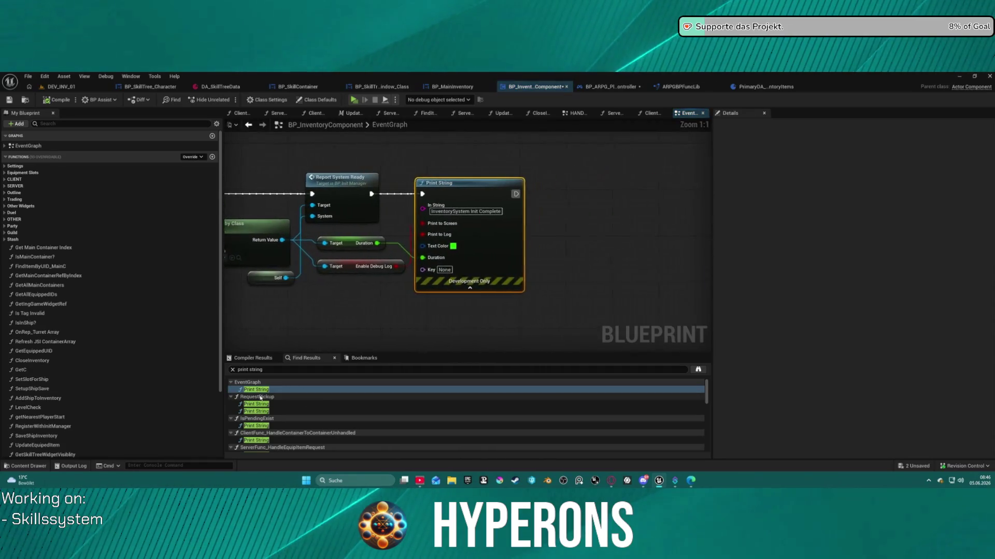
pyautogui.click(257, 404)
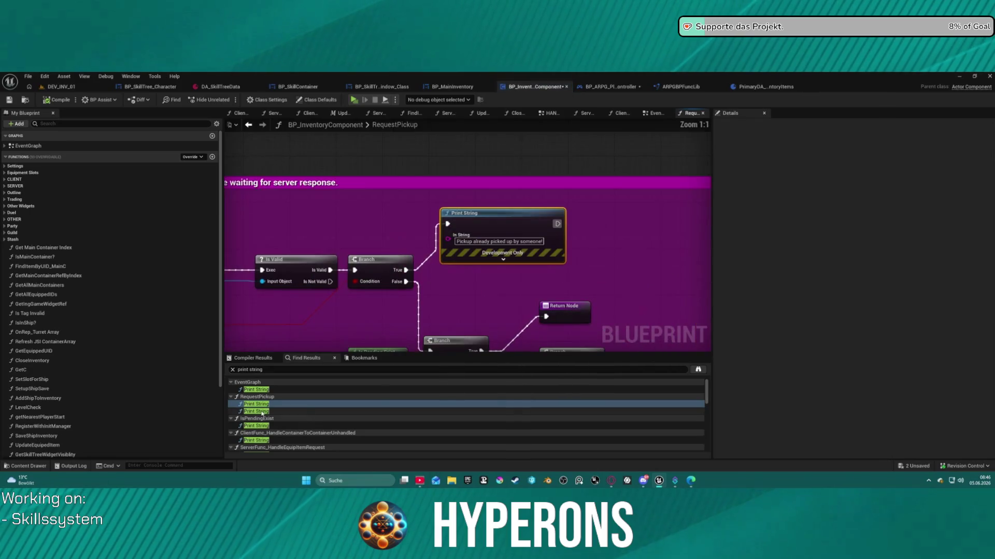
pyautogui.click(262, 411)
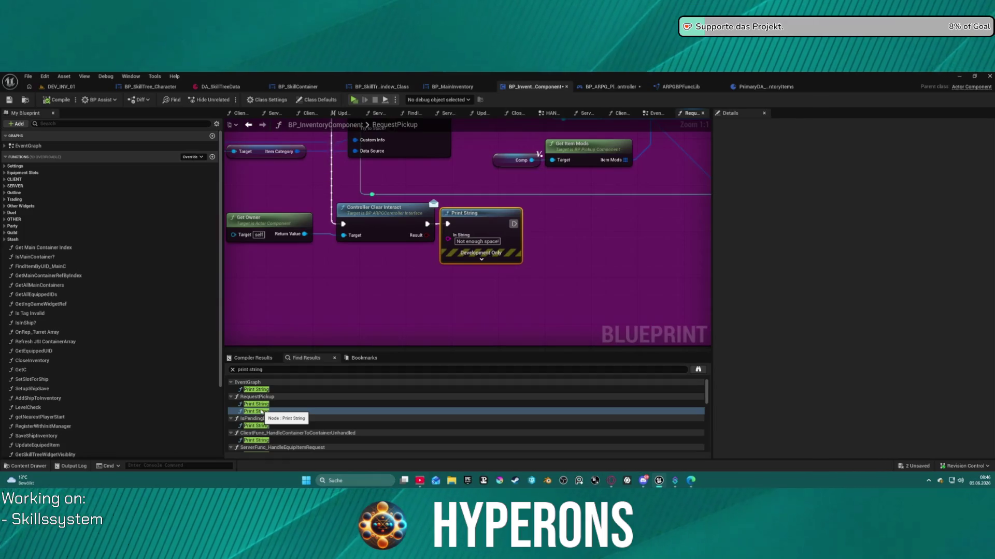
# Step: Reposition the 'Not enough space!' Print String node and wrap it in a comment
pyautogui.scroll(-3, 389, 285)
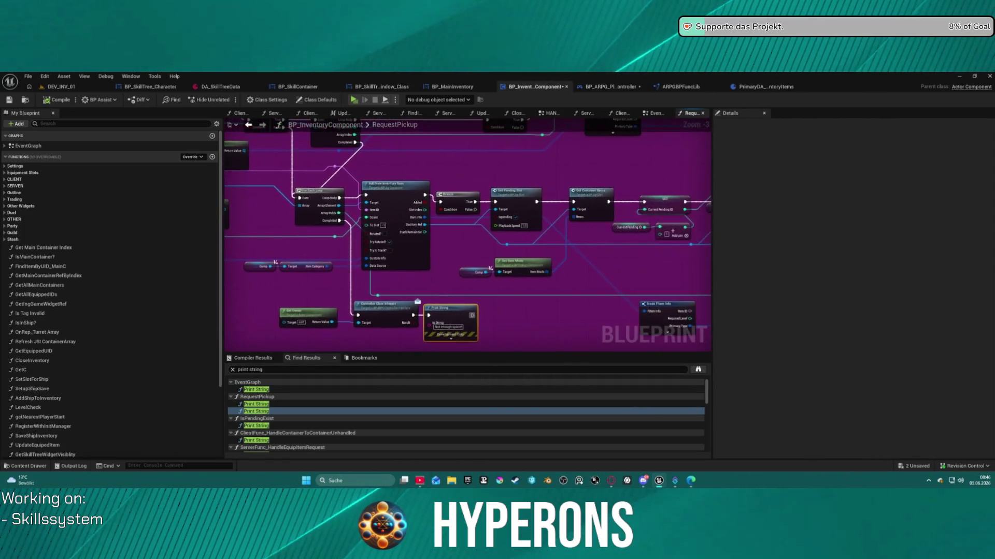
pyautogui.moveTo(367, 345); pyautogui.dragTo(341, 328)
pyautogui.moveTo(372, 290)
pyautogui.mouseDown()
pyautogui.moveTo(498, 309)
pyautogui.moveTo(414, 306)
pyautogui.mouseUp()
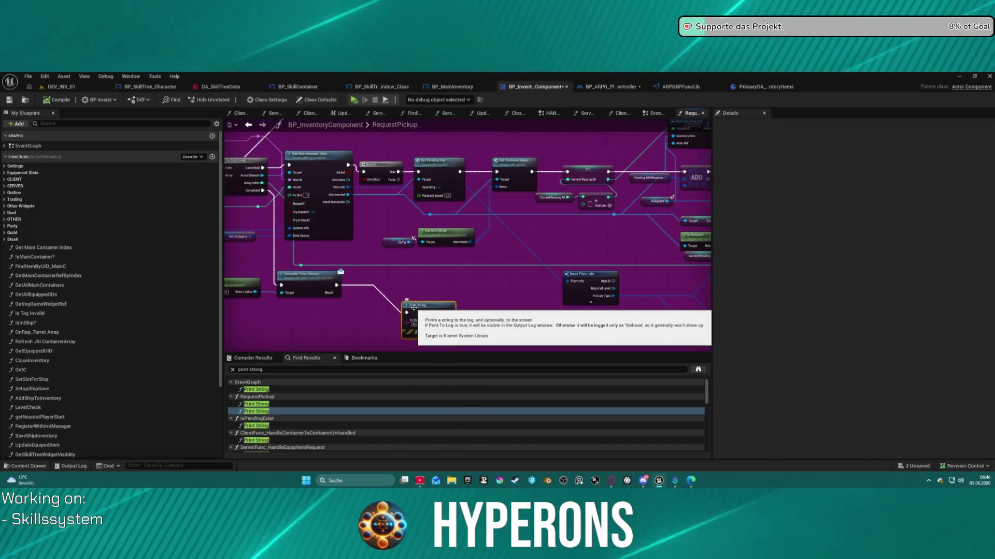
pyautogui.moveTo(421, 314); pyautogui.dragTo(414, 322)
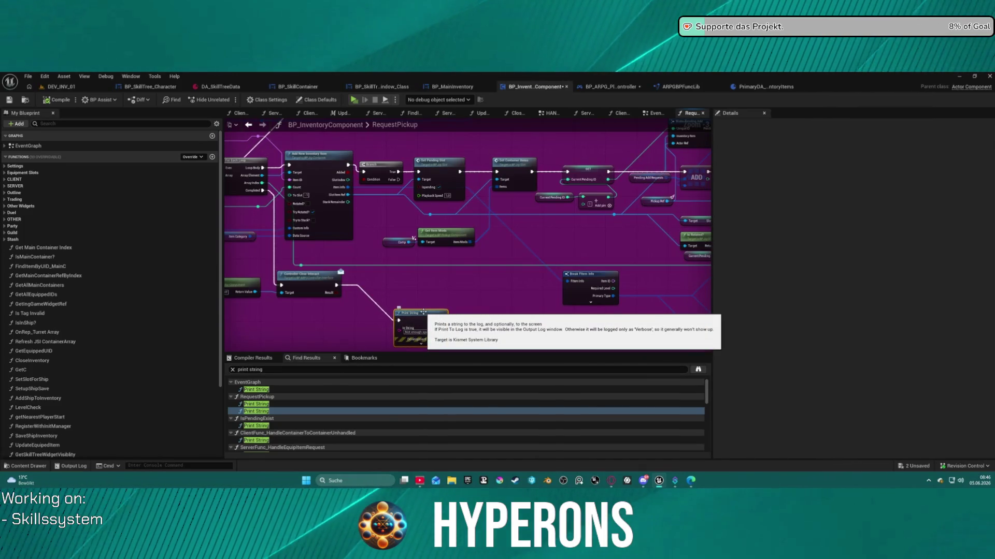
pyautogui.press('c')
pyautogui.write('todo W')
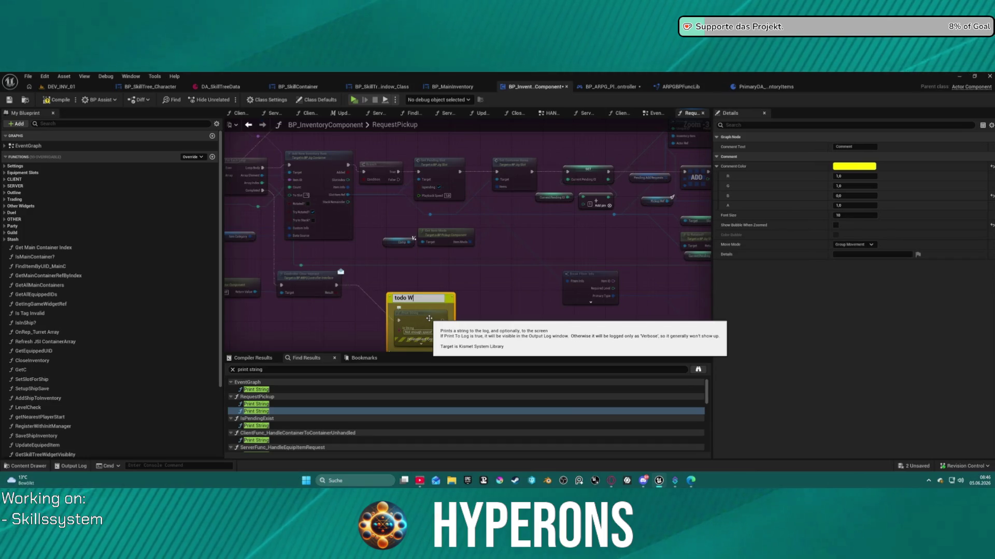
# Step: Title the comment 'TODO Widget and sound', then jump to the IsPendingExist Print String
pyautogui.write('idget ')
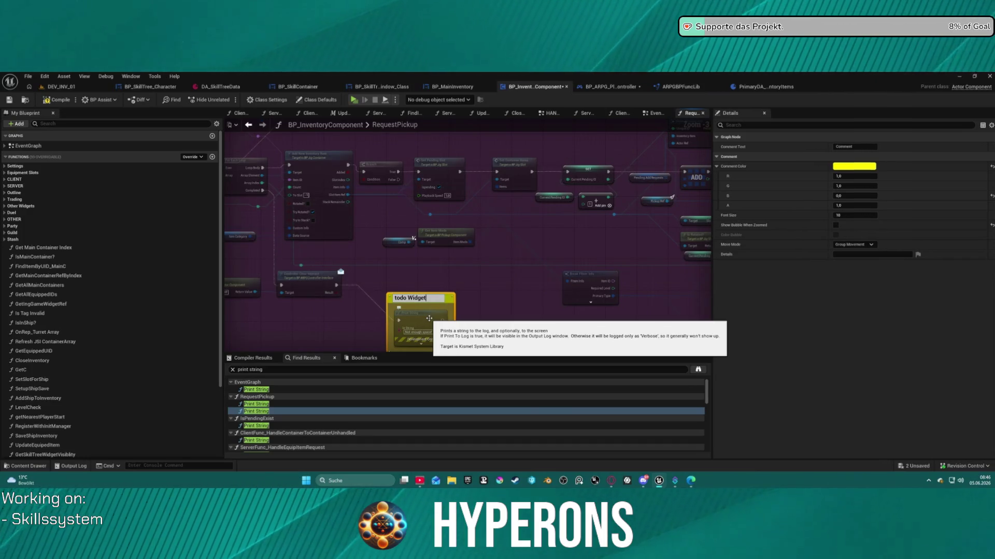
pyautogui.write('and spe')
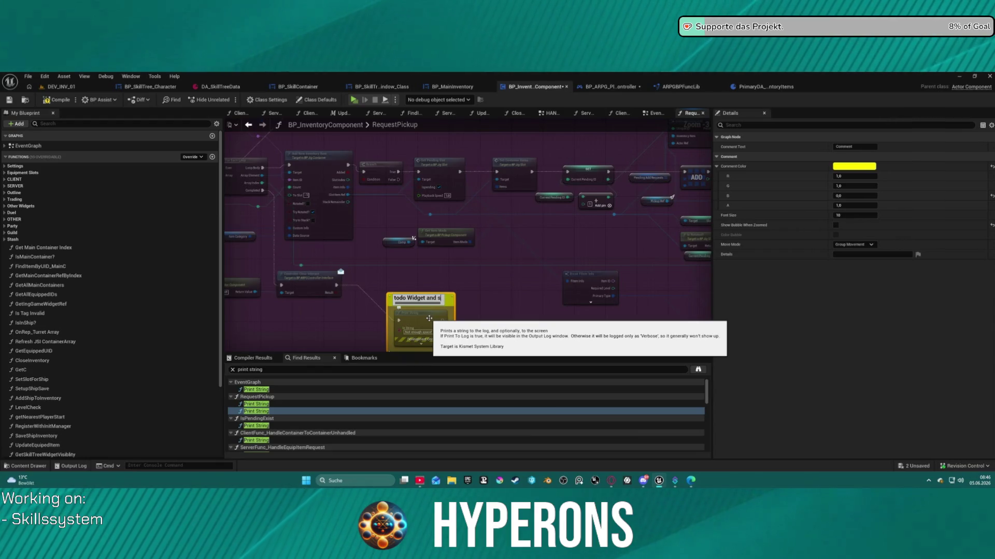
pyautogui.press('BackSpace')
pyautogui.press('BackSpace')
pyautogui.press('BackSpace')
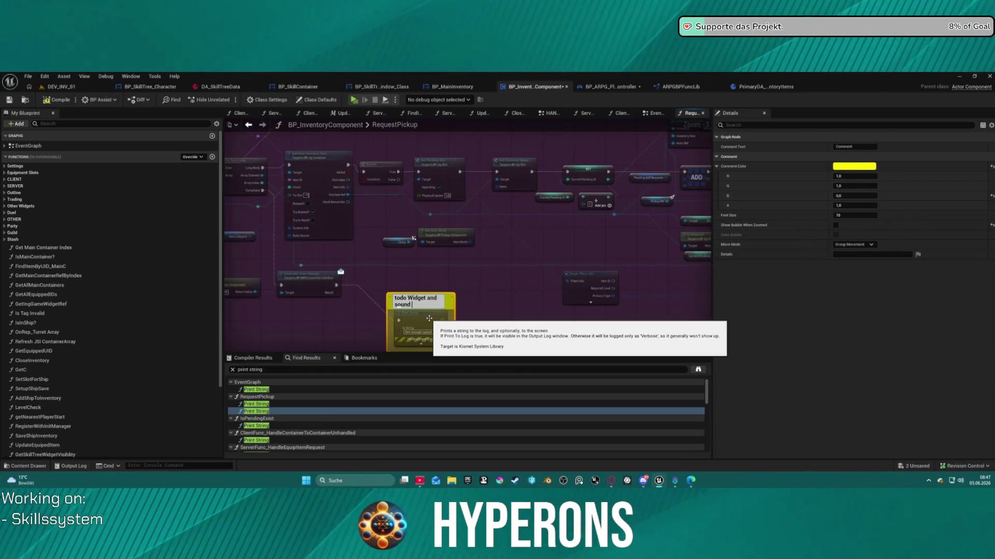
pyautogui.press('Return')
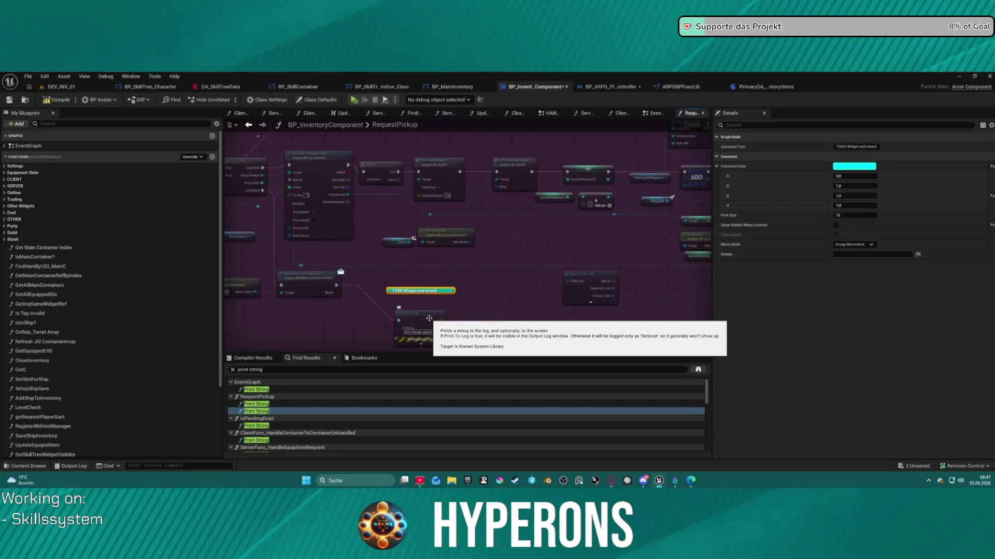
pyautogui.click(254, 425)
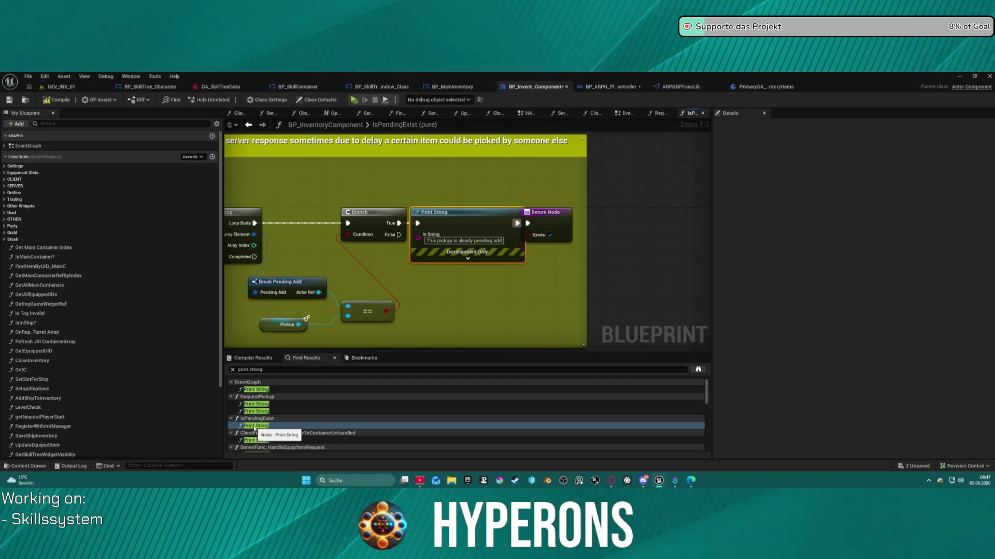
# Step: Step through the Print String hits in HandleEquipItemRequest and HandleItemEquipped, panning around each graph
pyautogui.scroll(-3, 255, 428)
pyautogui.click(259, 425)
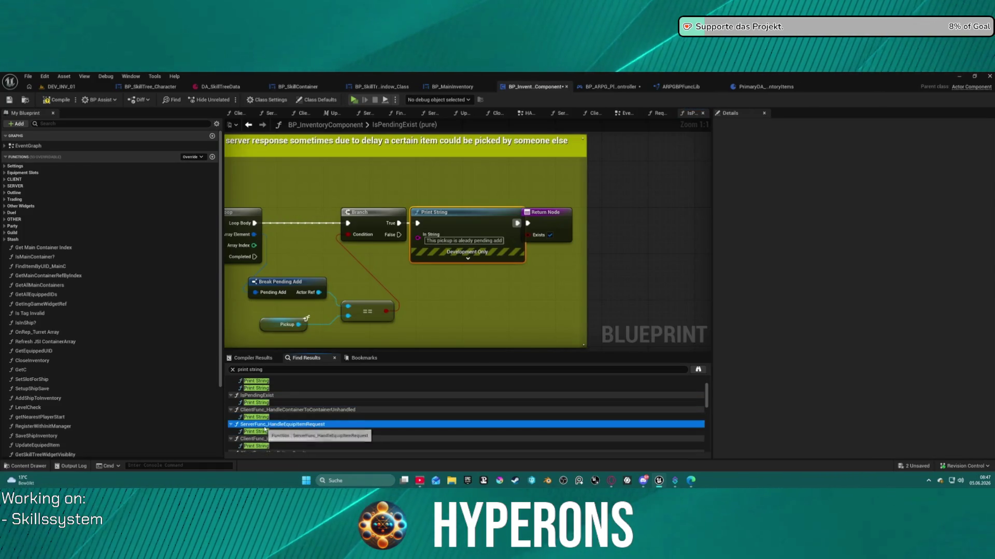
pyautogui.click(259, 431)
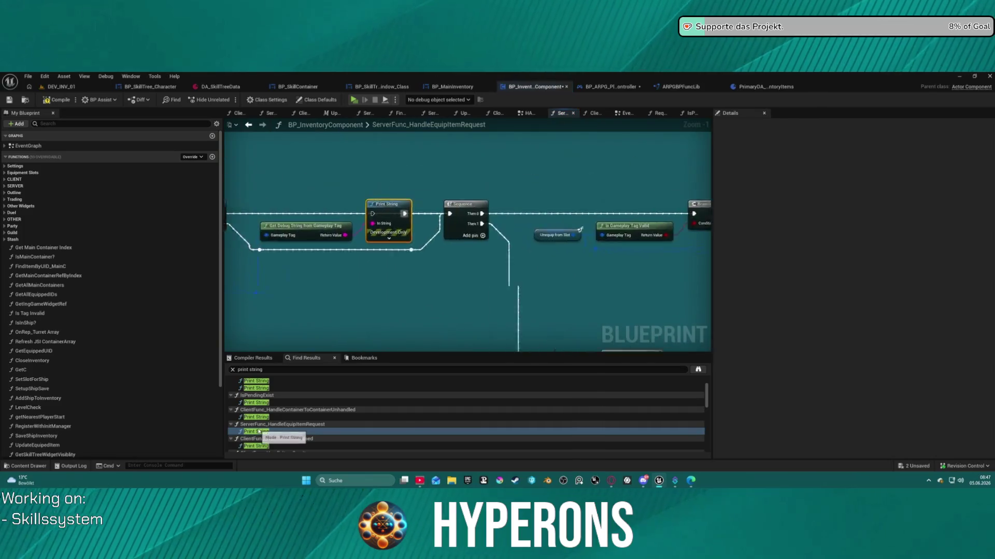
pyautogui.click(260, 447)
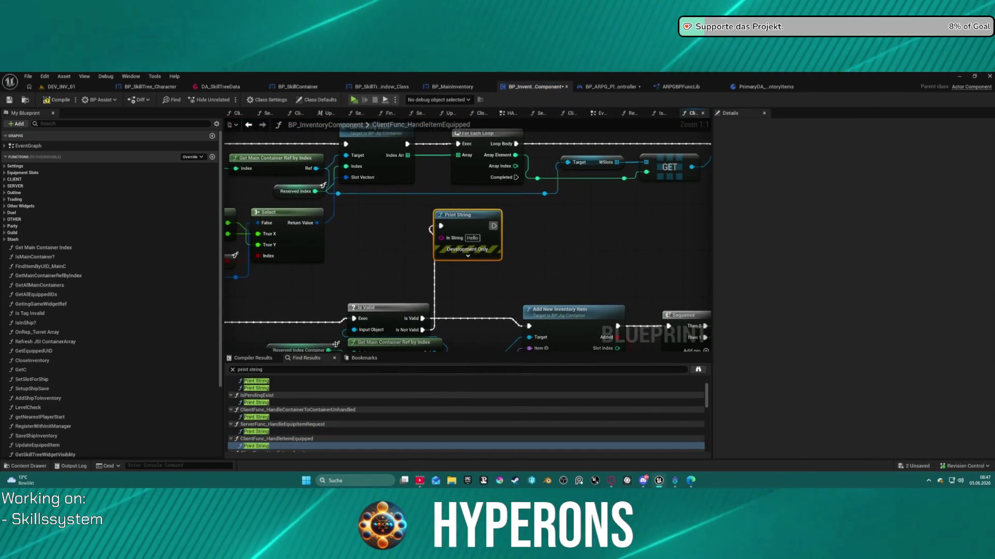
pyautogui.moveTo(380, 293)
pyautogui.mouseDown()
pyautogui.moveTo(435, 284)
pyautogui.moveTo(383, 209)
pyautogui.mouseUp()
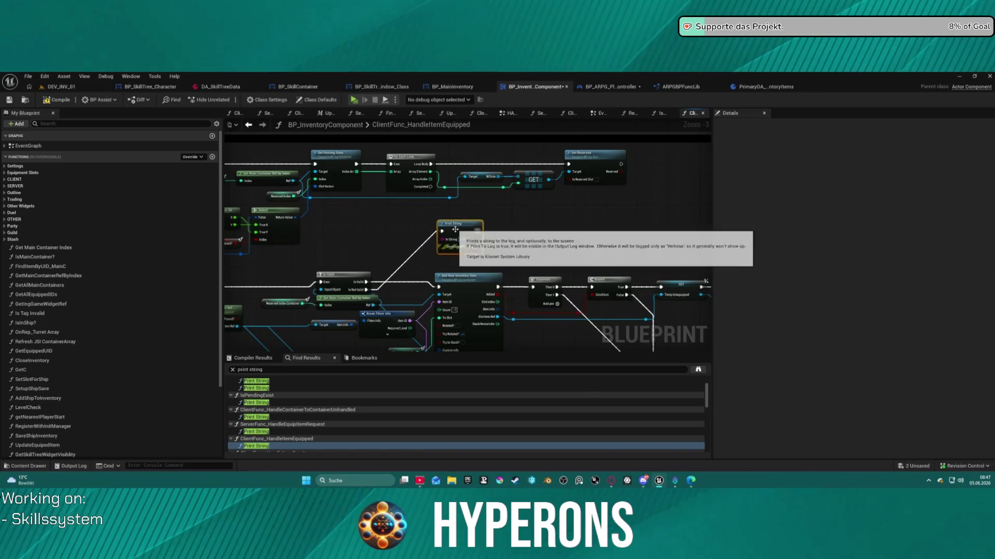
pyautogui.scroll(-4, 471, 255)
pyautogui.moveTo(470, 256)
pyautogui.mouseDown()
pyautogui.moveTo(596, 308)
pyautogui.moveTo(605, 363)
pyautogui.mouseUp()
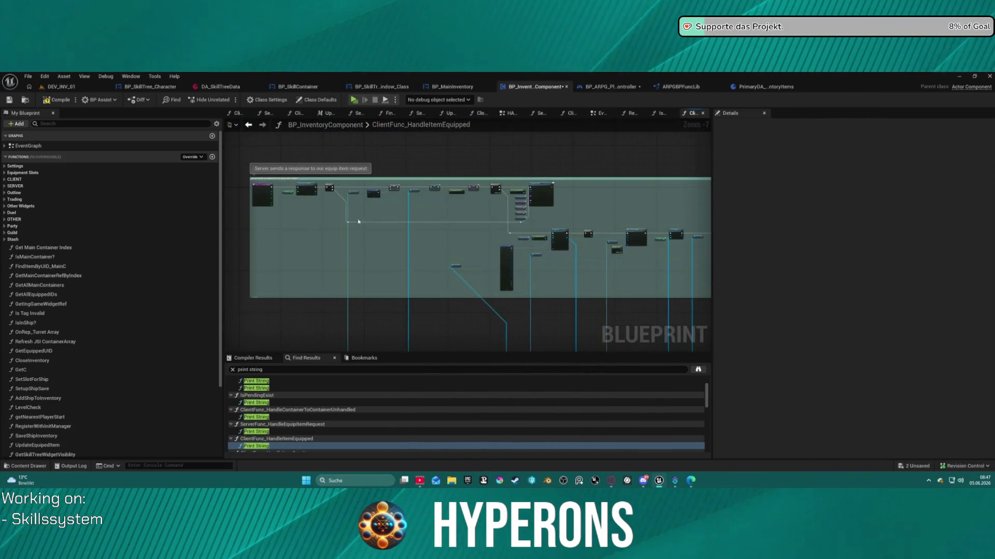
pyautogui.scroll(5, 402, 189)
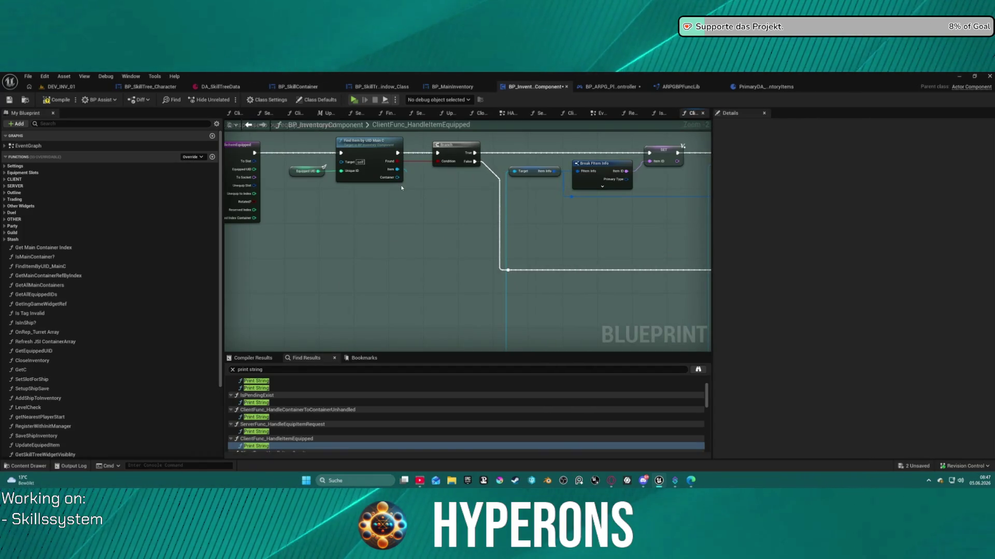
# Step: Open FindItemByUID_MainC, select Get Item by Unique ID, then pick the HandleItemOverItem result
pyautogui.doubleClick(375, 156)
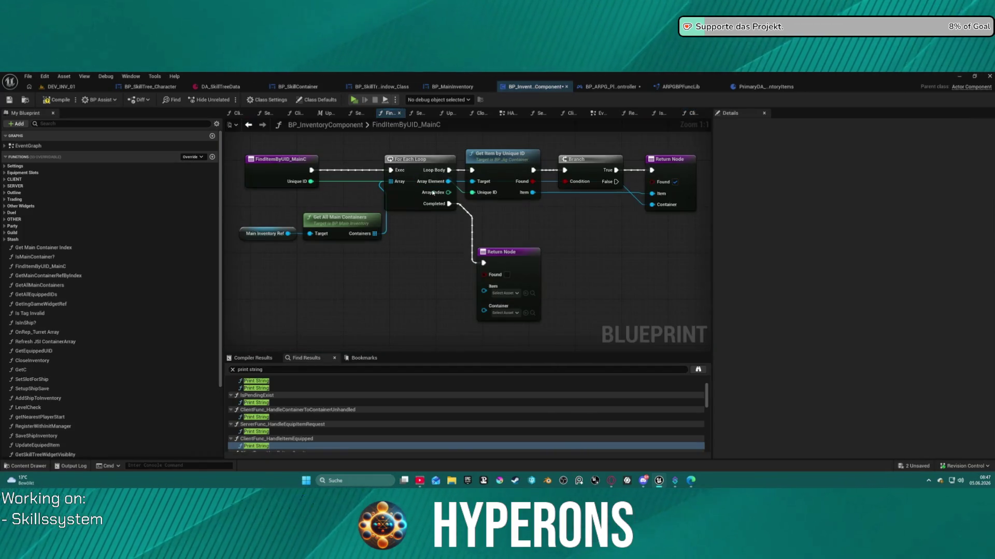
pyautogui.click(507, 165)
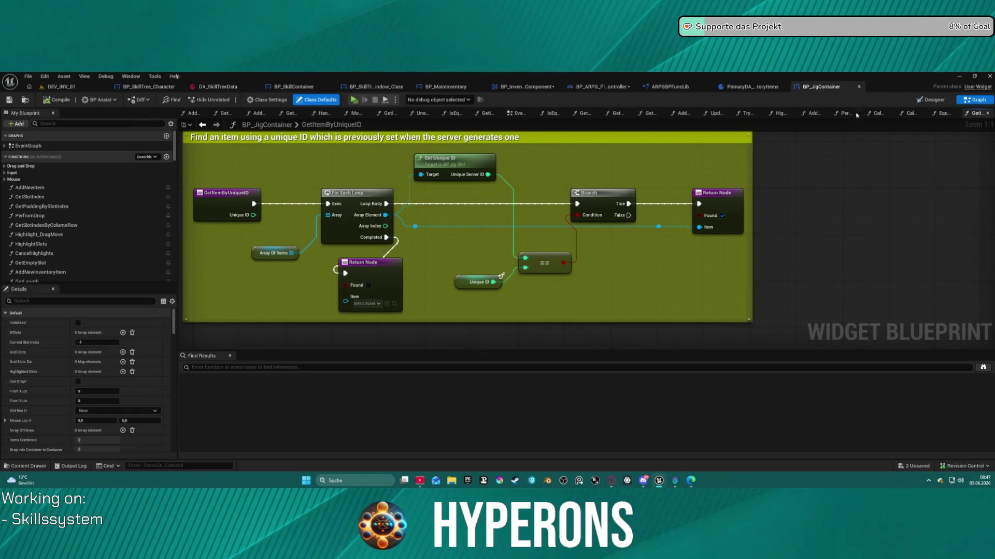
pyautogui.click(151, 87)
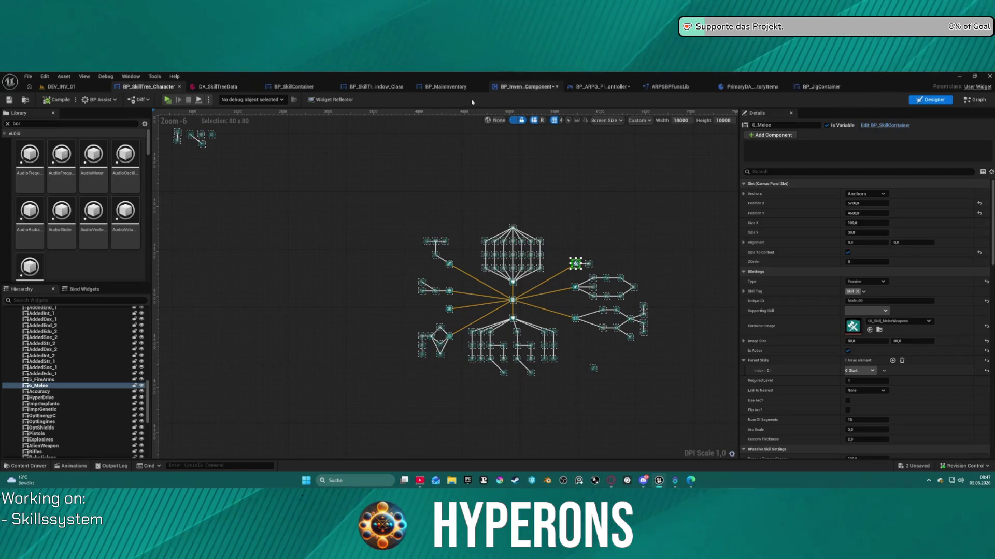
pyautogui.click(520, 87)
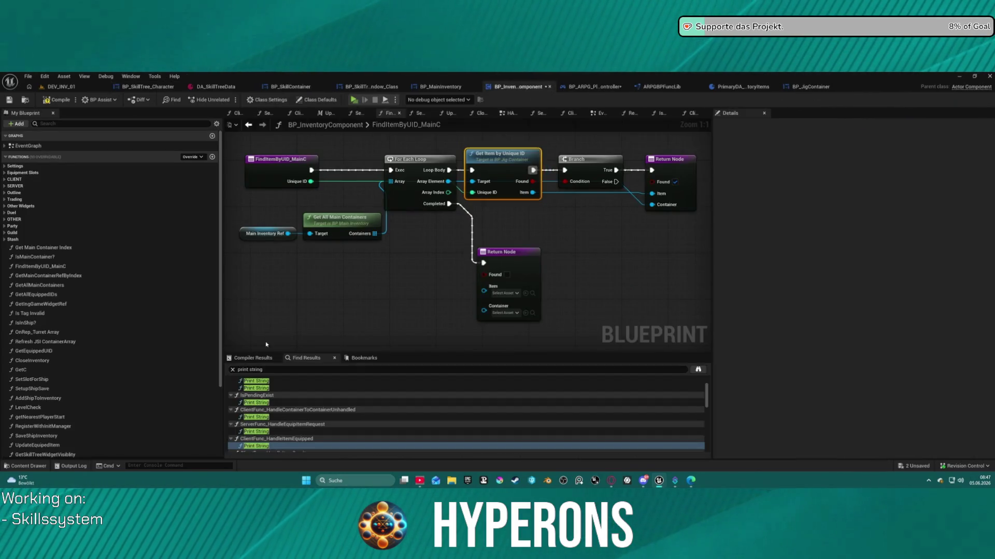
pyautogui.scroll(-3, 274, 414)
pyautogui.click(274, 414)
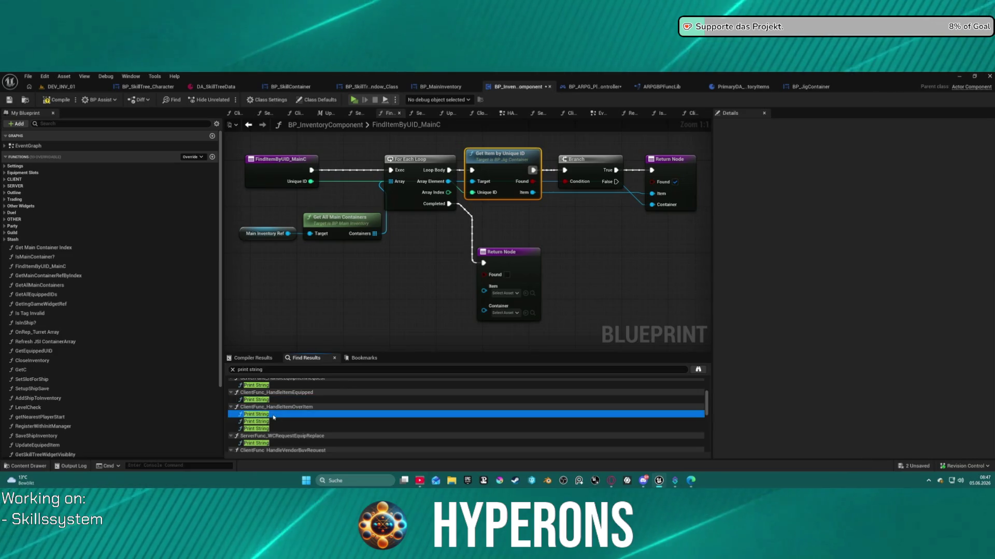
# Step: Jump to the HandleItemOverItem Print String, then go back to RequestPickup and copy the TODO comment
pyautogui.doubleClick(273, 416)
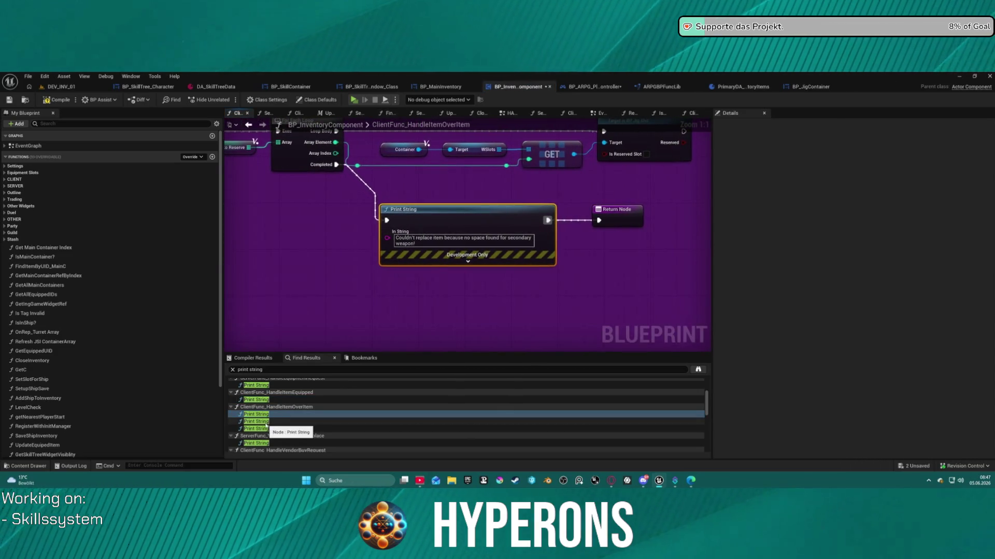
pyautogui.doubleClick(265, 422)
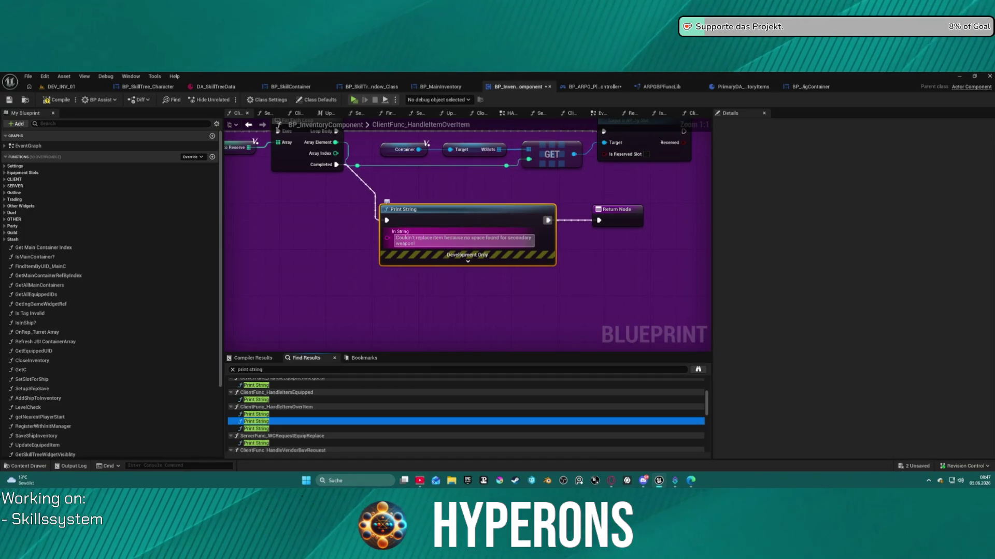
pyautogui.click(446, 213)
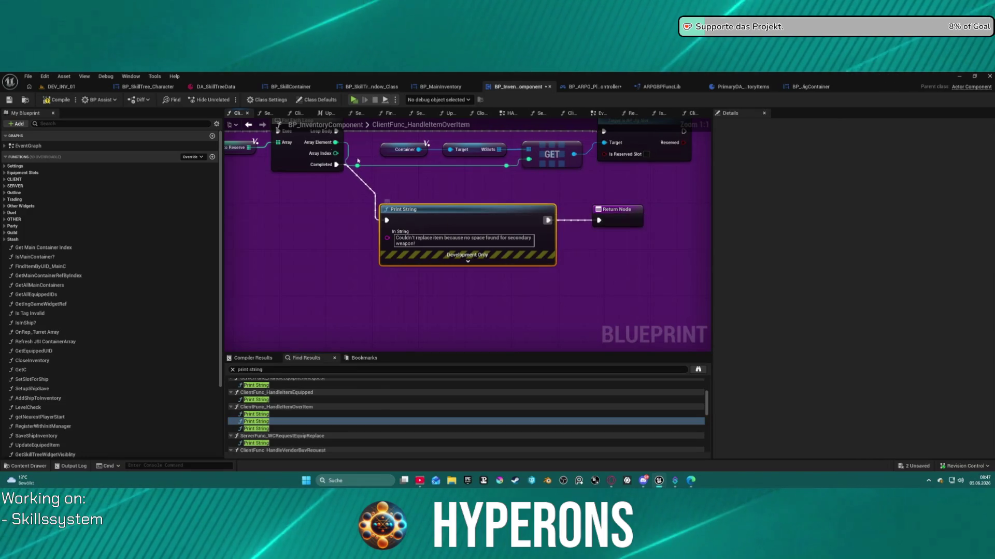
pyautogui.click(249, 124)
pyautogui.click(249, 125)
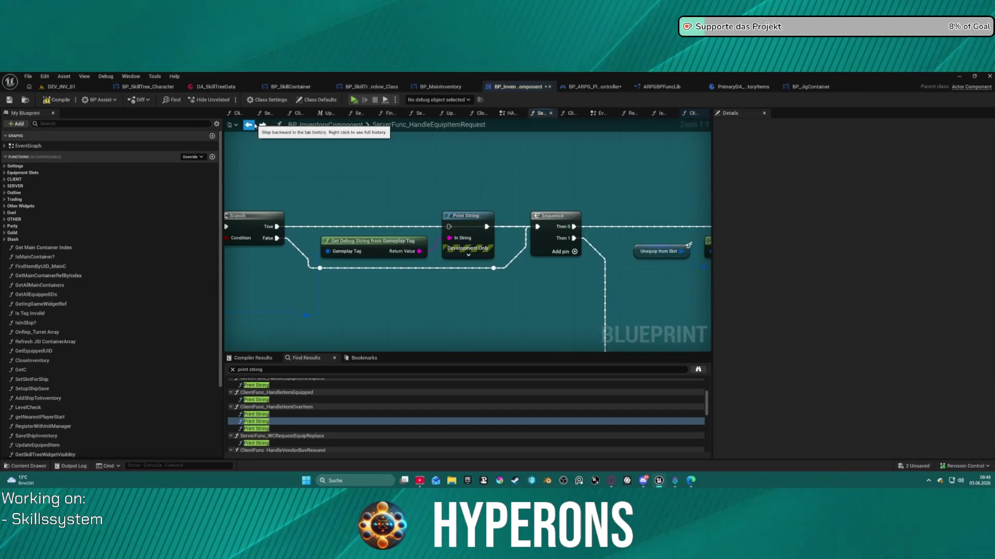
pyautogui.click(249, 125)
pyautogui.click(249, 125)
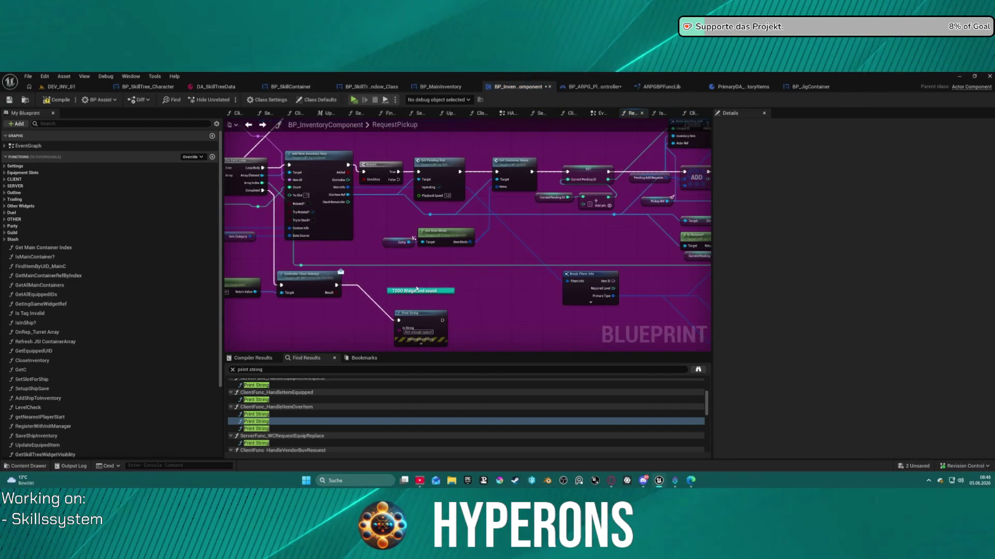
pyautogui.click(419, 291)
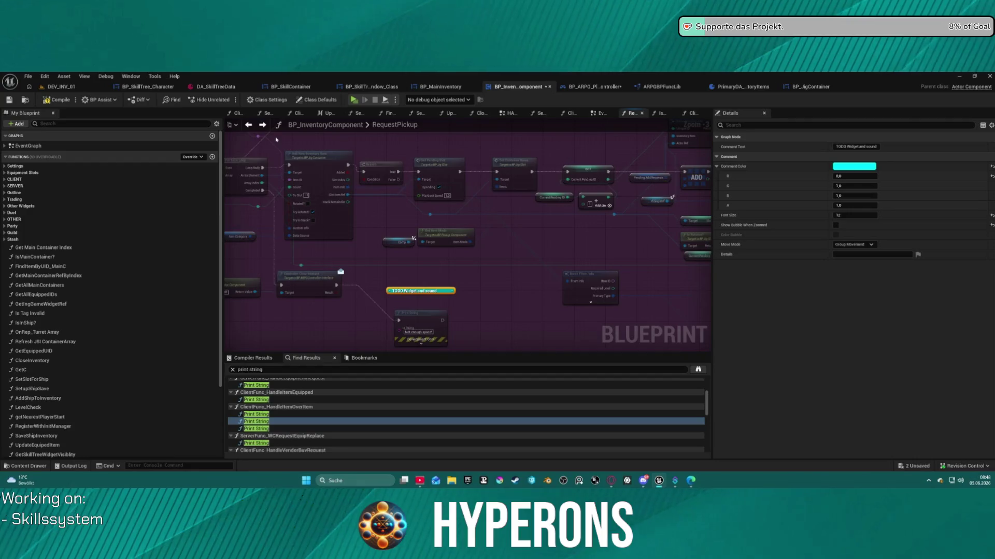
# Step: Paste the TODO comment above HandleItemOverItem's Print String, then open WCRequestEquipReplace's Print String
pyautogui.click(263, 125)
pyautogui.click(262, 125)
pyautogui.click(262, 125)
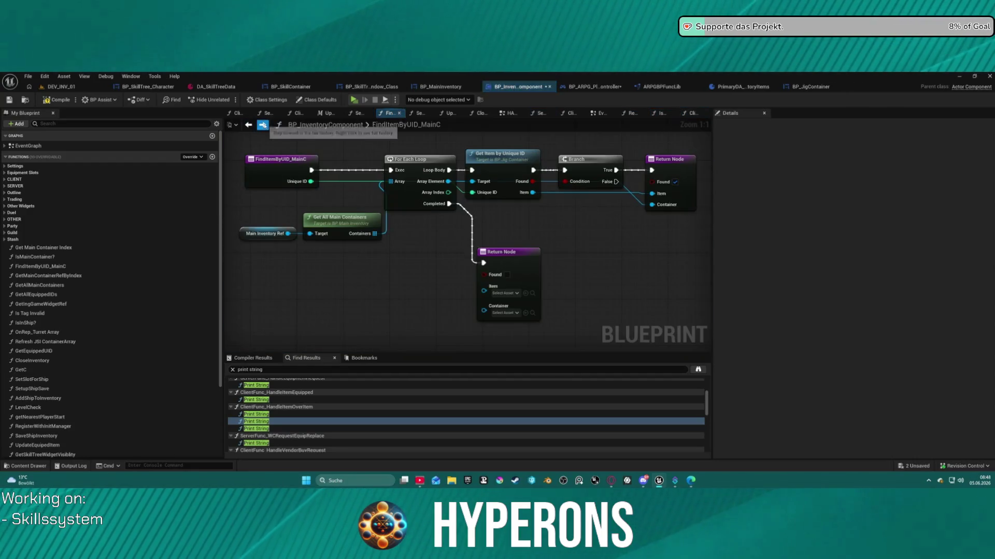
pyautogui.click(262, 125)
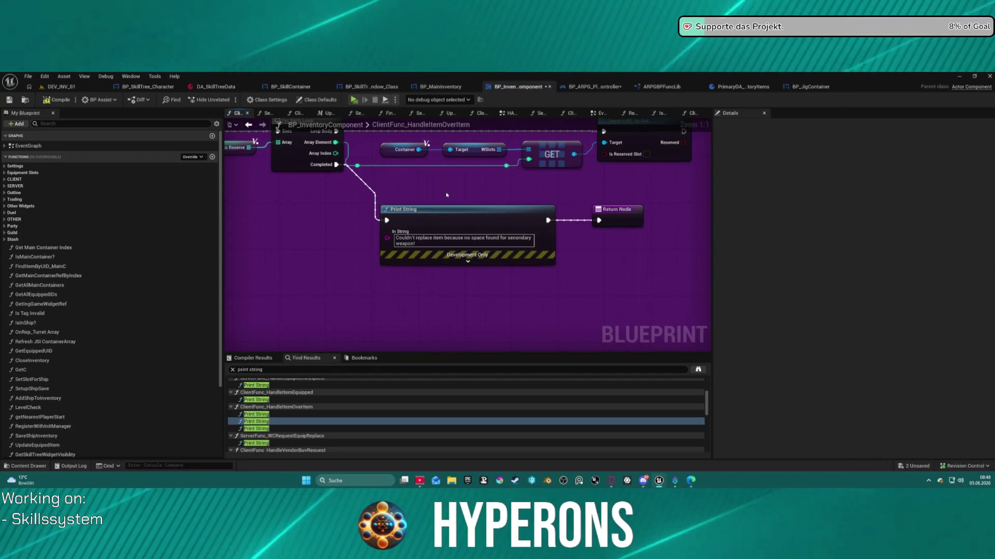
pyautogui.click(460, 200)
pyautogui.click(269, 429)
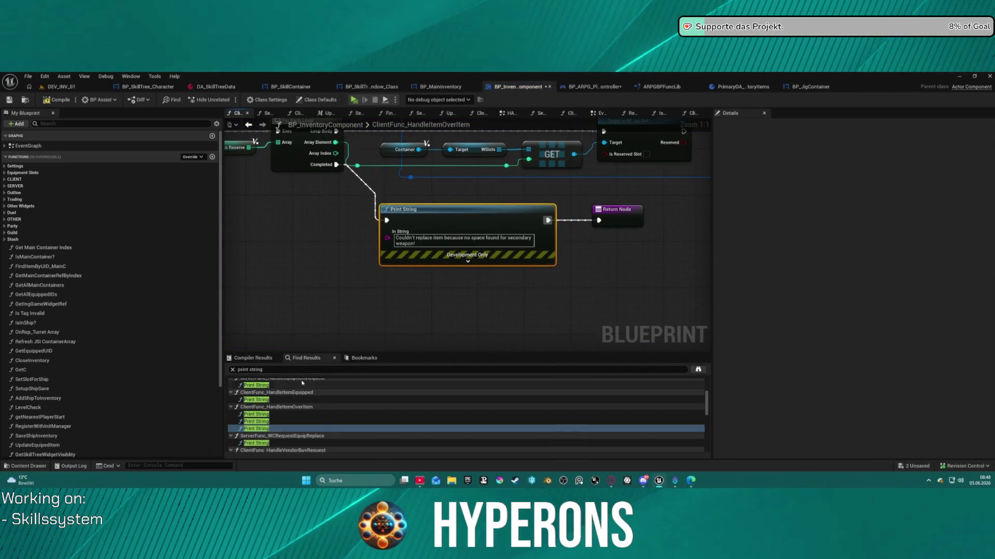
pyautogui.click(473, 205)
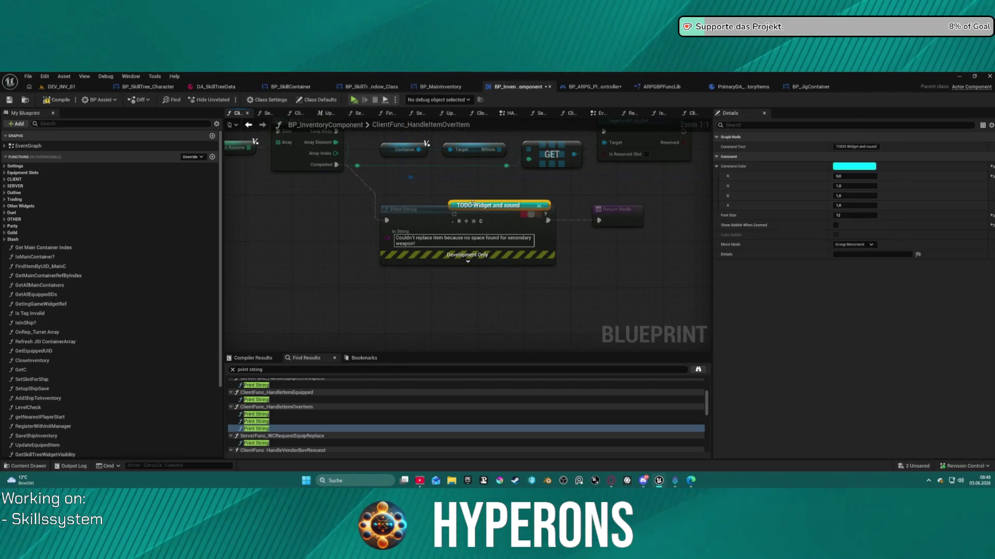
pyautogui.moveTo(501, 205); pyautogui.dragTo(462, 195)
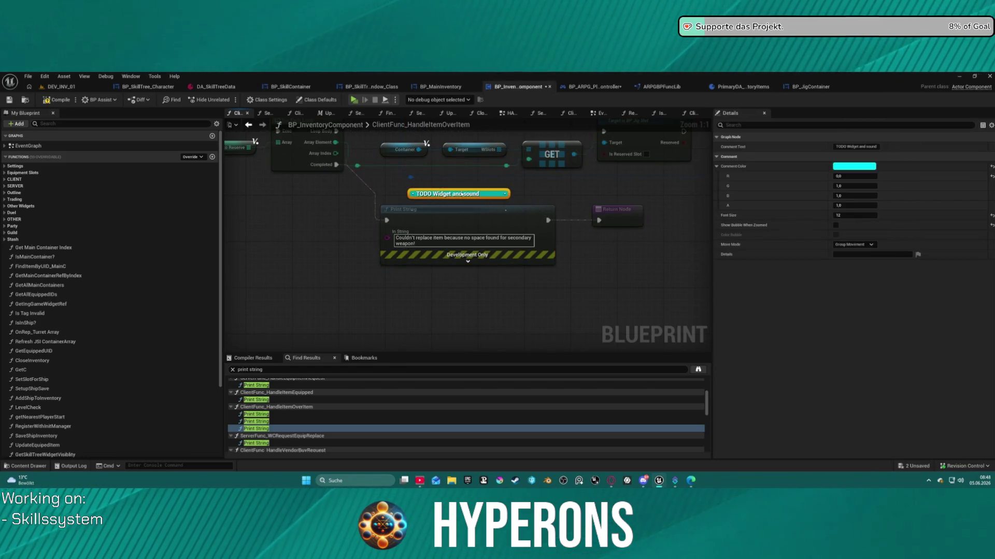
pyautogui.doubleClick(258, 444)
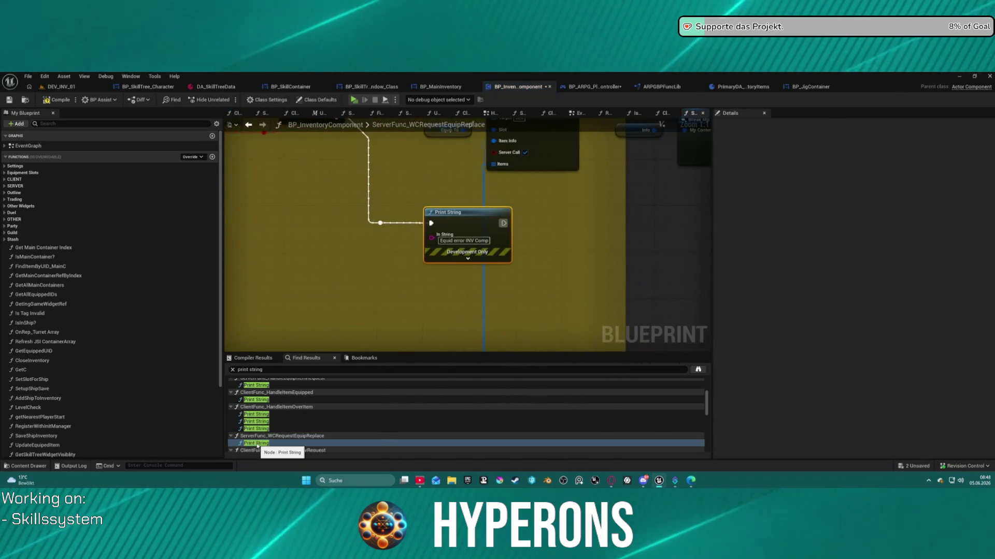
# Step: Nudge the Not enough credits Print String down and add a 'TODO Widget and sound' comment above it
pyautogui.scroll(-5, 389, 282)
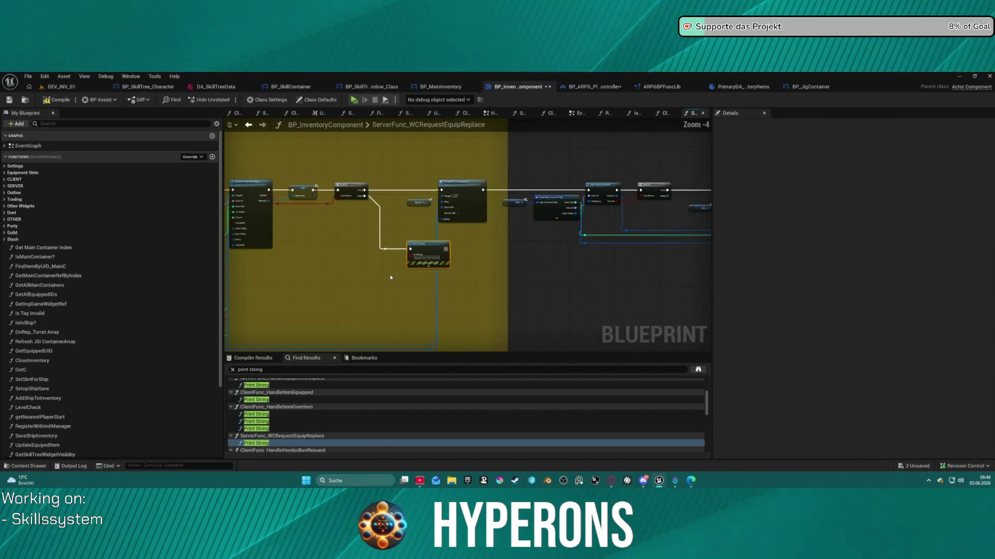
pyautogui.moveTo(389, 274)
pyautogui.mouseDown()
pyautogui.moveTo(622, 277)
pyautogui.moveTo(625, 264)
pyautogui.moveTo(556, 202)
pyautogui.mouseUp()
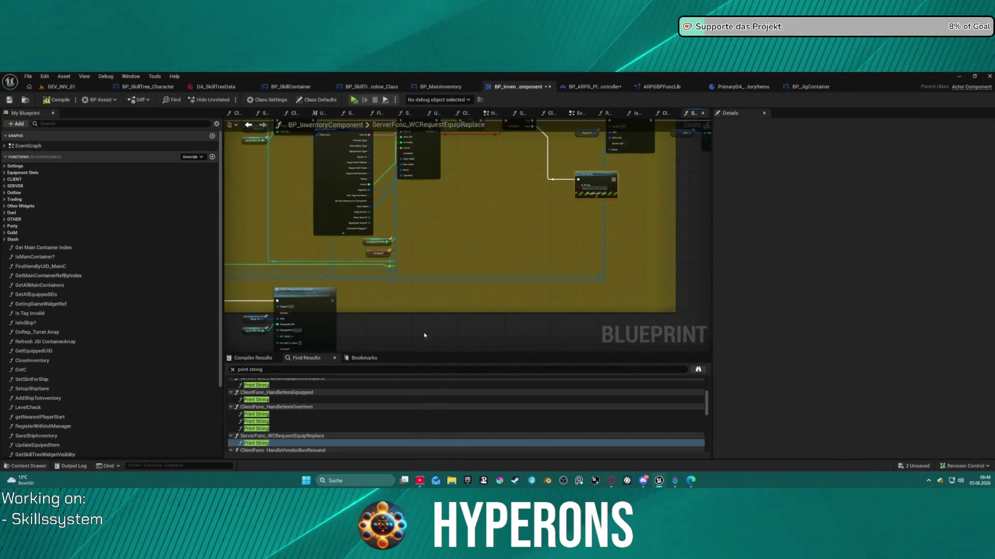
pyautogui.scroll(-2, 261, 420)
pyautogui.click(257, 423)
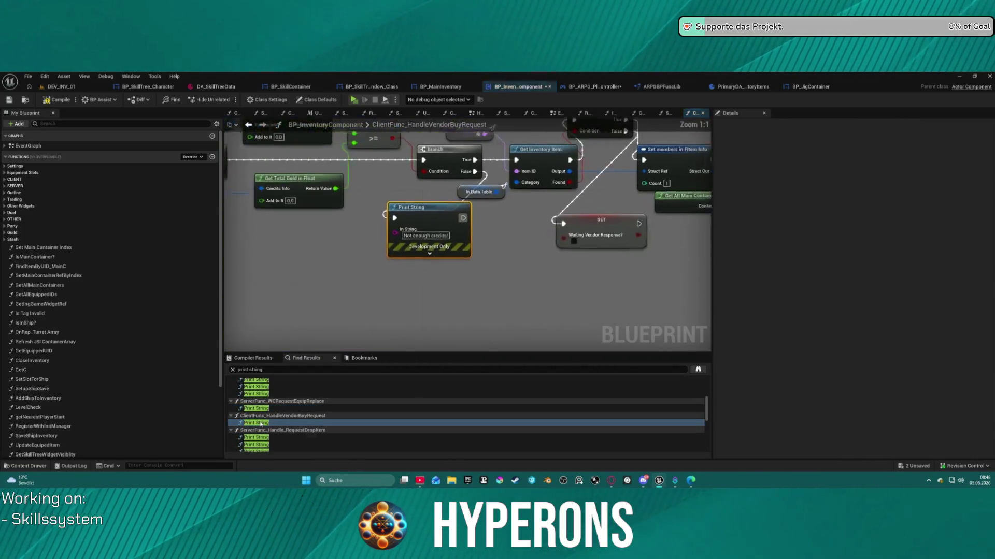
pyautogui.moveTo(466, 234); pyautogui.dragTo(476, 333)
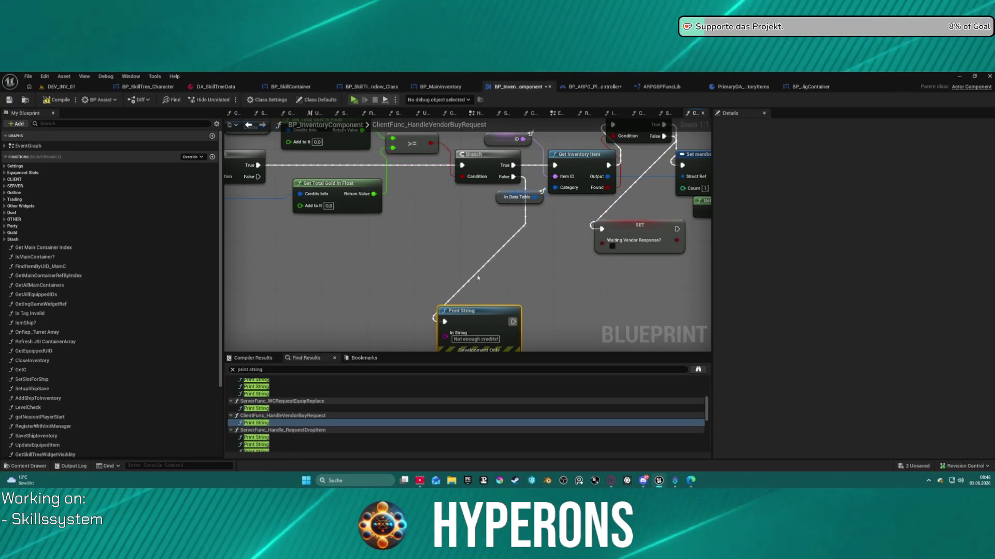
pyautogui.hotkey('ctrl', 'v')
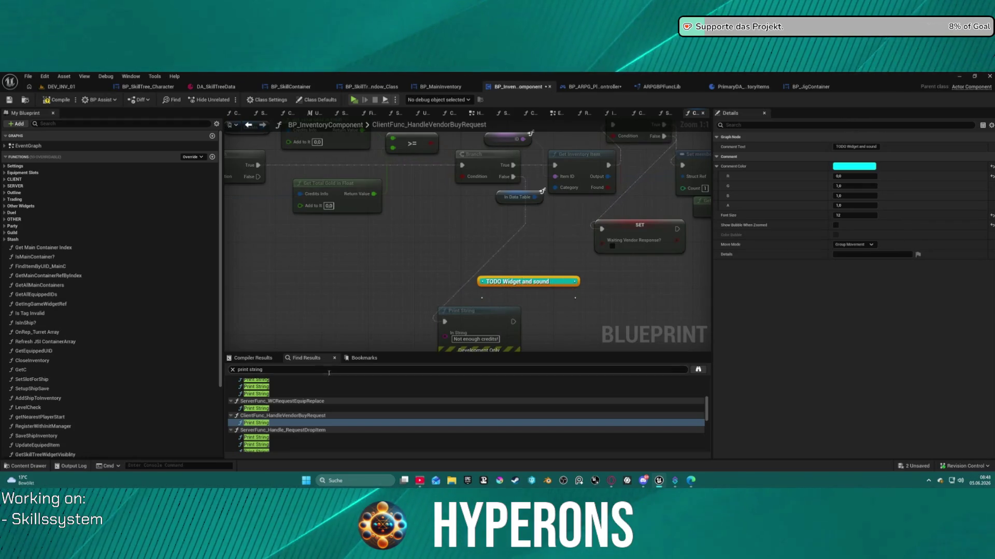
pyautogui.doubleClick(257, 437)
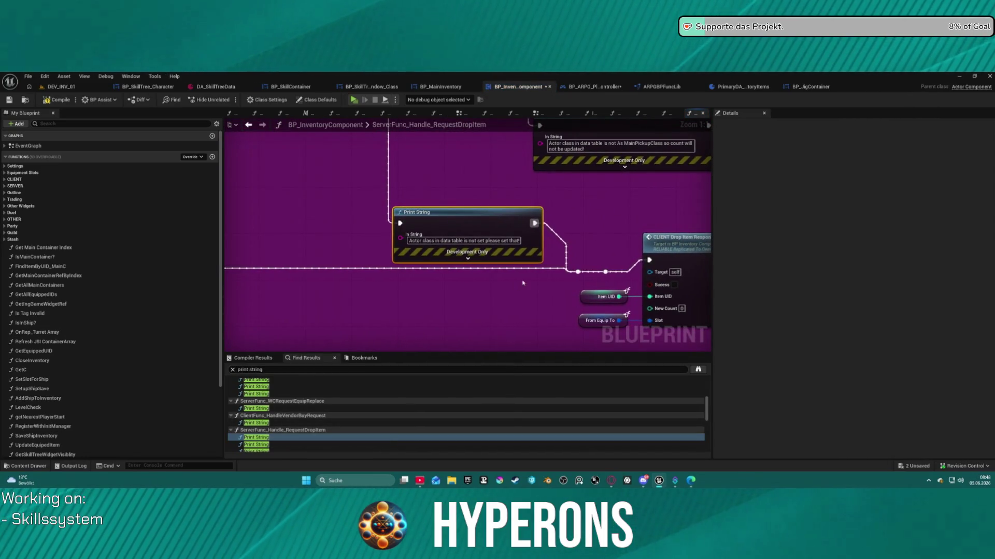
# Step: Move the drop-item Print String up-left and pull a new wire from the Branch's False pin
pyautogui.moveTo(535, 293)
pyautogui.mouseDown()
pyautogui.moveTo(502, 341)
pyautogui.moveTo(471, 349)
pyautogui.moveTo(490, 370)
pyautogui.mouseUp()
pyautogui.moveTo(466, 259)
pyautogui.mouseDown()
pyautogui.moveTo(441, 217)
pyautogui.moveTo(450, 217)
pyautogui.moveTo(414, 207)
pyautogui.moveTo(590, 209)
pyautogui.moveTo(228, 173)
pyautogui.mouseUp()
pyautogui.moveTo(413, 266)
pyautogui.mouseDown()
pyautogui.moveTo(409, 171)
pyautogui.moveTo(647, 352)
pyautogui.mouseUp()
pyautogui.moveTo(491, 282)
pyautogui.mouseDown()
pyautogui.moveTo(427, 245)
pyautogui.moveTo(434, 225)
pyautogui.moveTo(385, 217)
pyautogui.moveTo(412, 232)
pyautogui.moveTo(396, 232)
pyautogui.moveTo(441, 280)
pyautogui.moveTo(537, 287)
pyautogui.moveTo(565, 332)
pyautogui.moveTo(595, 352)
pyautogui.moveTo(674, 373)
pyautogui.moveTo(663, 231)
pyautogui.mouseUp()
pyautogui.moveTo(563, 136)
pyautogui.mouseDown()
pyautogui.moveTo(553, 205)
pyautogui.moveTo(453, 245)
pyautogui.mouseUp()
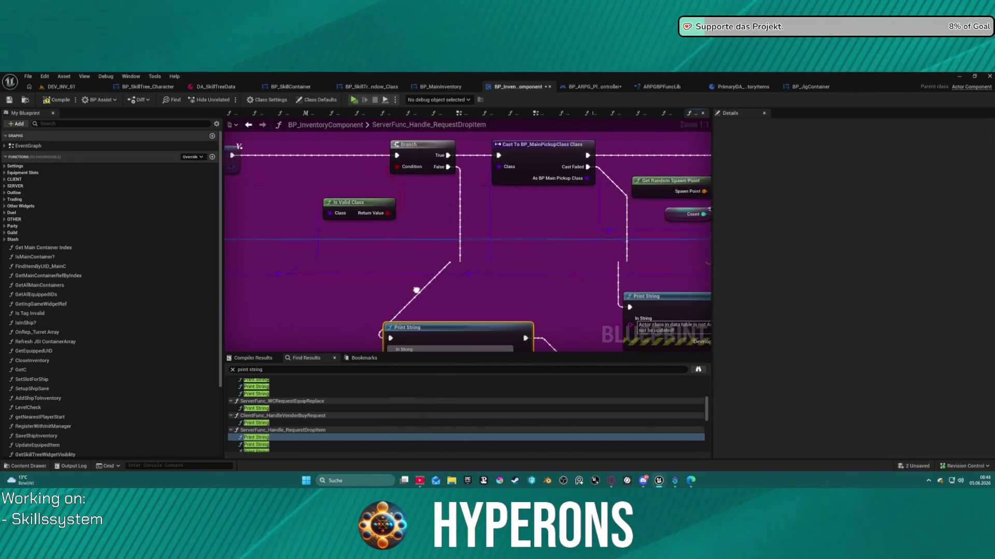
pyautogui.moveTo(439, 163); pyautogui.dragTo(456, 291)
# Step: Add a Print Advanced node on the Branch's False path with Self wired to Location
pyautogui.write('adva')
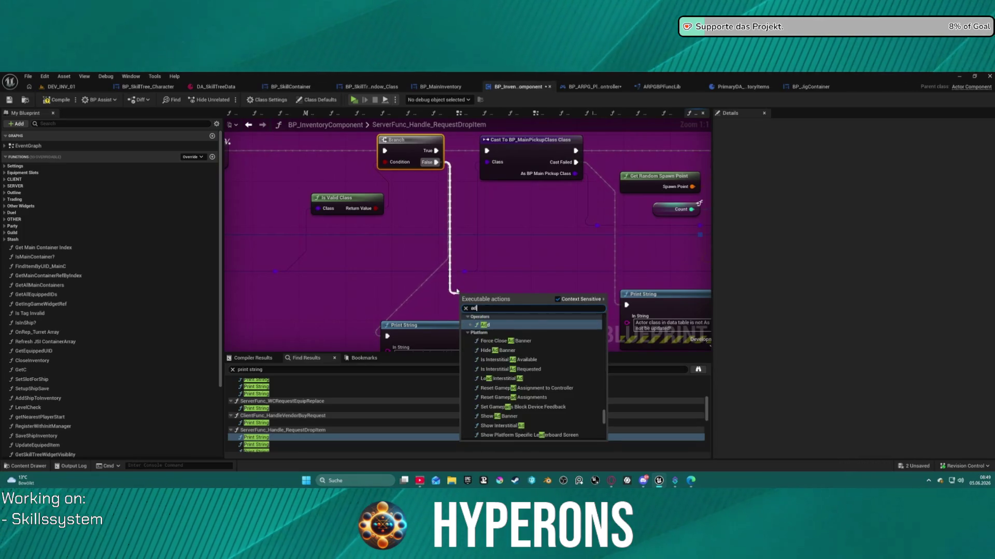
pyautogui.click(497, 347)
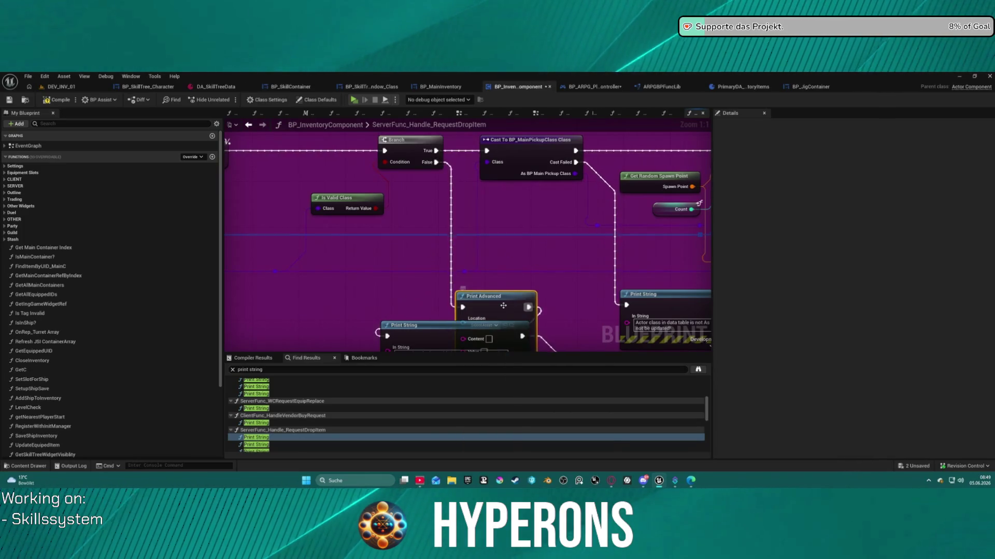
pyautogui.moveTo(449, 290); pyautogui.dragTo(403, 292)
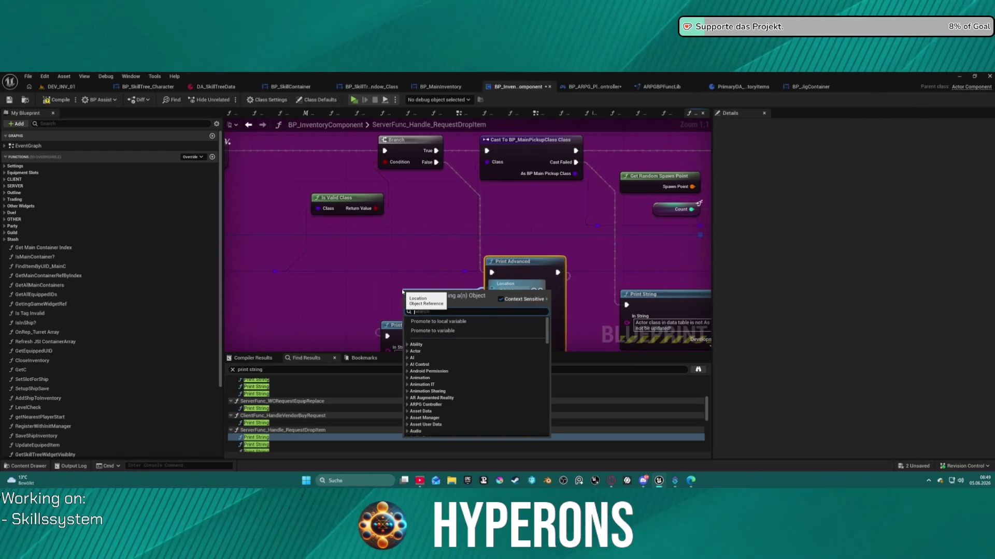
pyautogui.write('self re')
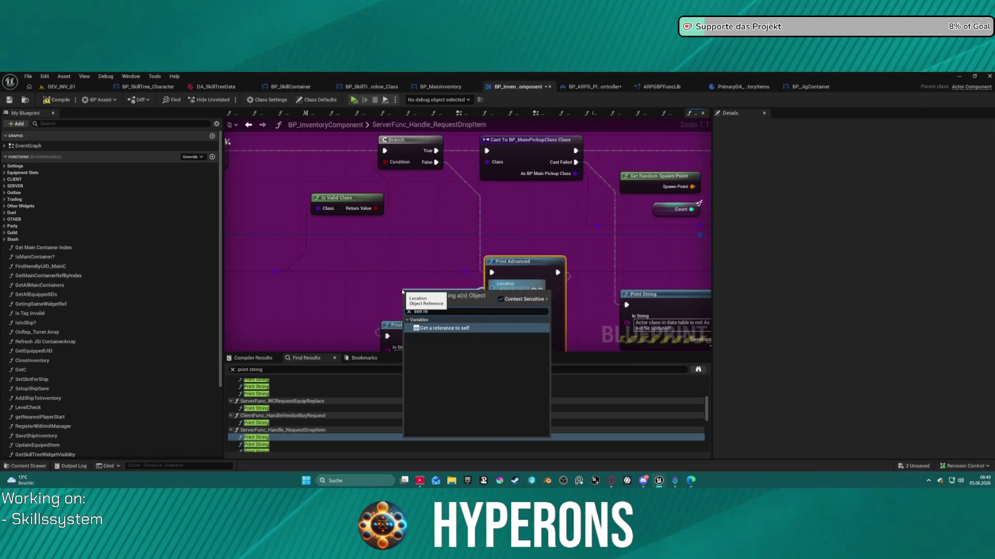
pyautogui.press('Return')
# Step: Copy the Print String's actor-class warning into Print Advanced's Value field
pyautogui.moveTo(509, 240); pyautogui.dragTo(392, 228)
pyautogui.click(404, 251)
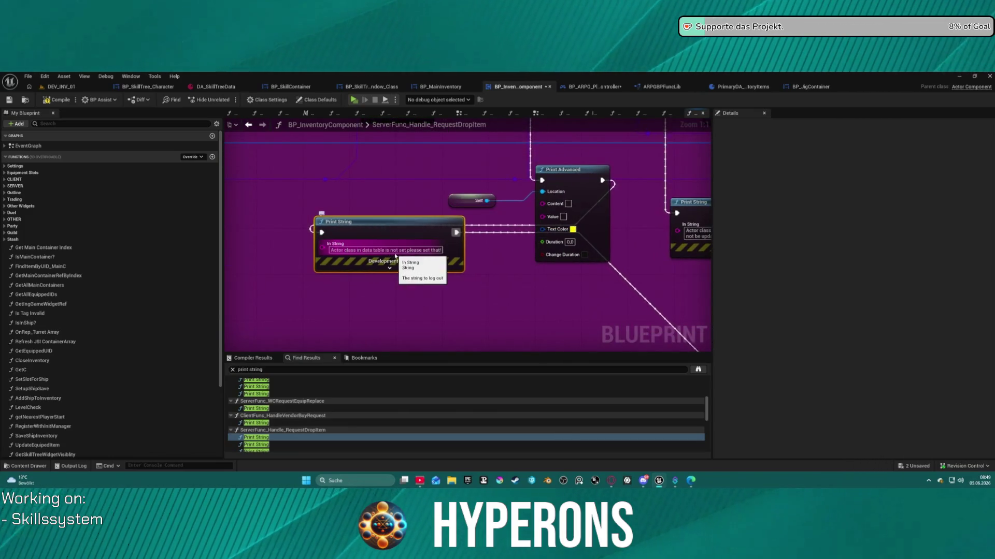
pyautogui.click(414, 250)
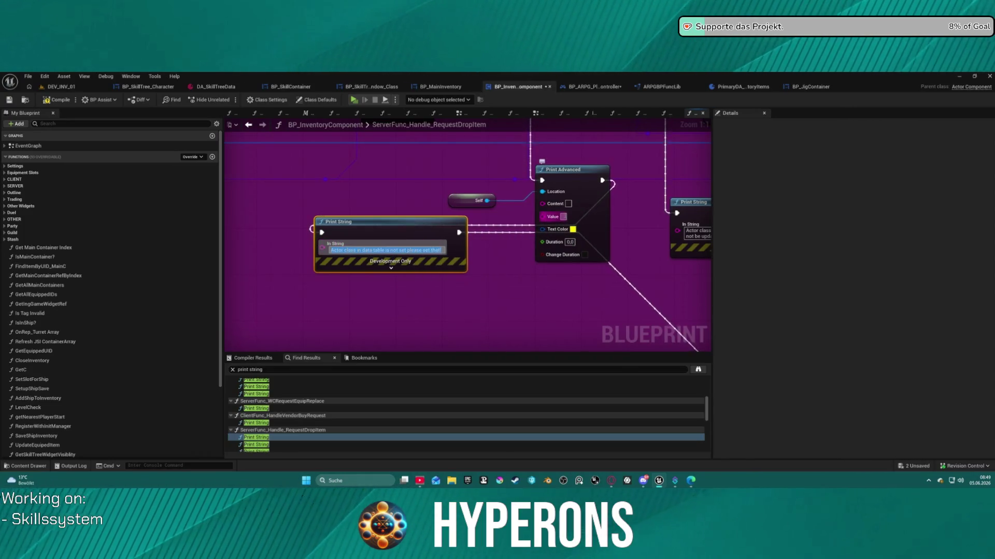
pyautogui.click(563, 216)
pyautogui.write('Actor class in data table is not set please set that!')
pyautogui.press('Return')
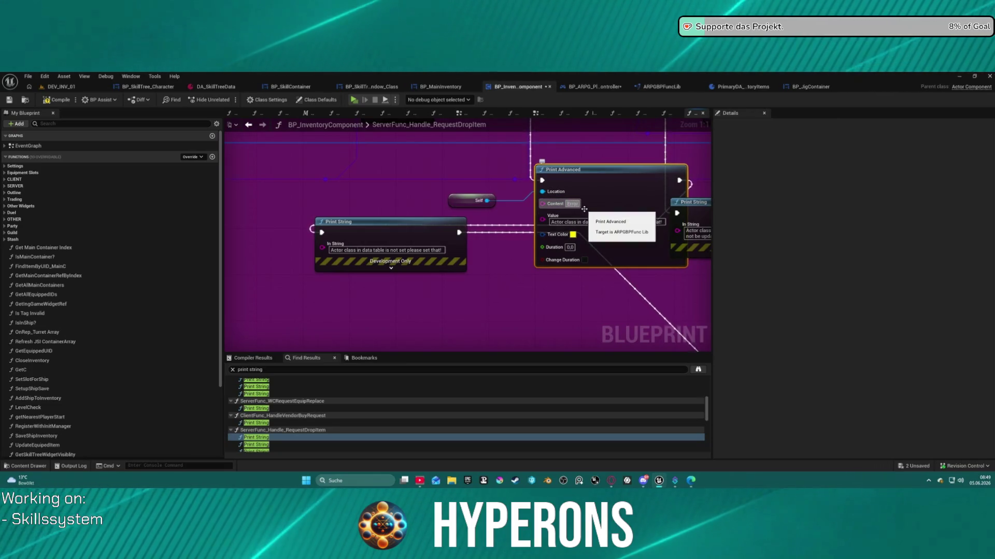
# Step: Set Print Advanced's text colour to red
pyautogui.click(573, 234)
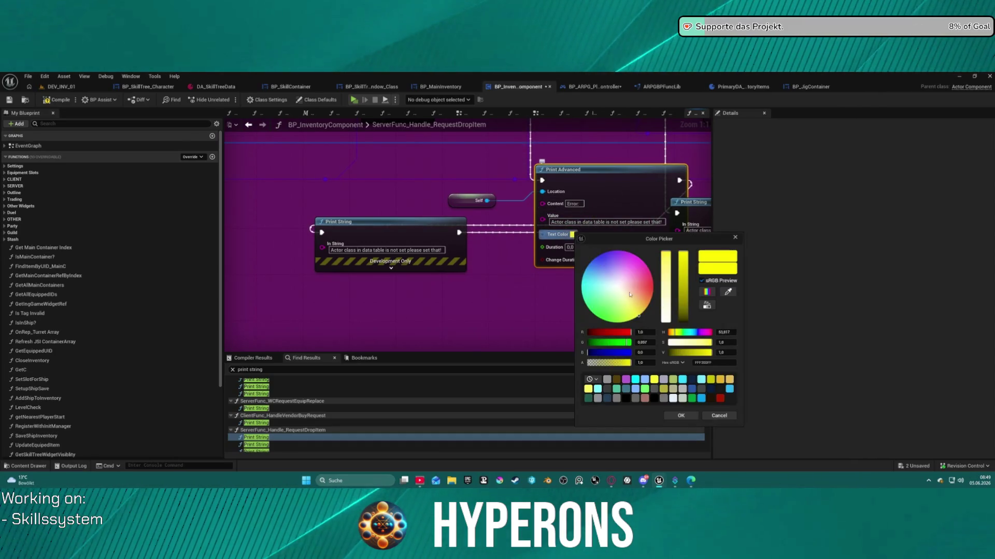
pyautogui.click(720, 399)
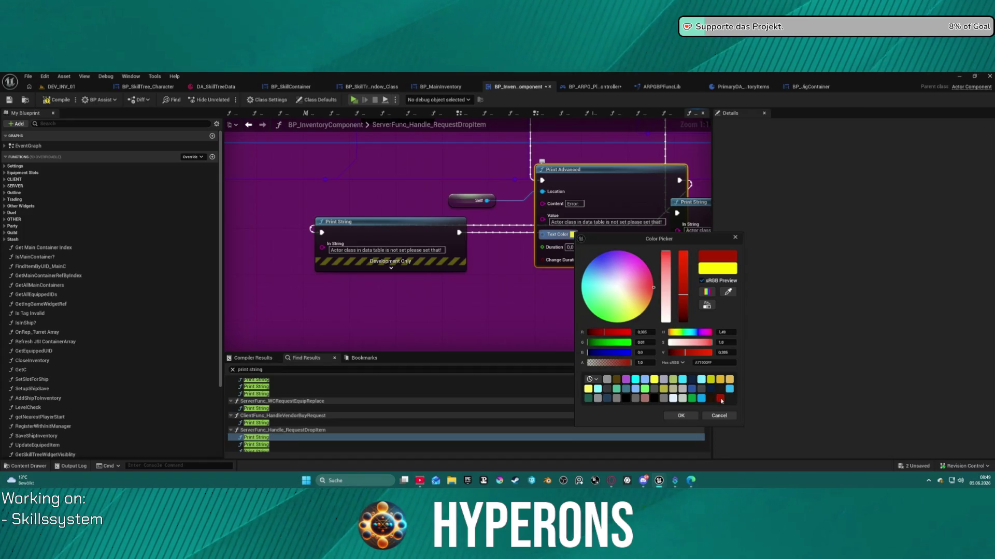
pyautogui.click(693, 419)
# Step: Route the exec wire through Print Advanced and delete the first drop-item Print String
pyautogui.moveTo(639, 179)
pyautogui.mouseDown()
pyautogui.moveTo(529, 167)
pyautogui.moveTo(363, 178)
pyautogui.mouseUp()
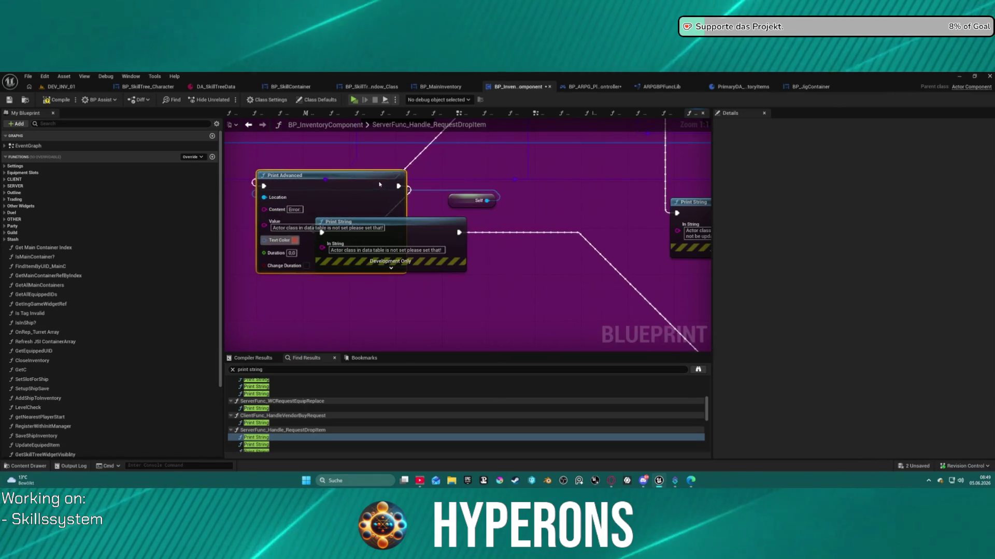
pyautogui.moveTo(459, 232)
pyautogui.mouseDown()
pyautogui.moveTo(456, 193)
pyautogui.moveTo(398, 181)
pyautogui.moveTo(453, 208)
pyautogui.moveTo(579, 219)
pyautogui.moveTo(482, 244)
pyautogui.mouseUp()
pyautogui.press('Delete')
# Step: Move Print Advanced and Self beside the second Print String and wire Print Advanced into SpawnActor
pyautogui.moveTo(533, 213)
pyautogui.mouseDown()
pyautogui.moveTo(434, 217)
pyautogui.moveTo(481, 218)
pyautogui.mouseUp()
pyautogui.click(414, 209)
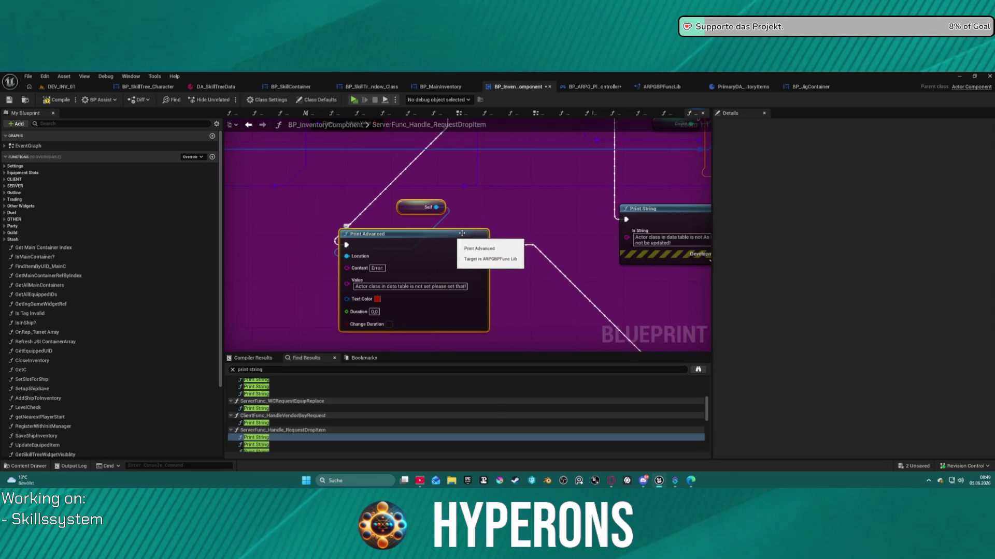
pyautogui.moveTo(428, 249); pyautogui.dragTo(316, 222)
pyautogui.moveTo(233, 246)
pyautogui.mouseDown()
pyautogui.moveTo(420, 240)
pyautogui.moveTo(287, 239)
pyautogui.moveTo(286, 248)
pyautogui.mouseUp()
pyautogui.moveTo(547, 228)
pyautogui.mouseDown()
pyautogui.moveTo(416, 250)
pyautogui.moveTo(421, 281)
pyautogui.moveTo(435, 256)
pyautogui.moveTo(452, 306)
pyautogui.moveTo(458, 298)
pyautogui.mouseUp()
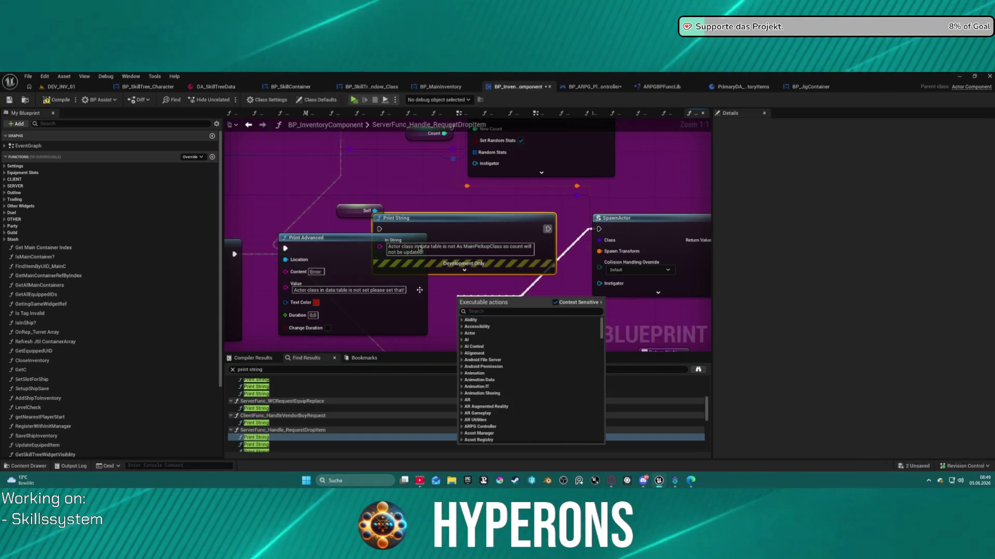
pyautogui.moveTo(311, 238); pyautogui.dragTo(352, 261)
pyautogui.moveTo(460, 271); pyautogui.dragTo(599, 229)
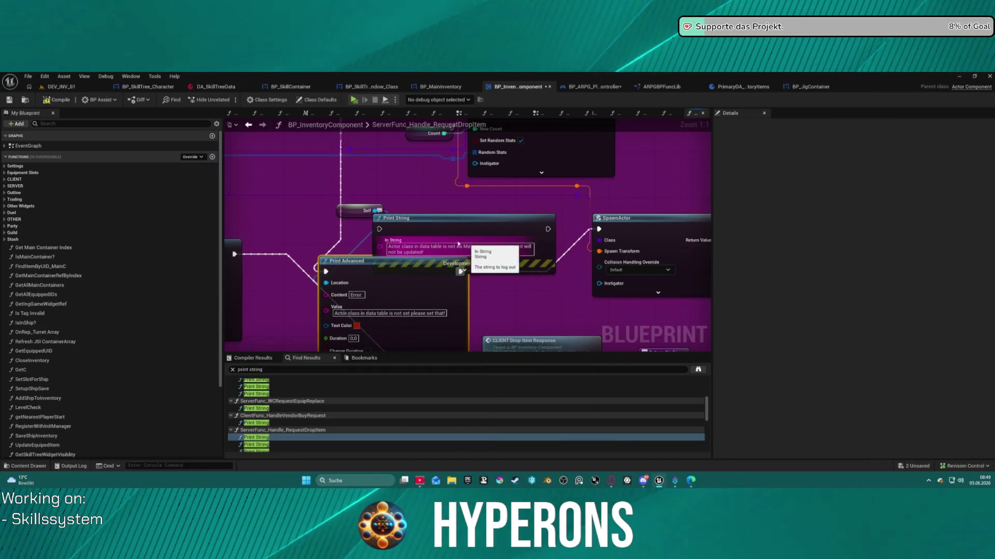
# Step: Paste the MainPickupClass warning into Print Advanced's Value, delete the second Print String, and auto-format
pyautogui.hotkey('ctrl', 'c')
pyautogui.moveTo(489, 217); pyautogui.dragTo(487, 219)
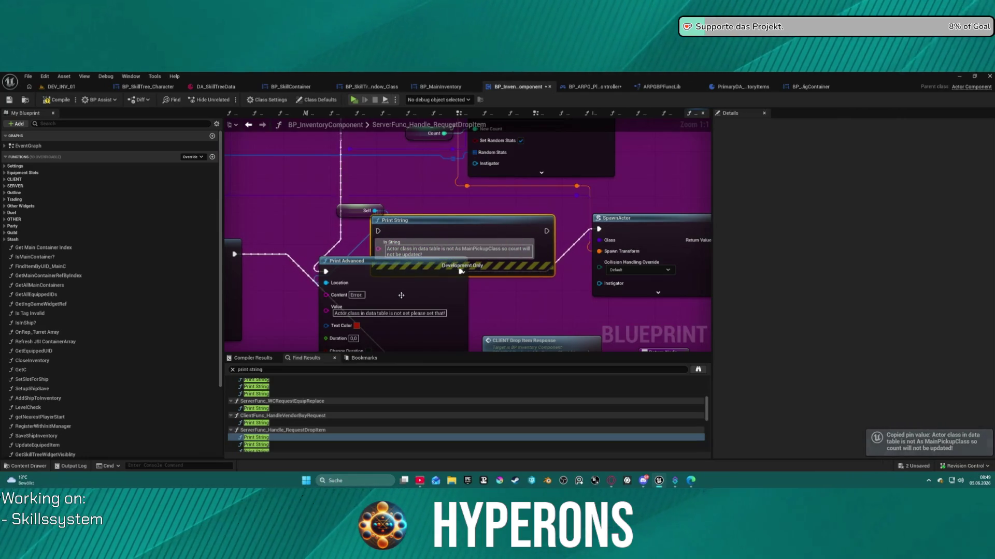
pyautogui.press('Delete')
pyautogui.hotkey('ctrl', 'v')
pyautogui.moveTo(437, 271); pyautogui.dragTo(499, 219)
pyautogui.press('Home')
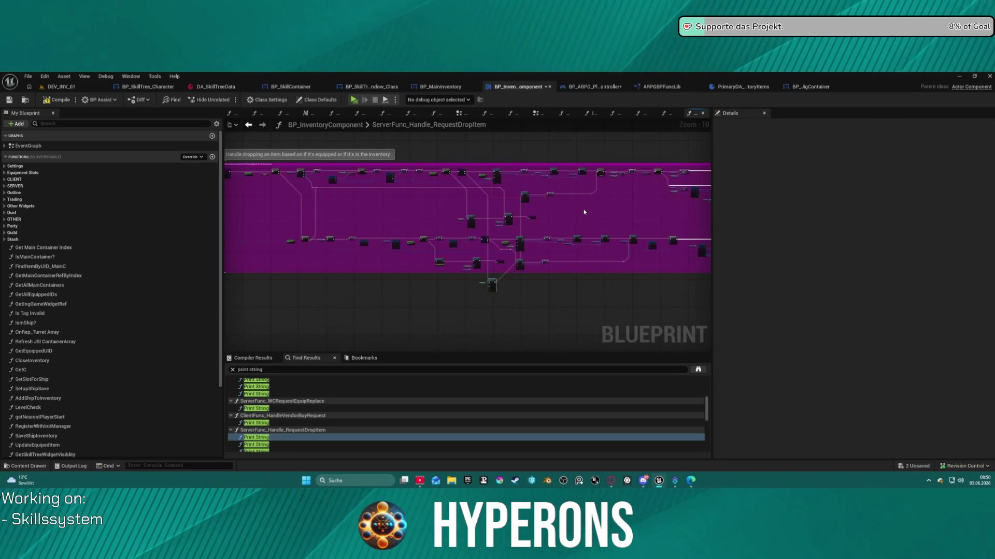
# Step: Undo the automatic formatting and re-arrange the nodes inside the purple comment box
pyautogui.hotkey('ctrl', 'z')
pyautogui.scroll(-2, 584, 213)
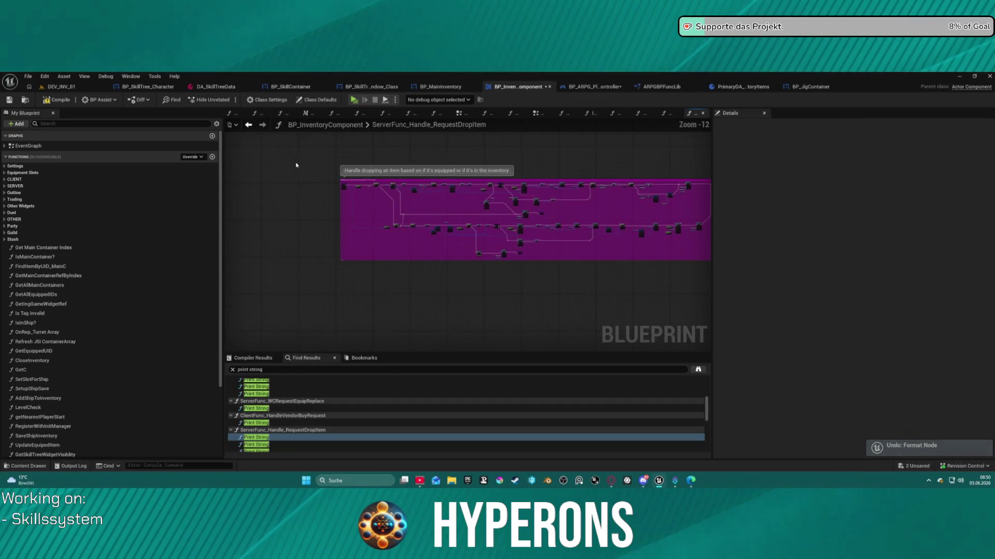
pyautogui.scroll(13, 559, 269)
pyautogui.click(391, 228)
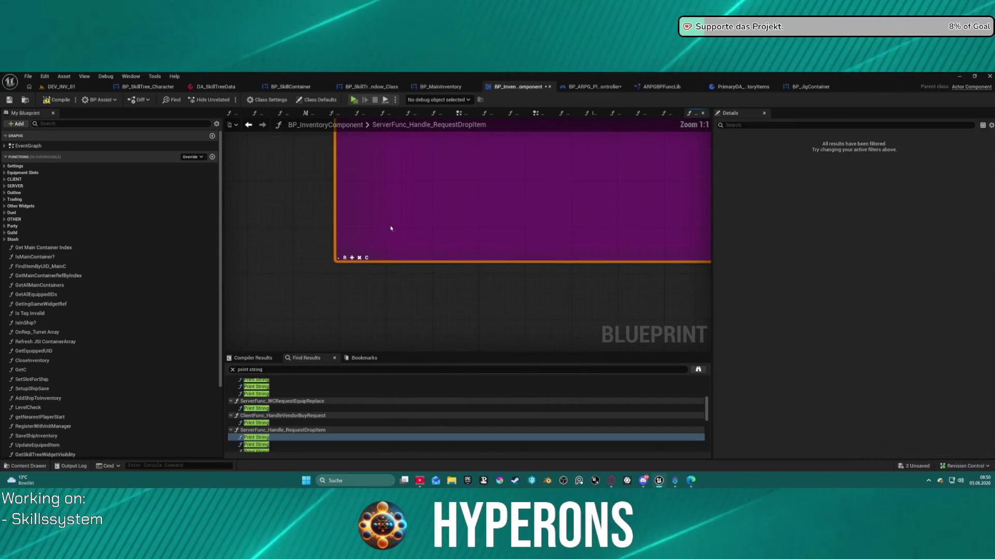
pyautogui.scroll(-13, 454, 257)
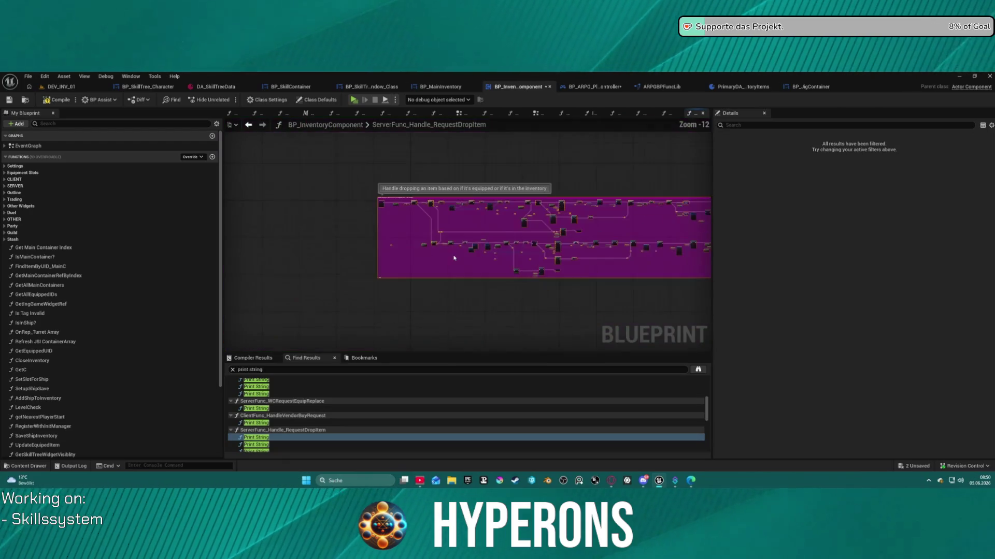
pyautogui.press('f')
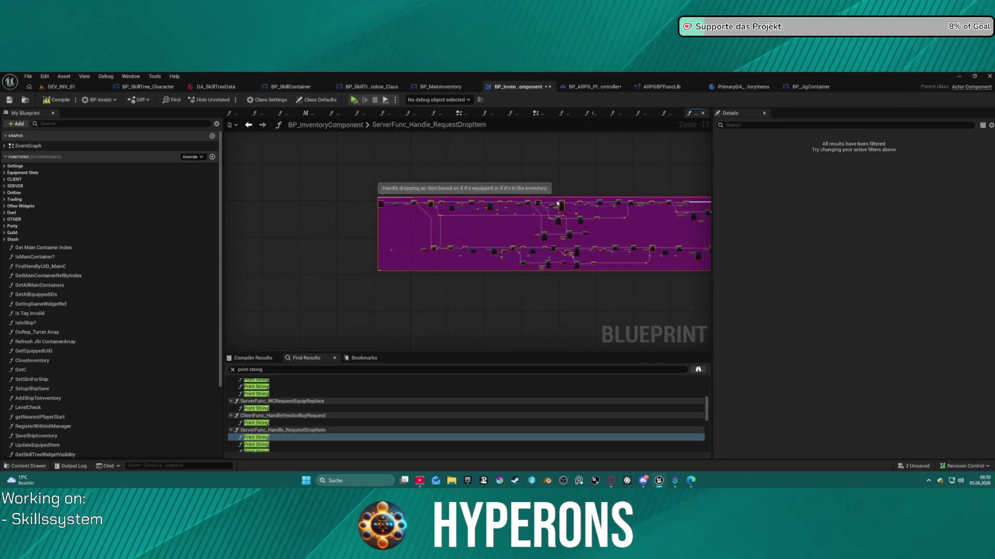
pyautogui.scroll(5, 482, 240)
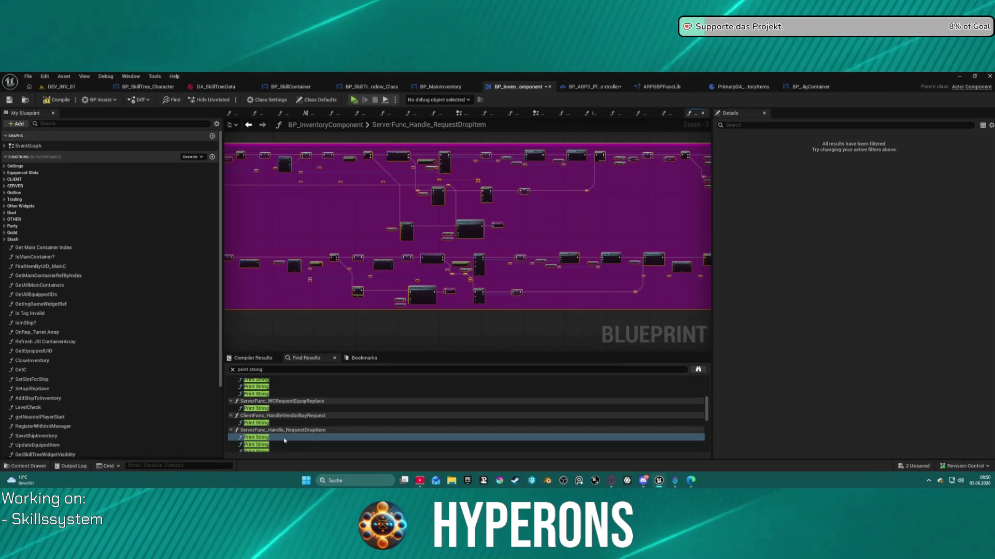
# Step: Go to the third drop-item Print String and paste a copy of the Self and Print Advanced nodes
pyautogui.click(265, 444)
pyautogui.scroll(-1, 266, 446)
pyautogui.doubleClick(257, 429)
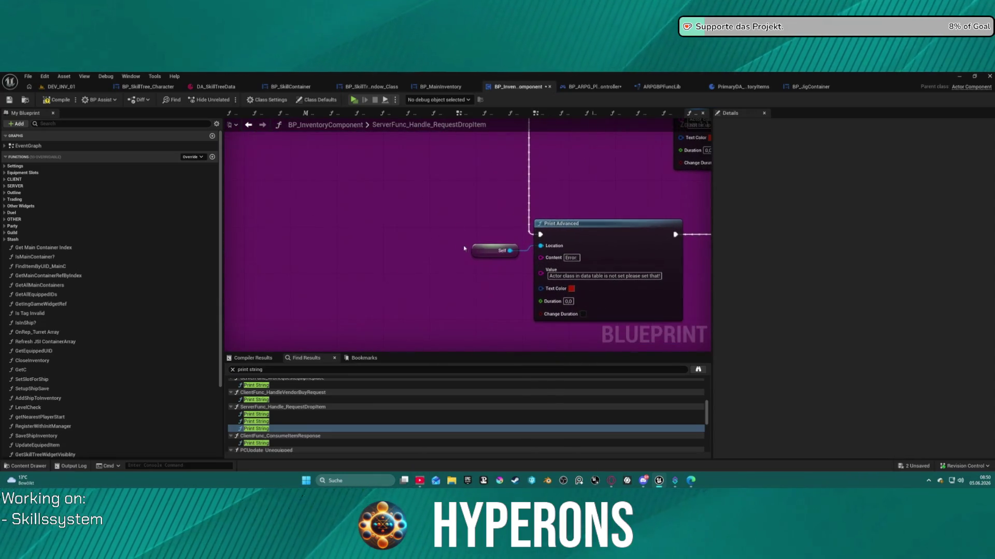
pyautogui.moveTo(463, 211); pyautogui.dragTo(580, 290)
pyautogui.click(601, 276)
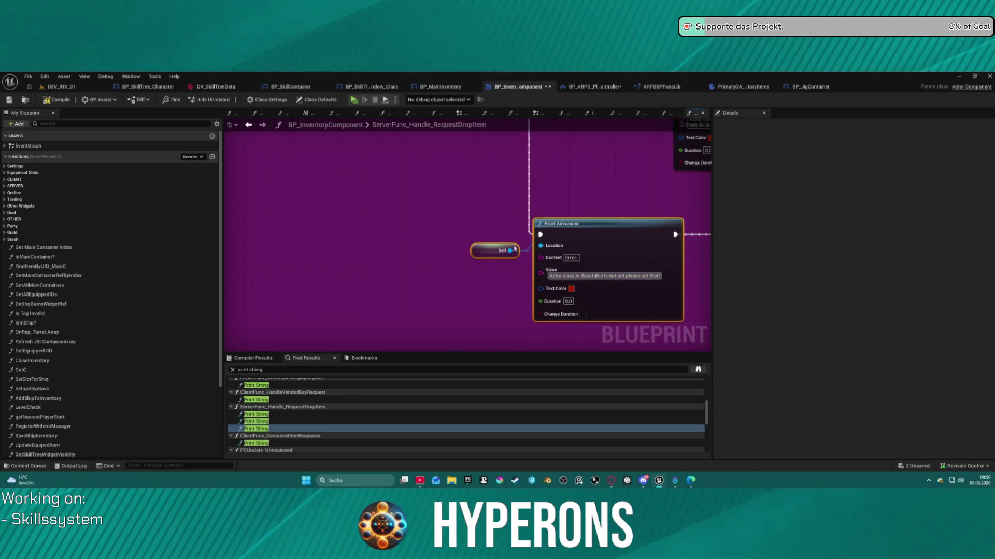
pyautogui.hotkey('alt', 'Left')
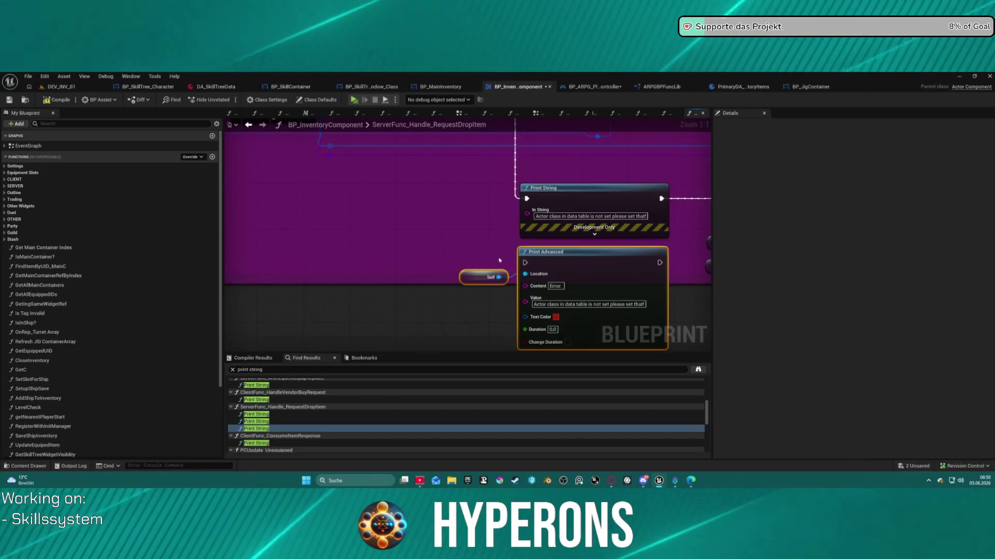
pyautogui.hotkey('ctrl', 'v')
# Step: Rewire the exec pins through the pasted Print Advanced, delete the Print String, and open PrintAdvanced
pyautogui.moveTo(469, 255); pyautogui.dragTo(466, 319)
pyautogui.moveTo(603, 255); pyautogui.dragTo(601, 318)
pyautogui.press('Delete')
pyautogui.moveTo(532, 307); pyautogui.dragTo(555, 203)
pyautogui.moveTo(410, 330); pyautogui.dragTo(415, 295)
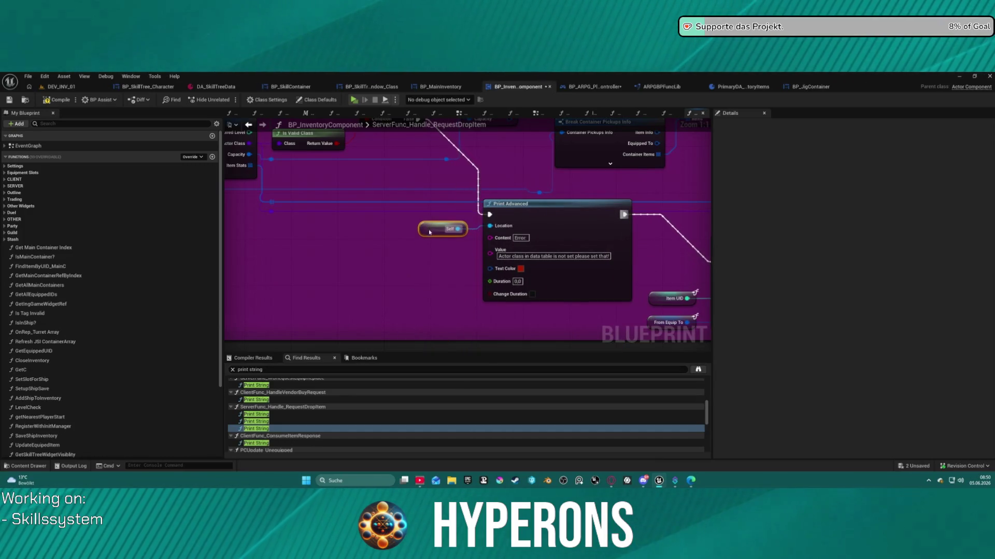
pyautogui.click(555, 226)
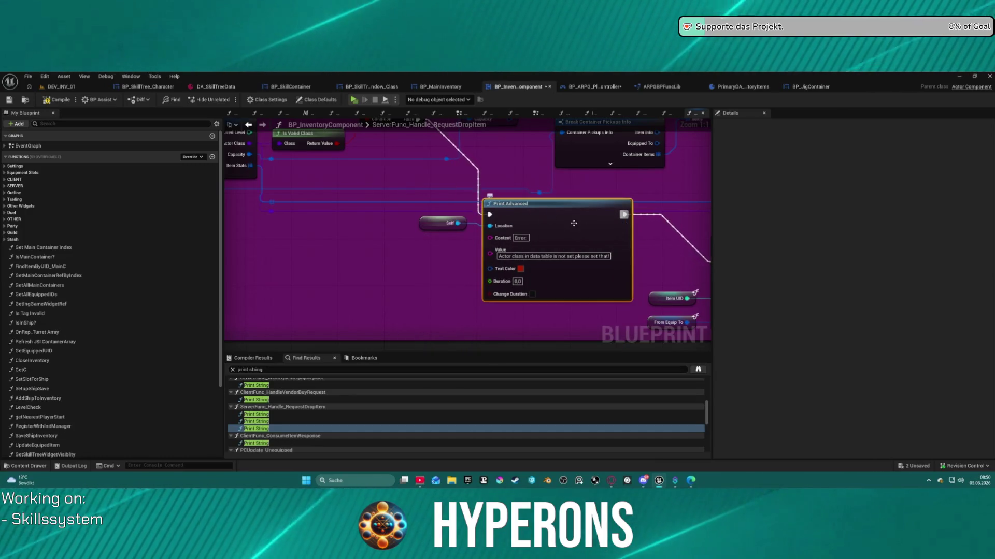
pyautogui.doubleClick(556, 226)
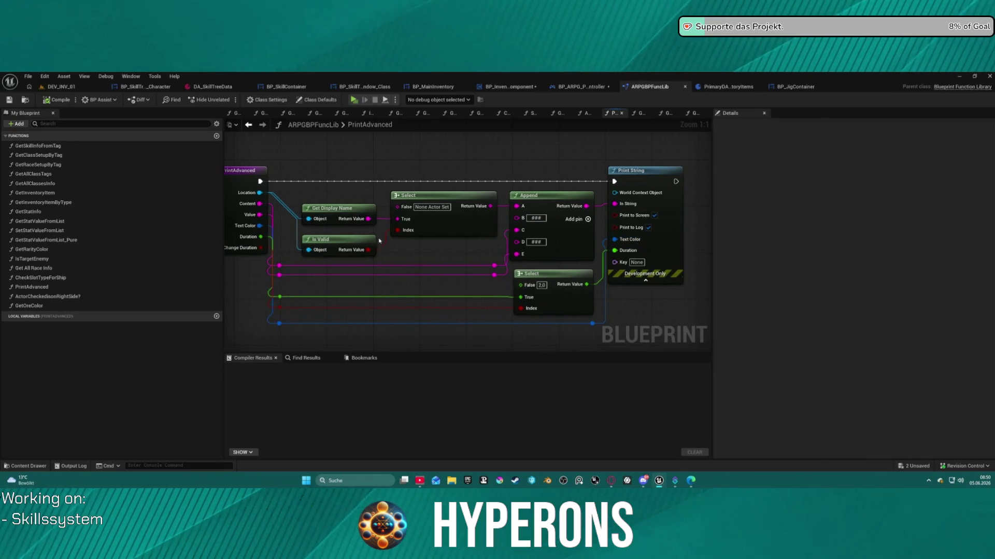
# Step: Tuck the Is Valid node just under Get Display Name in PrintAdvanced
pyautogui.moveTo(321, 208); pyautogui.dragTo(323, 194)
pyautogui.click(332, 240)
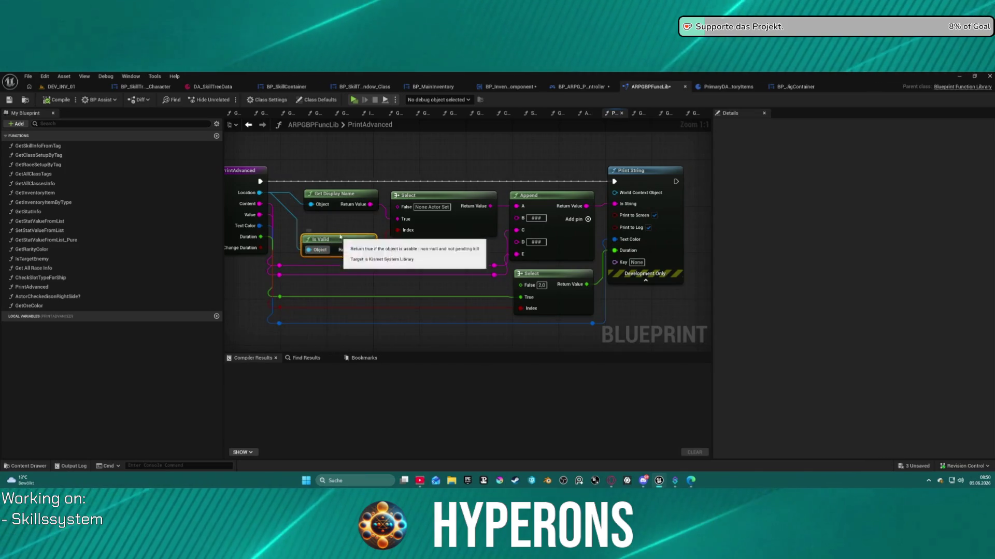
pyautogui.moveTo(328, 239); pyautogui.dragTo(332, 217)
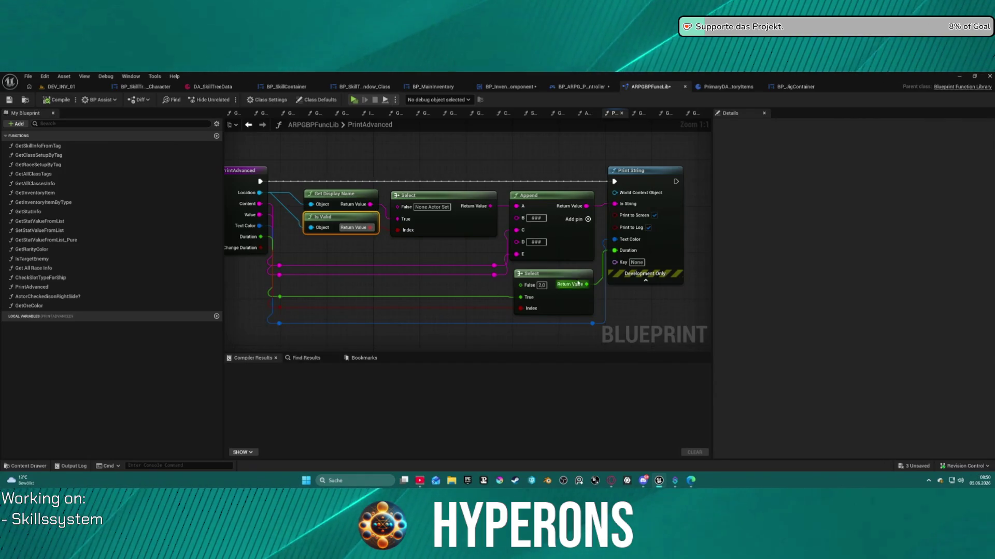
# Step: Change the lower Select's False duration from 2.0 to 3.0, compile, and switch to BP_MainInventory
pyautogui.moveTo(534, 281); pyautogui.dragTo(533, 282)
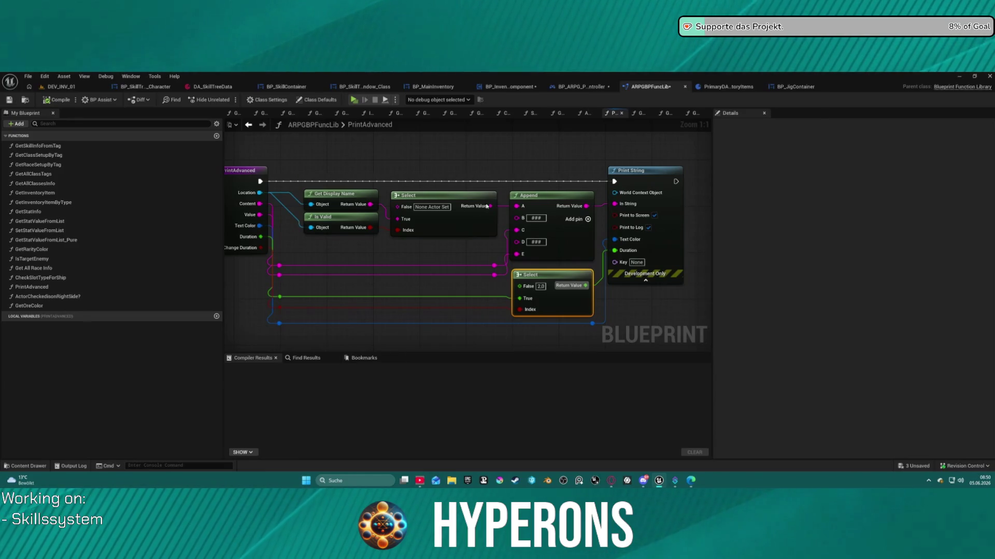
pyautogui.click(543, 285)
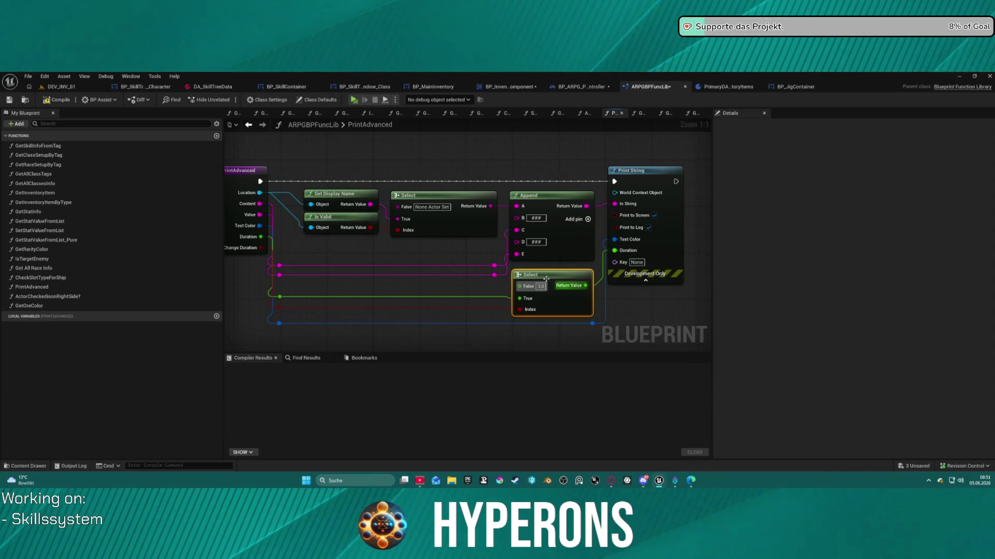
pyautogui.click(440, 143)
pyautogui.press('F7')
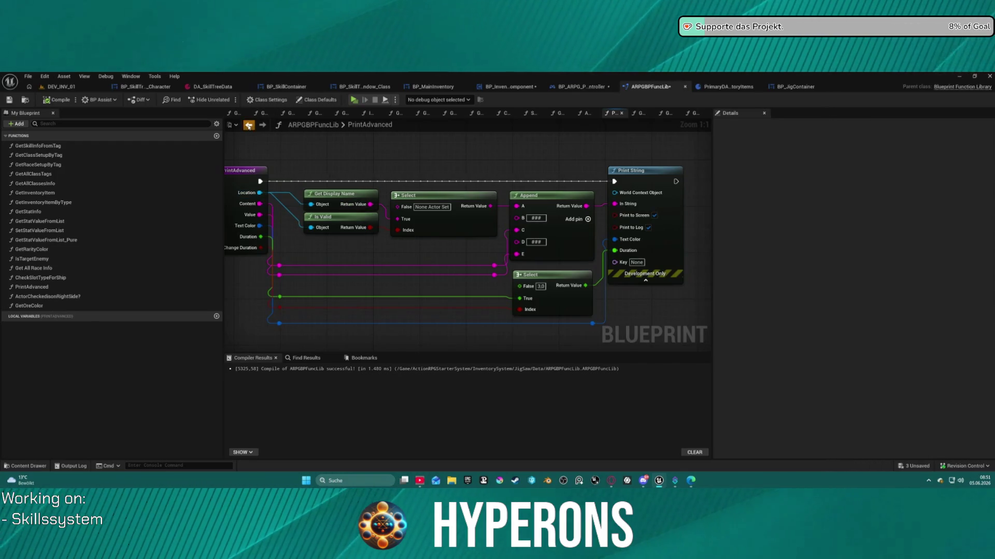
pyautogui.click(249, 126)
pyautogui.hotkey('ctrl', 'Tab')
pyautogui.hotkey('ctrl', 'Tab')
pyautogui.hotkey('ctrl', 'Tab')
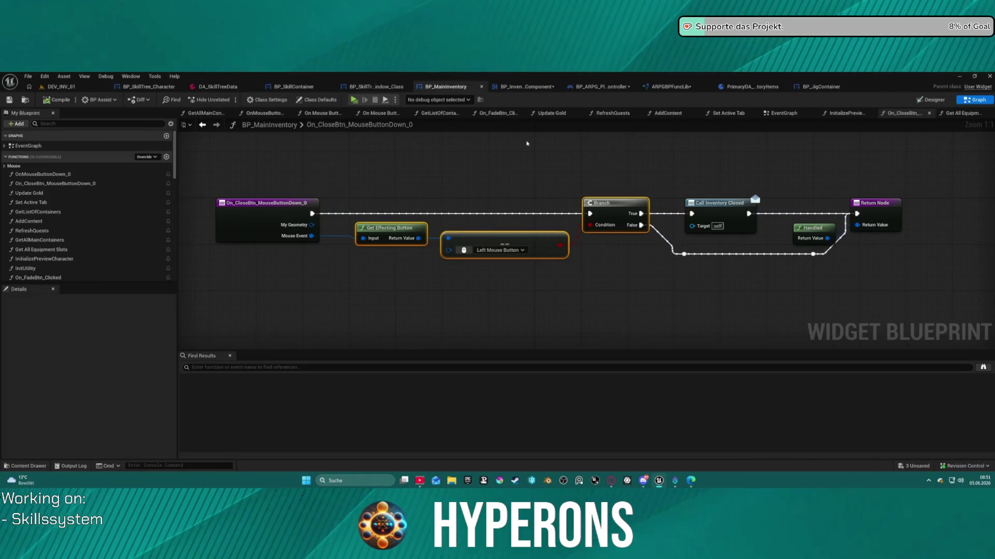
# Step: In BP_InventoryComponent, go to the ConsumeItemResponse Print String and move it down
pyautogui.hotkey('ctrl', 'Tab')
pyautogui.moveTo(444, 223); pyautogui.dragTo(456, 205)
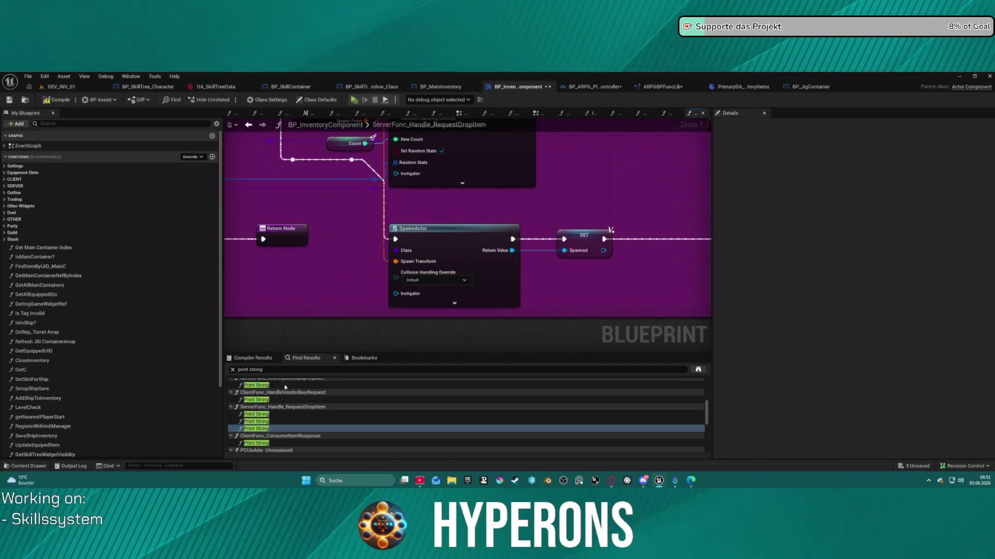
pyautogui.scroll(-1, 263, 415)
pyautogui.click(263, 420)
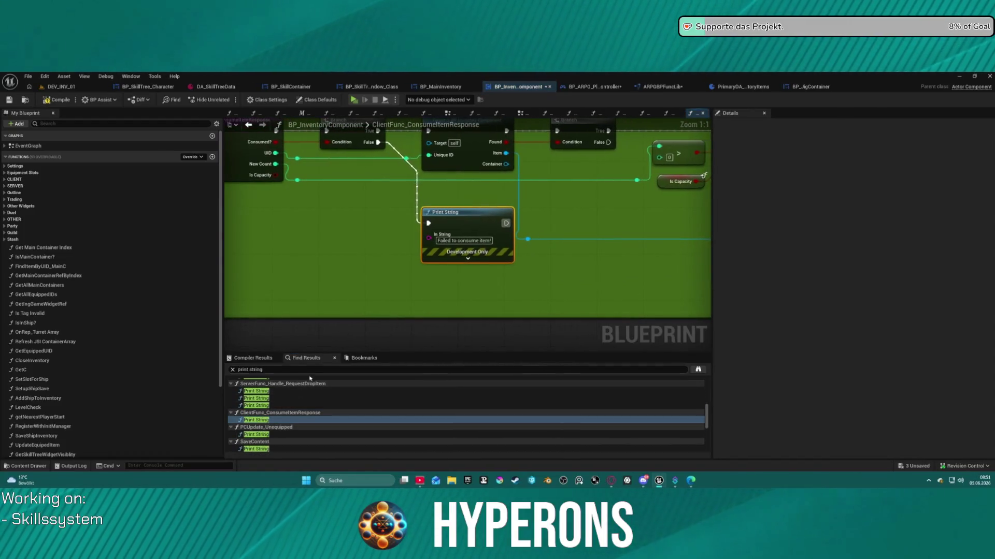
pyautogui.scroll(-1, 396, 268)
pyautogui.moveTo(480, 222); pyautogui.dragTo(476, 253)
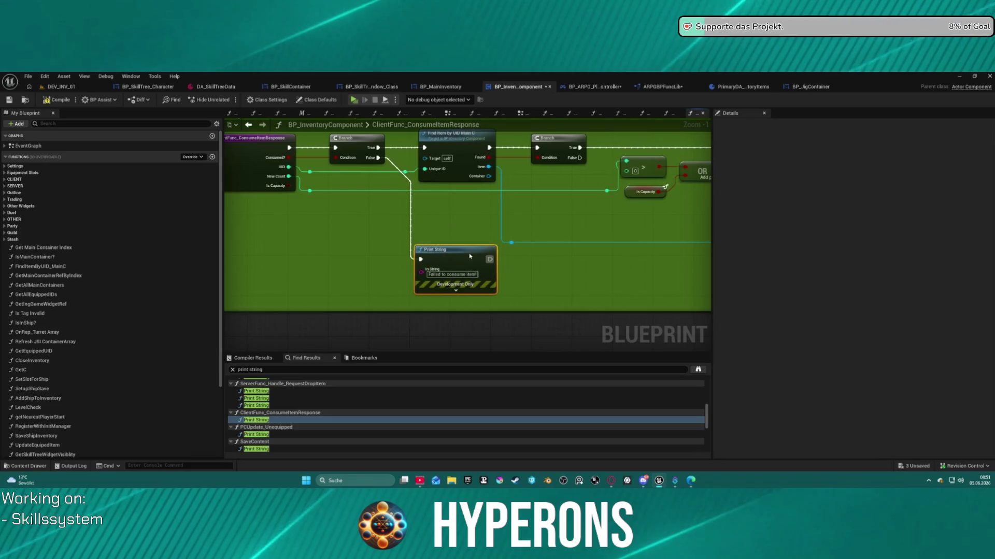
# Step: Copy the TODO Widget and sound comment from the vendor buy graph and paste it here
pyautogui.click(249, 127)
pyautogui.click(249, 128)
pyautogui.click(249, 127)
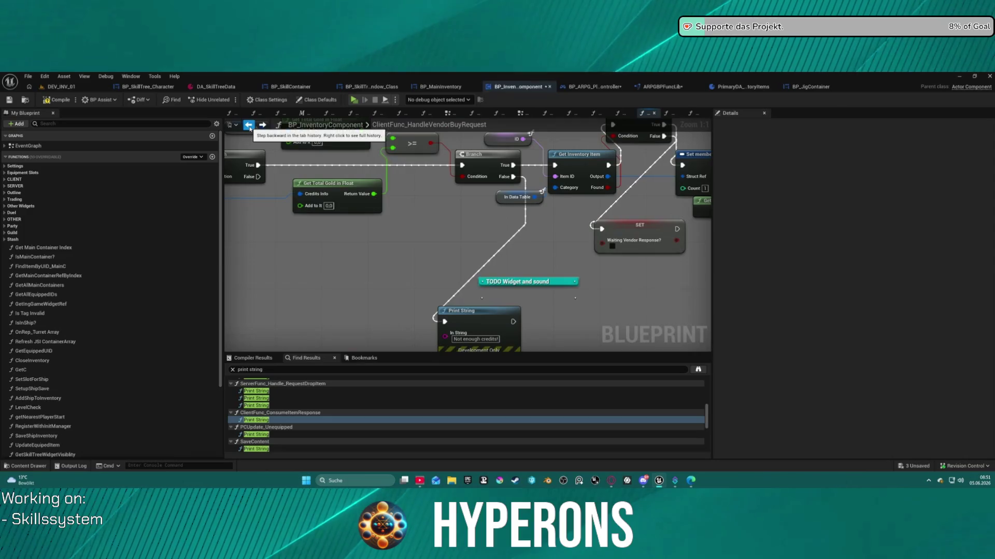
pyautogui.click(558, 294)
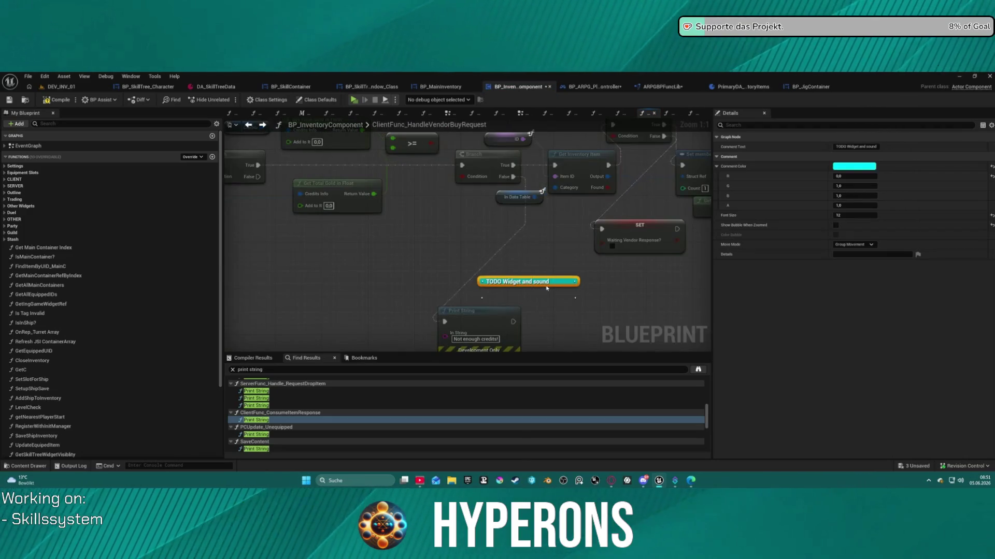
pyautogui.click(262, 128)
pyautogui.click(263, 127)
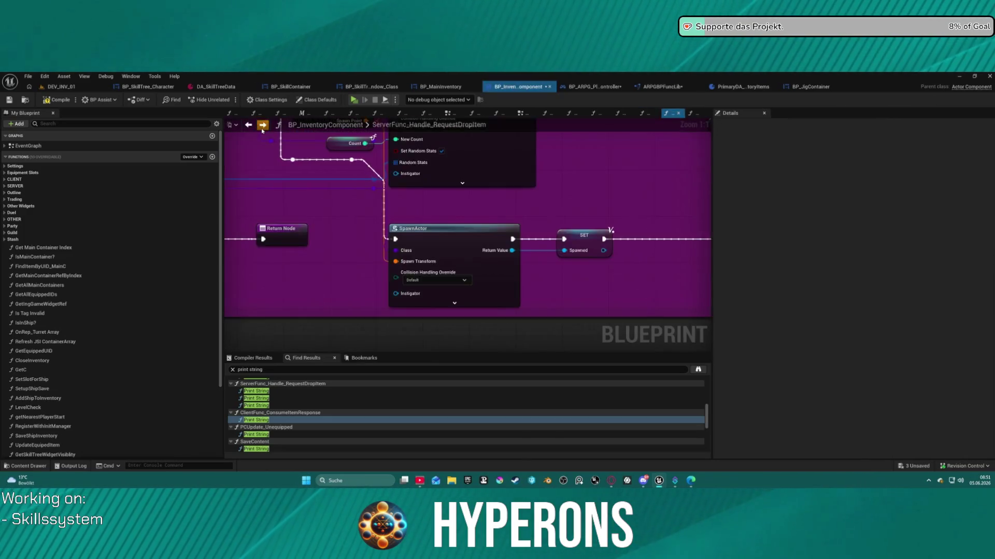
pyautogui.click(263, 128)
pyautogui.hotkey('ctrl', 'v')
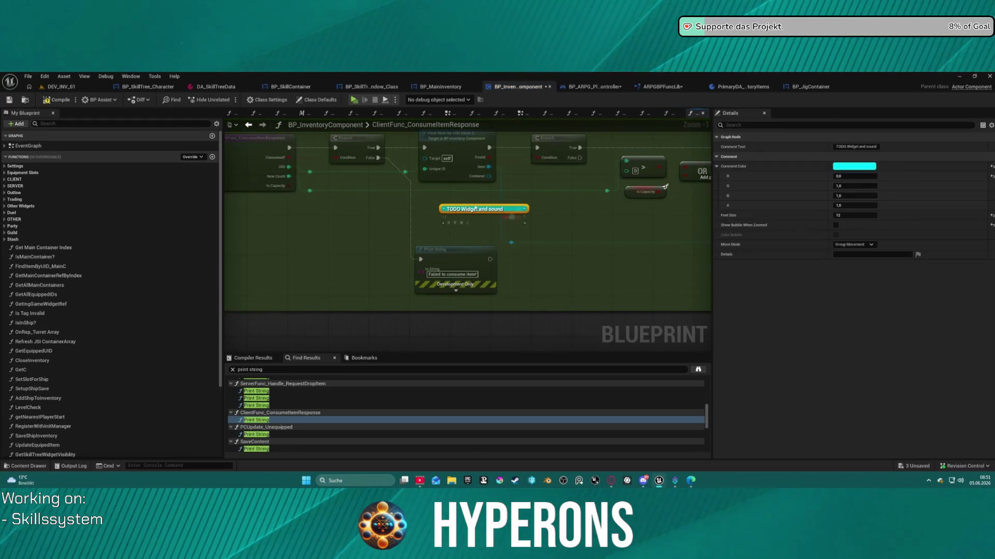
# Step: Select and deselect the pasted TODO comment to check its placement over the Print String
pyautogui.click(429, 215)
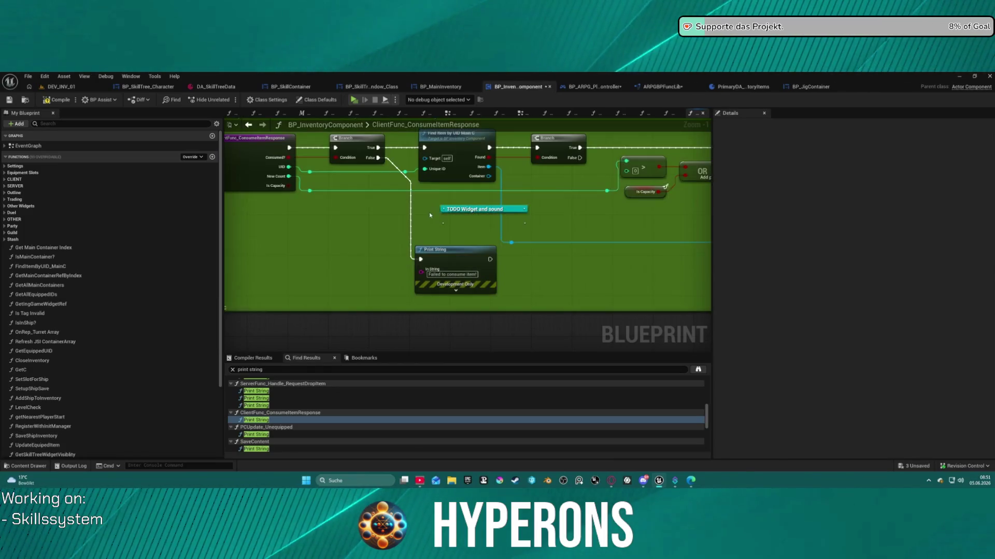
pyautogui.moveTo(417, 229); pyautogui.dragTo(419, 228)
pyautogui.click(466, 228)
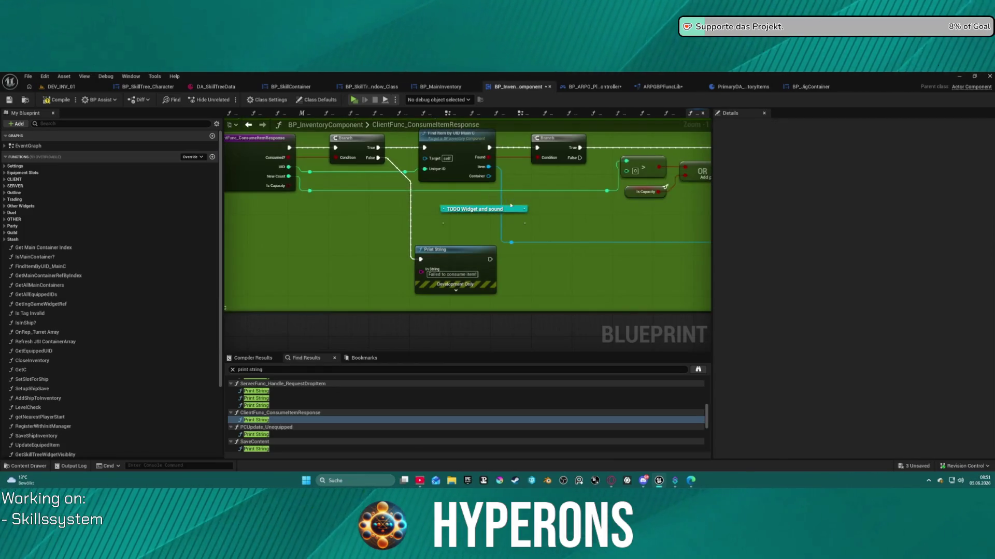
pyautogui.moveTo(493, 193); pyautogui.dragTo(492, 196)
pyautogui.click(486, 226)
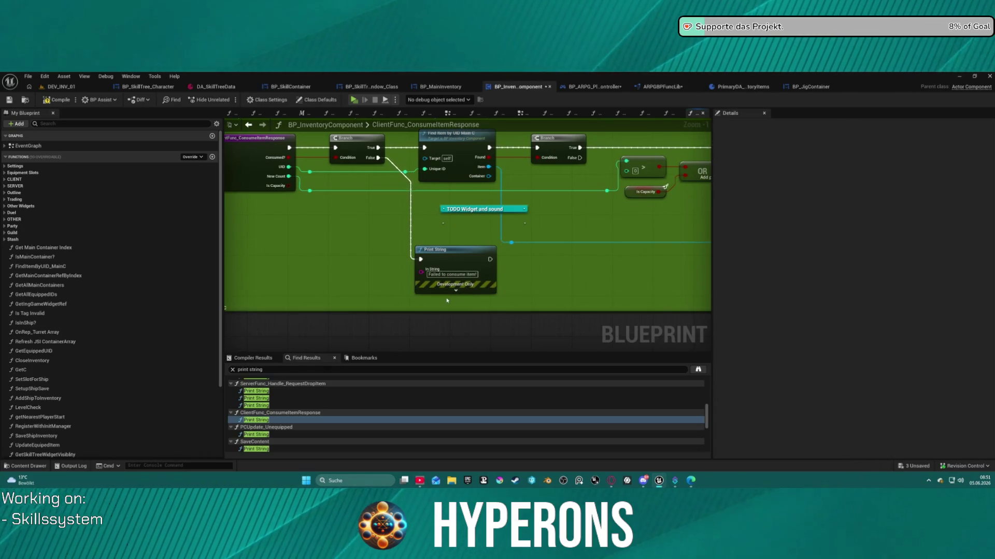
pyautogui.click(444, 217)
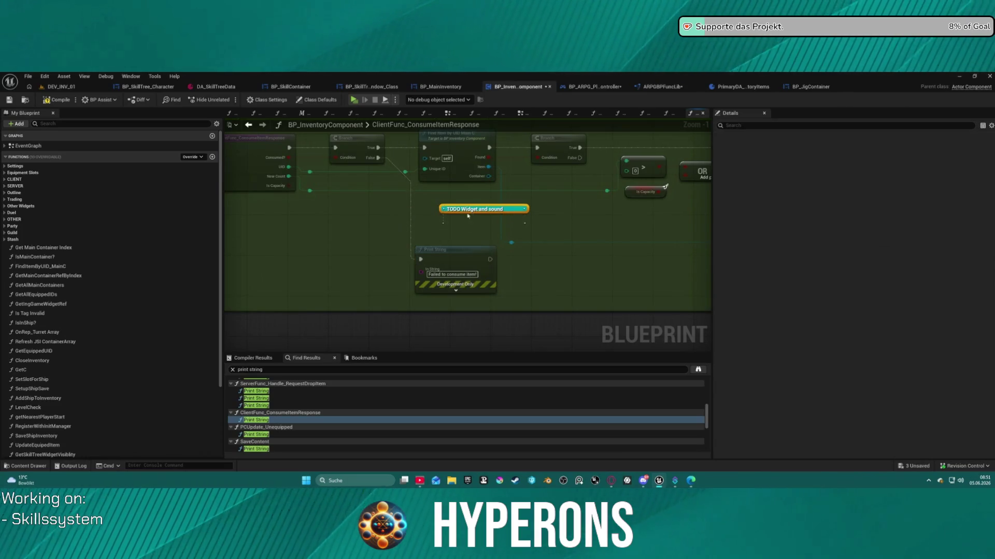
pyautogui.click(528, 328)
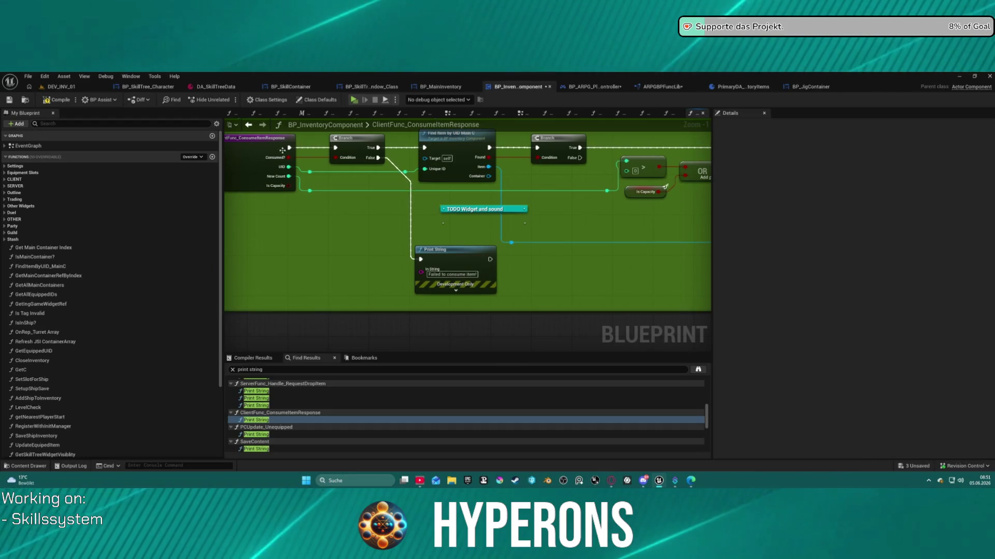
pyautogui.moveTo(511, 206)
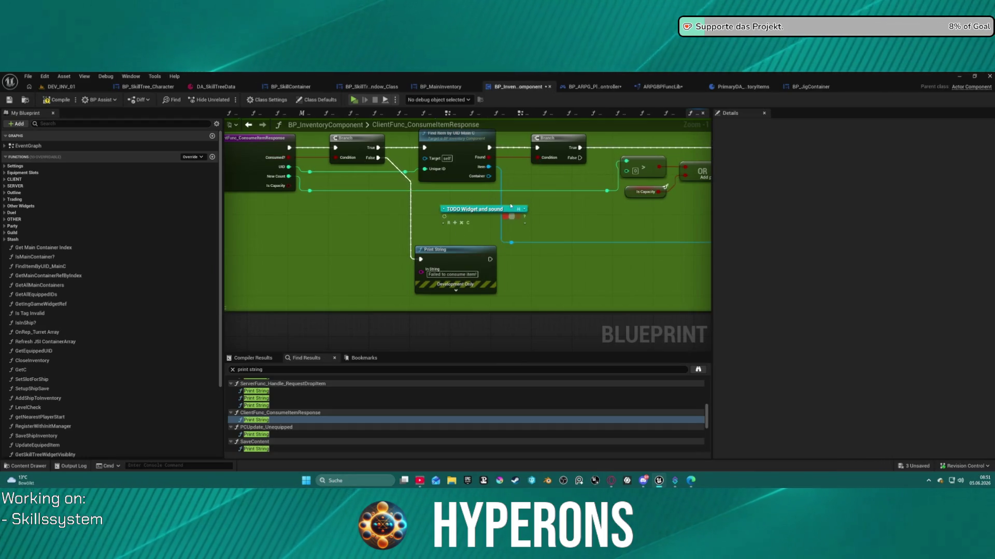
pyautogui.click(507, 209)
pyautogui.click(575, 231)
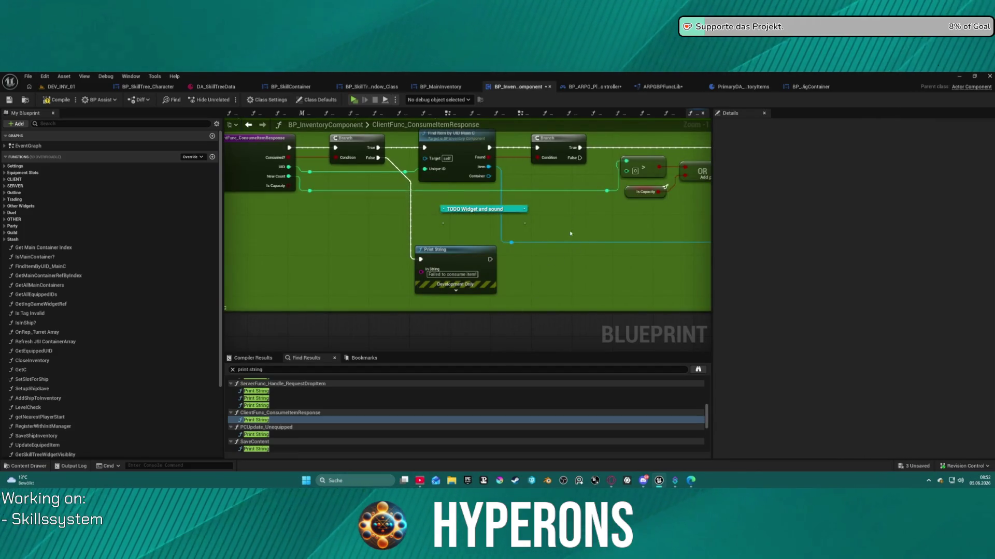
pyautogui.scroll(-4, 571, 234)
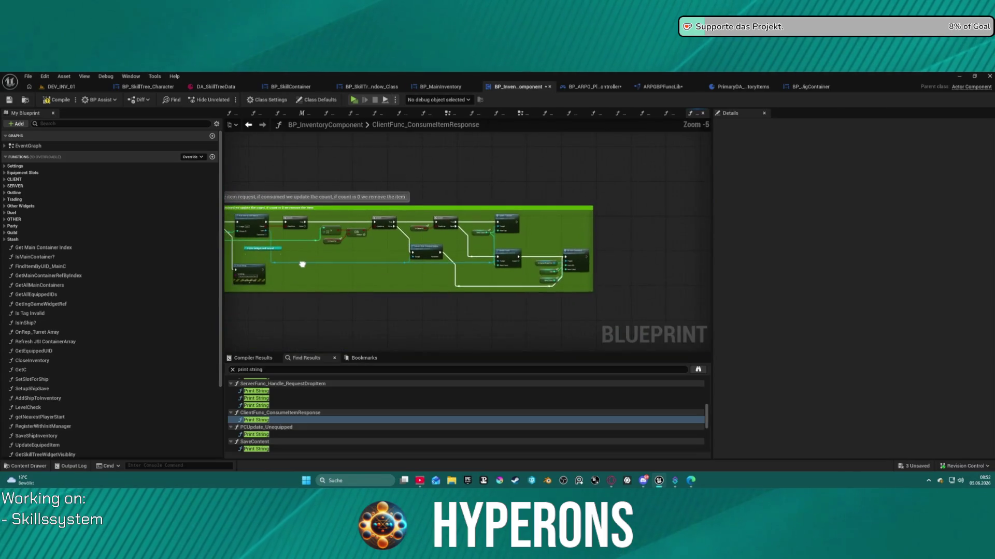
pyautogui.scroll(6, 302, 264)
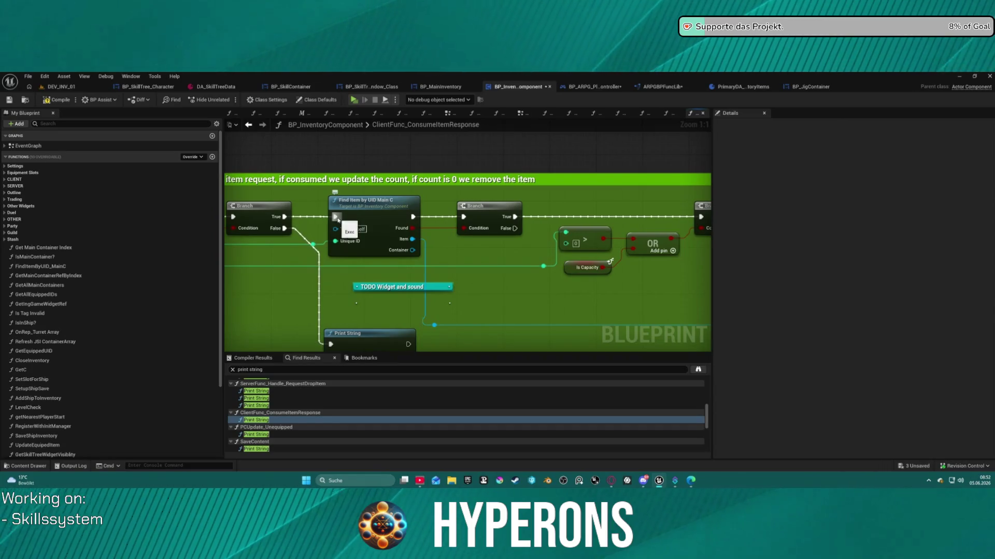
# Step: Delete the TODO comment by mistake and restore it with undo
pyautogui.click(337, 219)
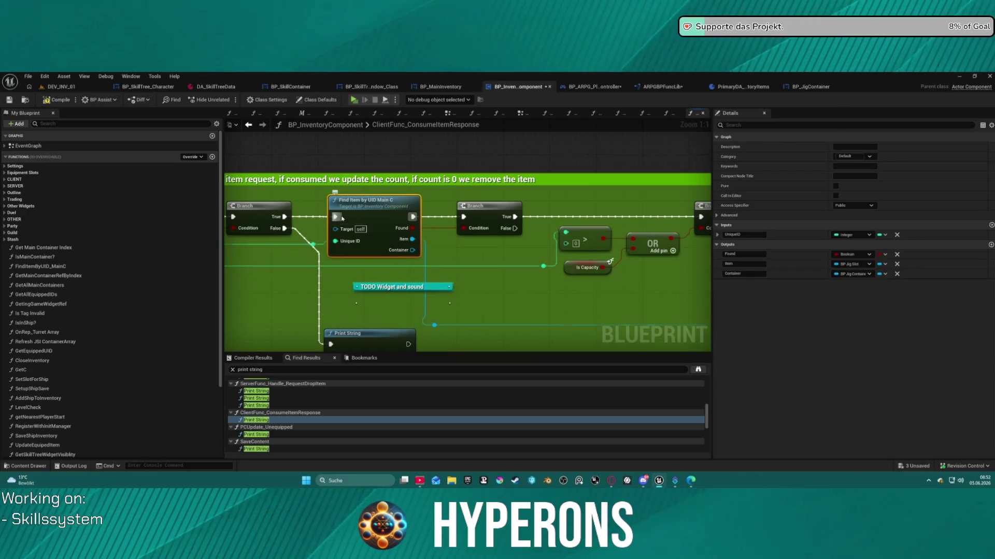
pyautogui.click(356, 273)
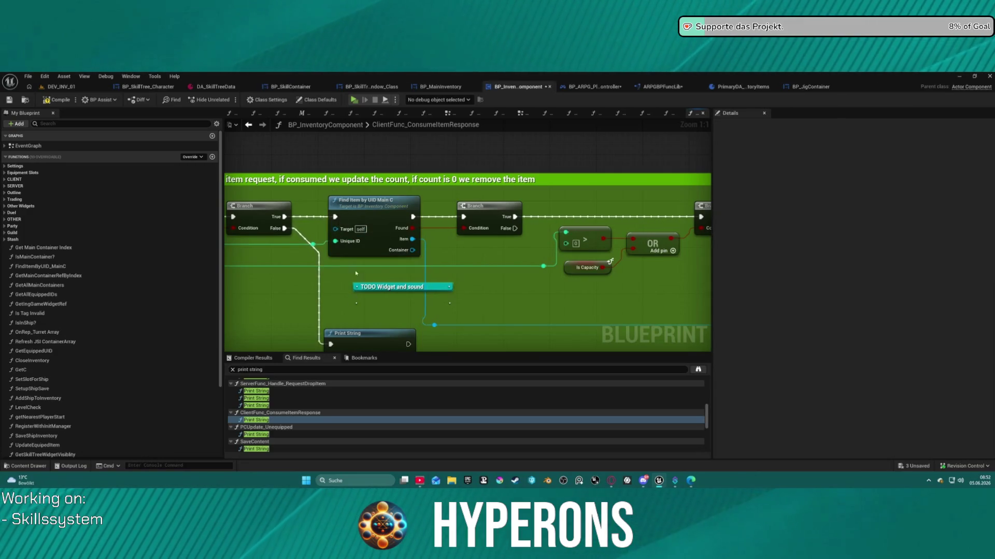
pyautogui.click(428, 287)
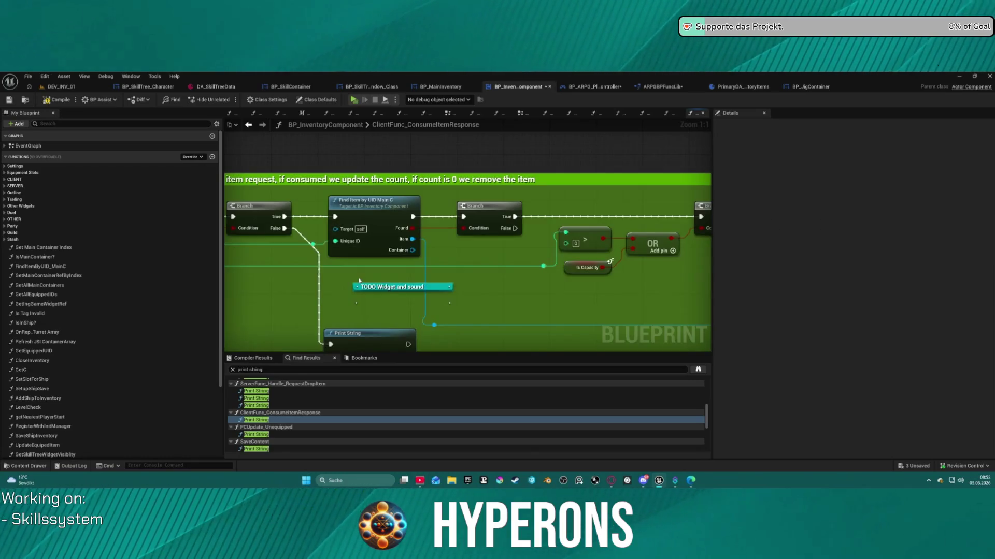
pyautogui.rightClick(436, 288)
pyautogui.click(445, 322)
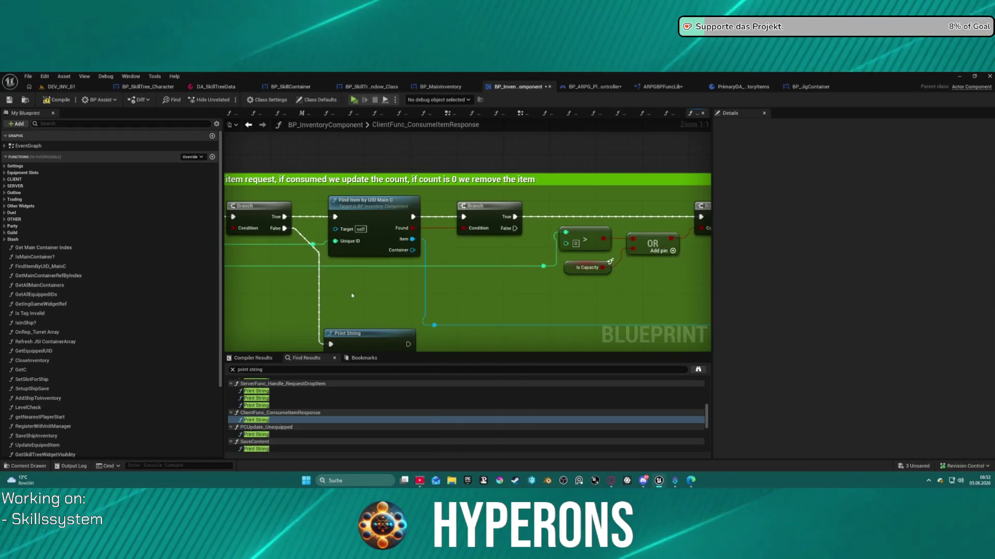
pyautogui.hotkey('ctrl', 'z')
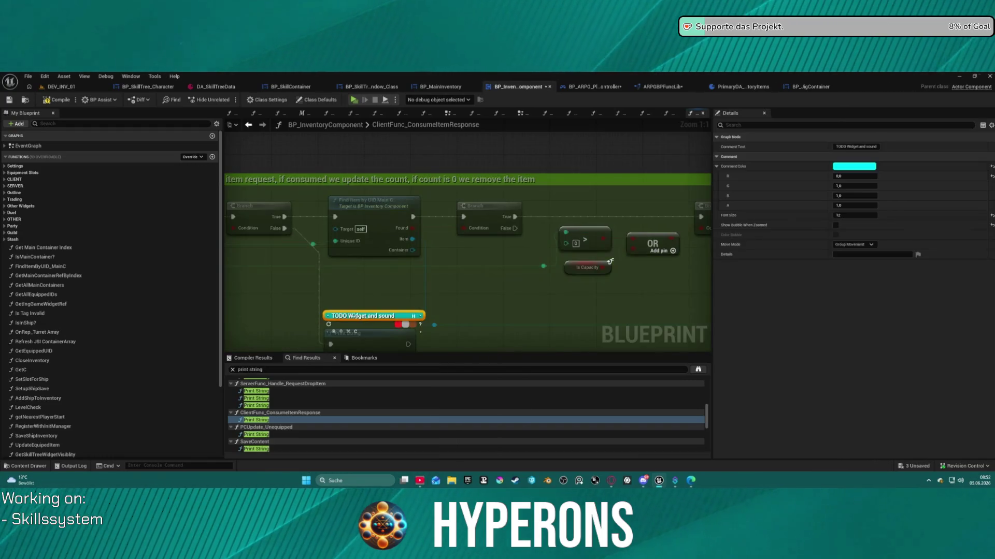
pyautogui.click(480, 291)
pyautogui.scroll(-4, 480, 291)
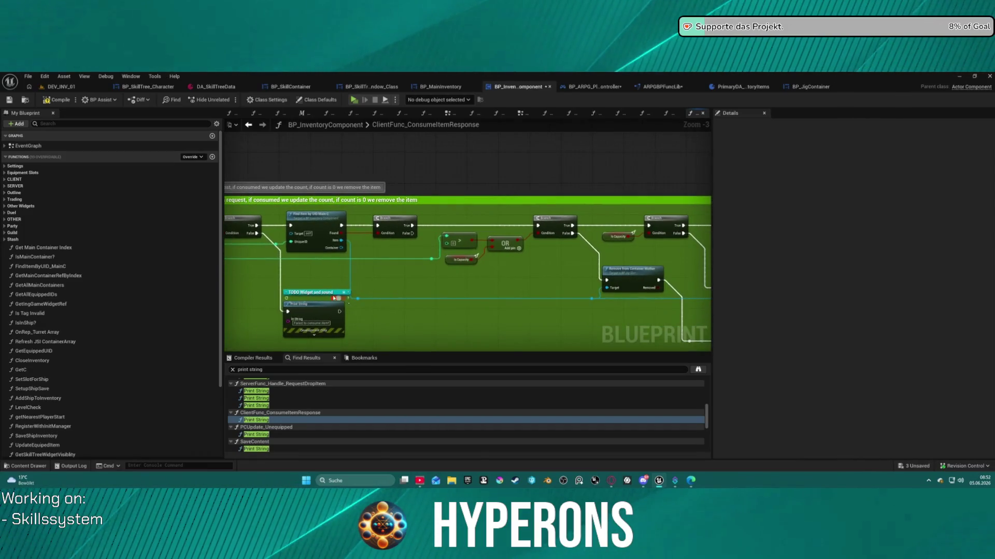
pyautogui.click(330, 295)
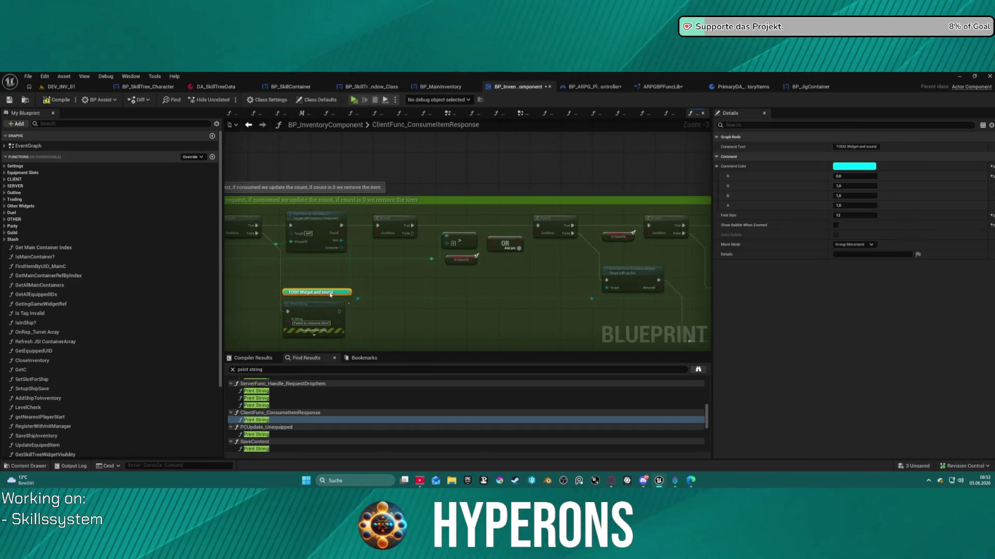
pyautogui.click(465, 277)
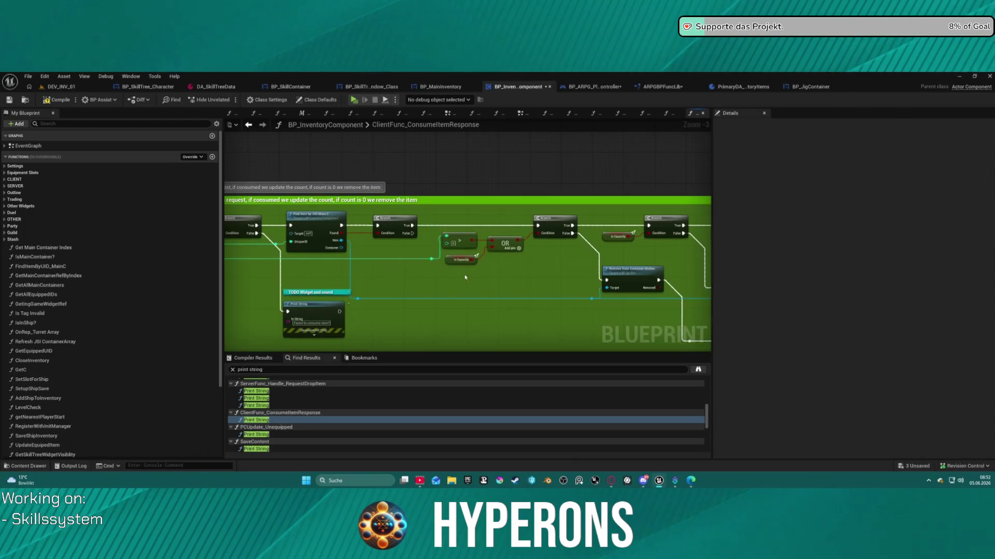
pyautogui.click(270, 435)
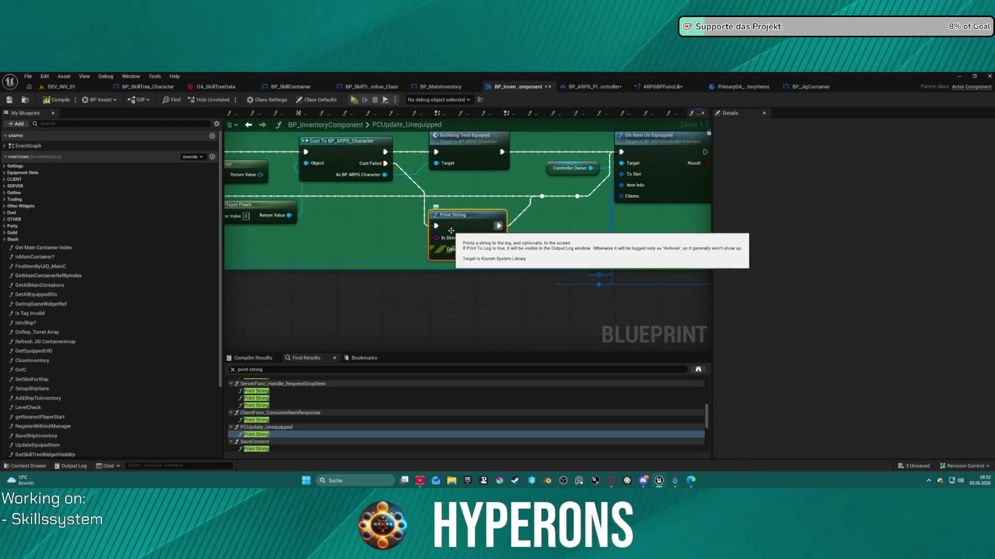
# Step: Retype the PCUpdate_Unequipped message as 'Inventory Comp Tool error (PCUpdate)', correcting the mistyped label
pyautogui.moveTo(436, 231)
pyautogui.mouseDown()
pyautogui.moveTo(577, 231)
pyautogui.moveTo(431, 231)
pyautogui.mouseUp()
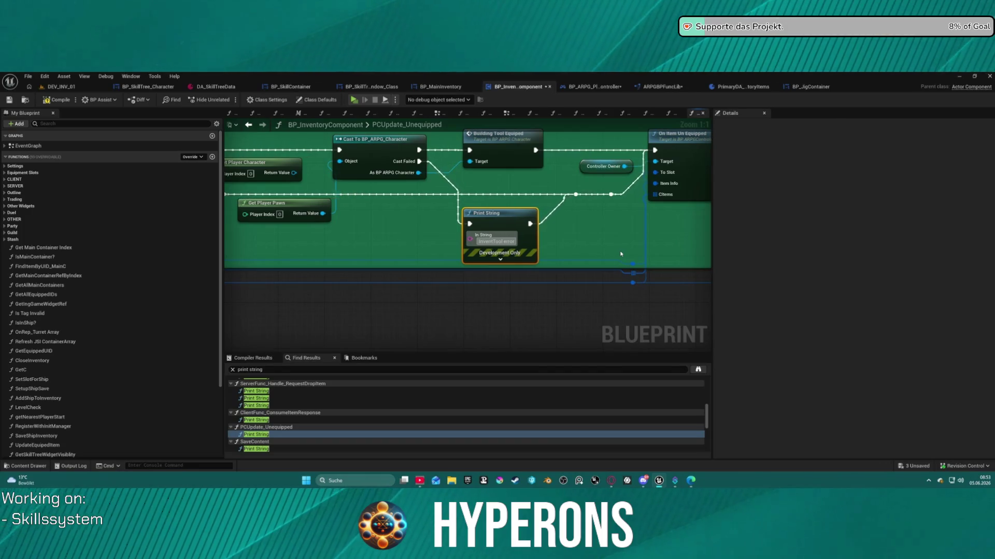
pyautogui.write('tory Com')
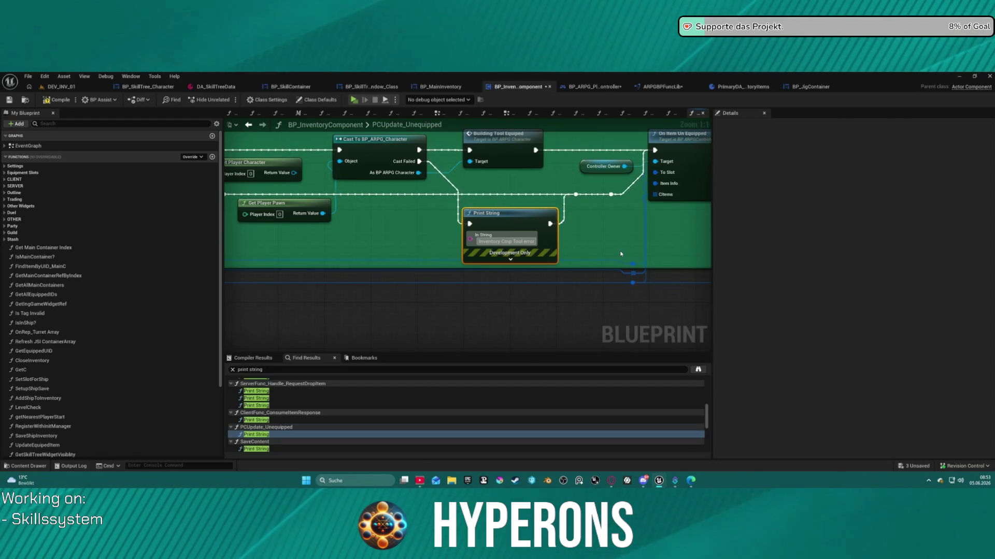
pyautogui.write('(')
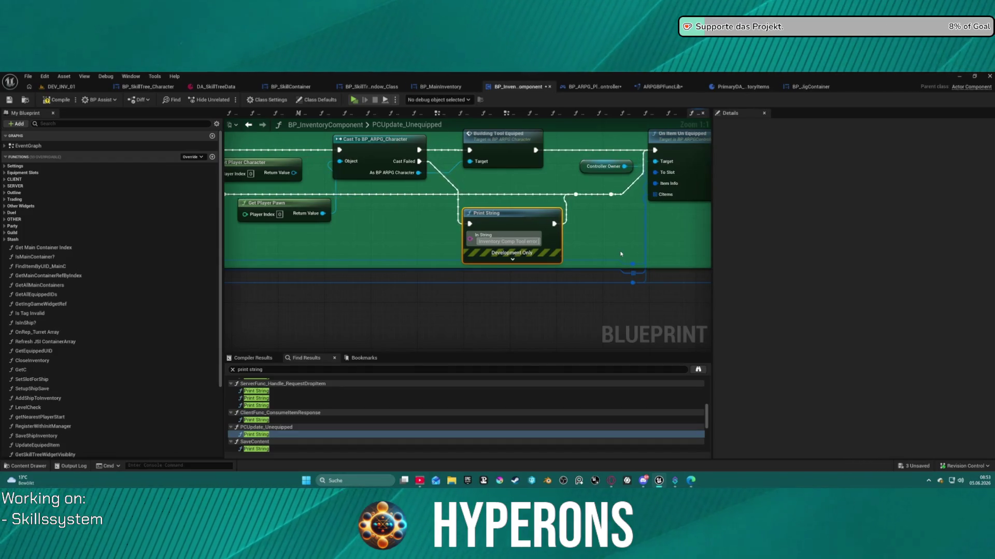
pyautogui.write('U')
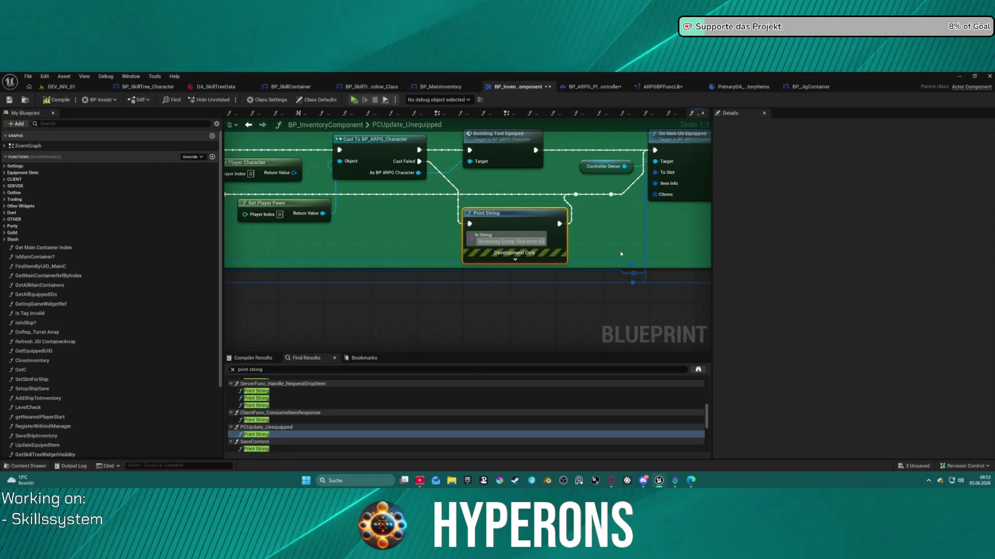
pyautogui.write('PdatePC')
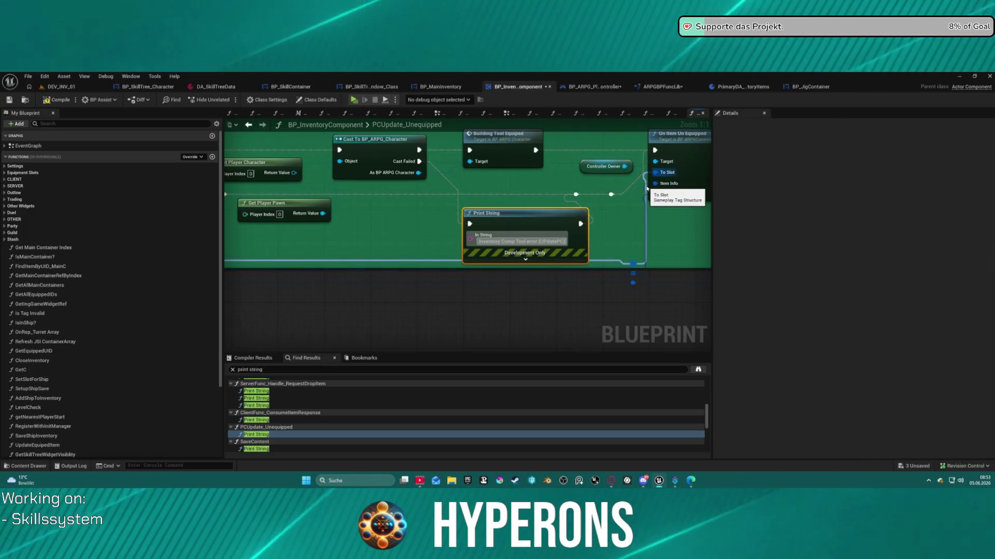
pyautogui.press('BackSpace')
pyautogui.press('BackSpace')
pyautogui.press('BackSpace')
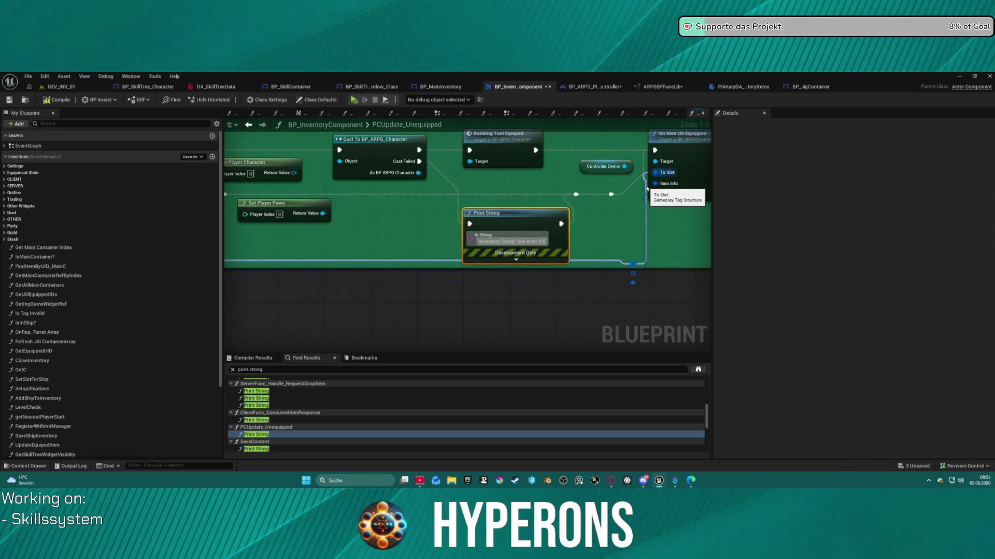
pyautogui.press('BackSpace')
pyautogui.write('PCUpdate')
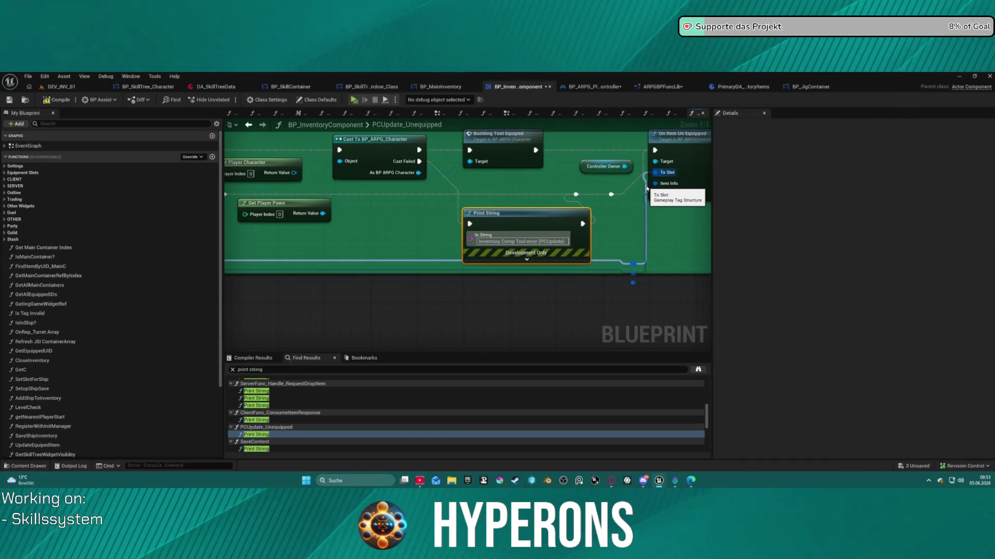
pyautogui.moveTo(622, 207); pyautogui.dragTo(540, 146)
pyautogui.doubleClick(259, 449)
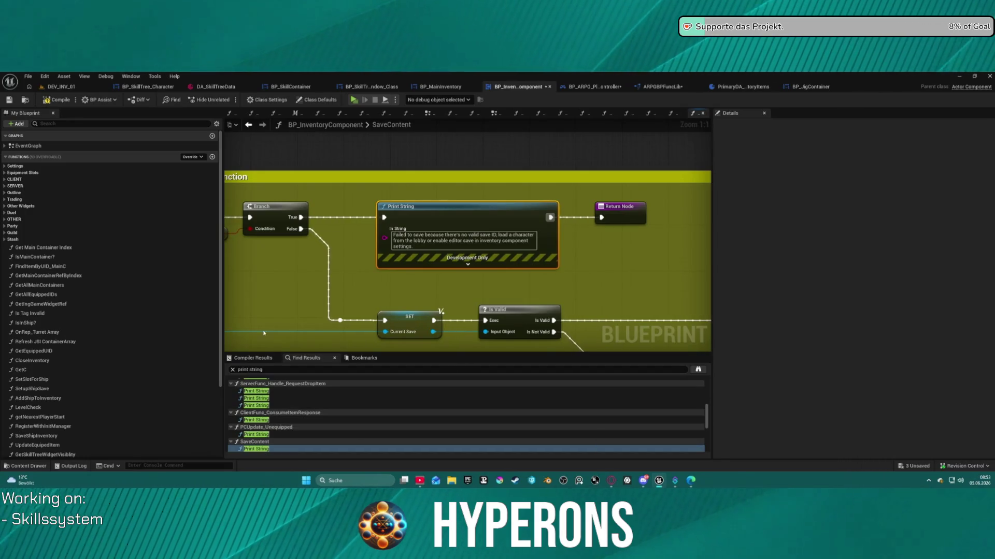
# Step: Skip the loading-function results and delete the Print Strings in RequestConsumeAmmo and ConsumeAmmoResponse
pyautogui.scroll(-3, 273, 421)
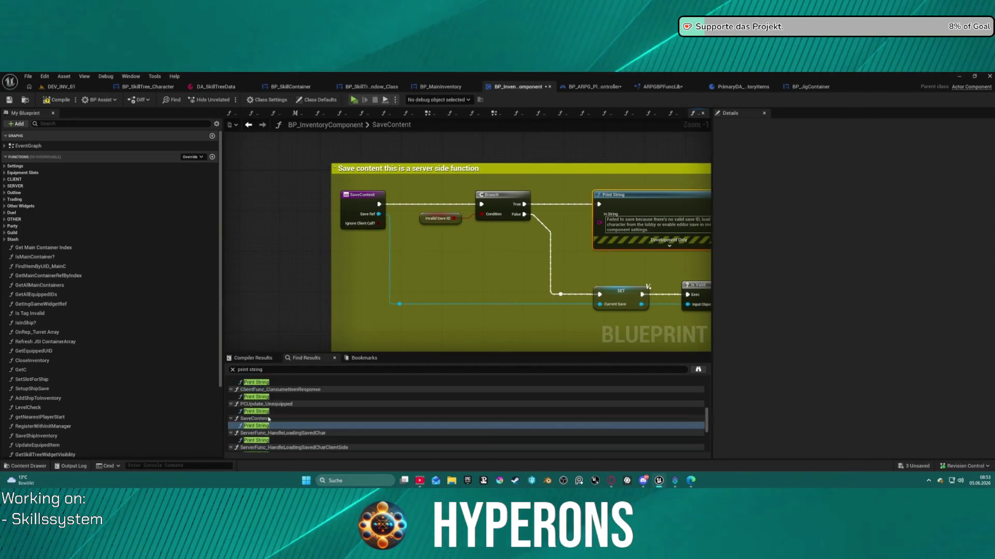
pyautogui.click(265, 417)
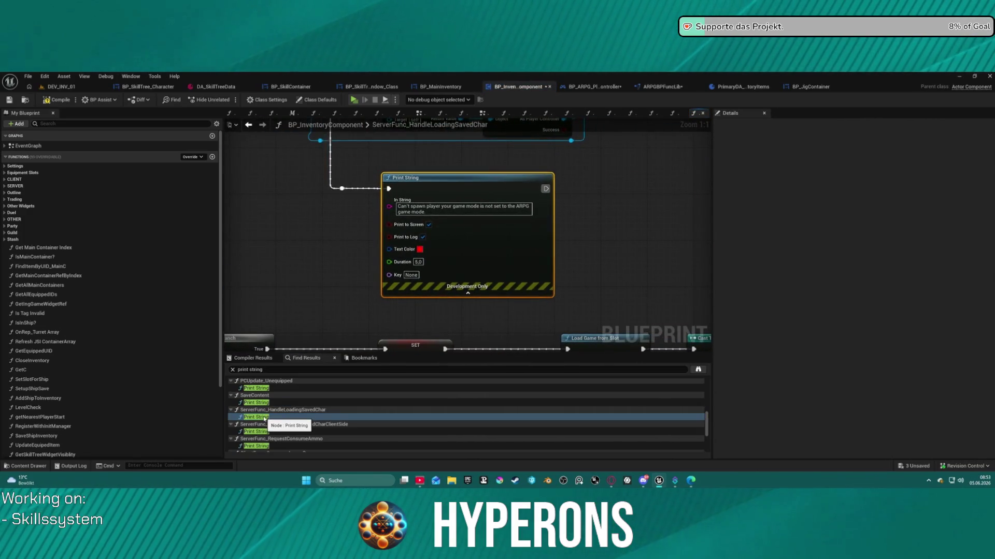
pyautogui.scroll(-1, 265, 417)
pyautogui.click(265, 420)
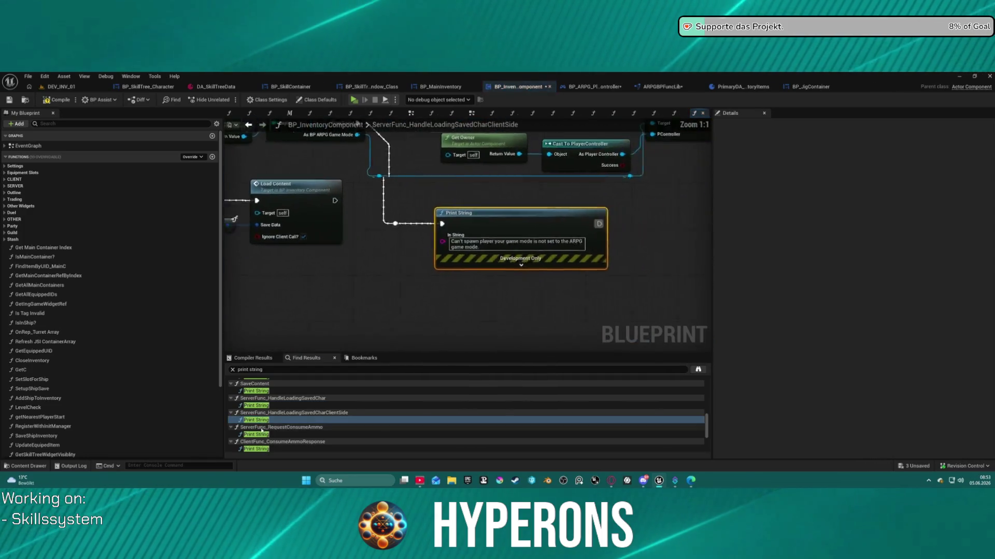
pyautogui.click(261, 434)
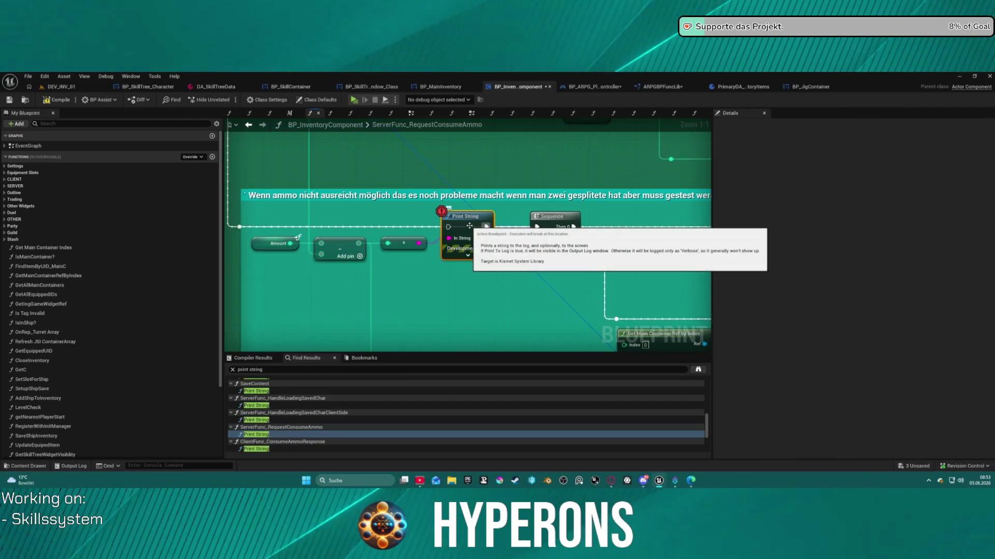
pyautogui.press('Delete')
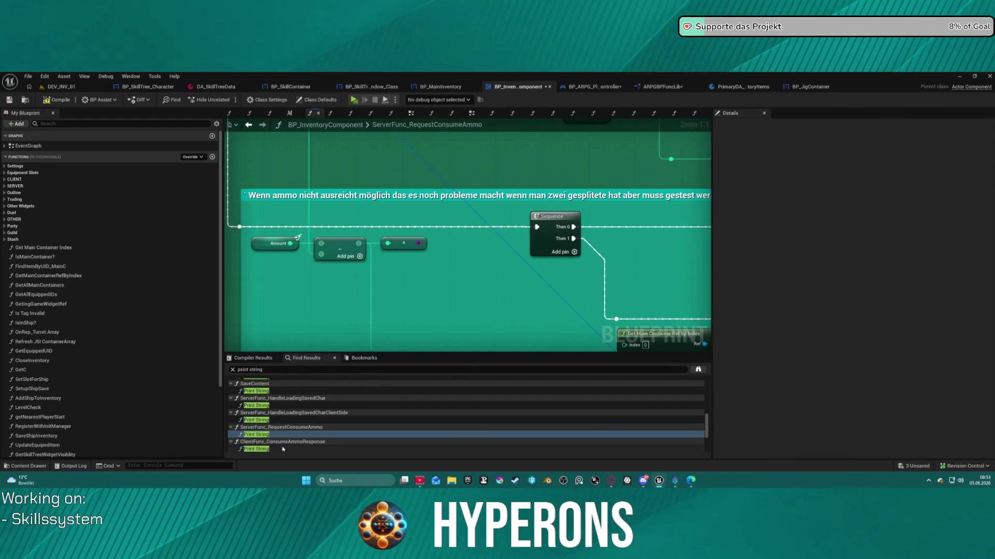
pyautogui.click(269, 449)
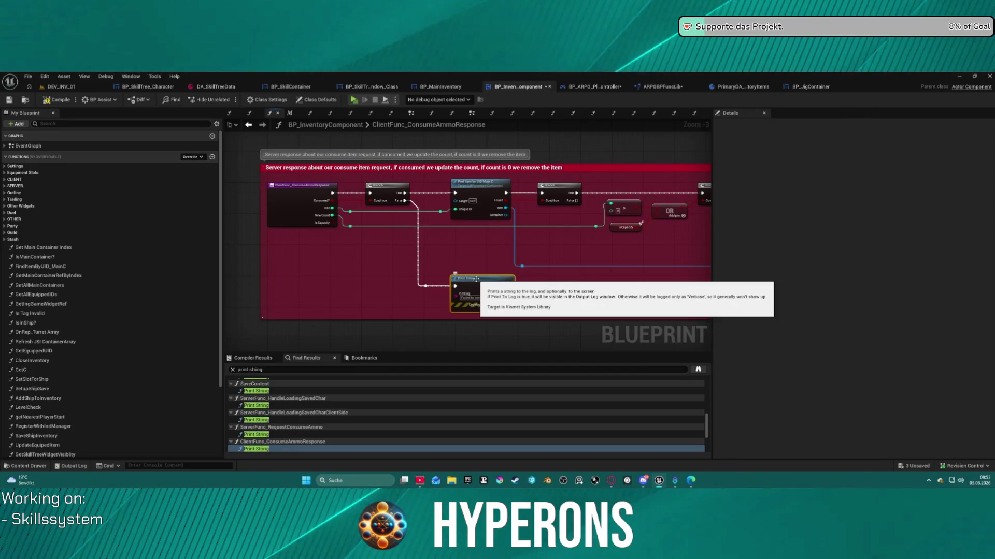
pyautogui.press('Delete')
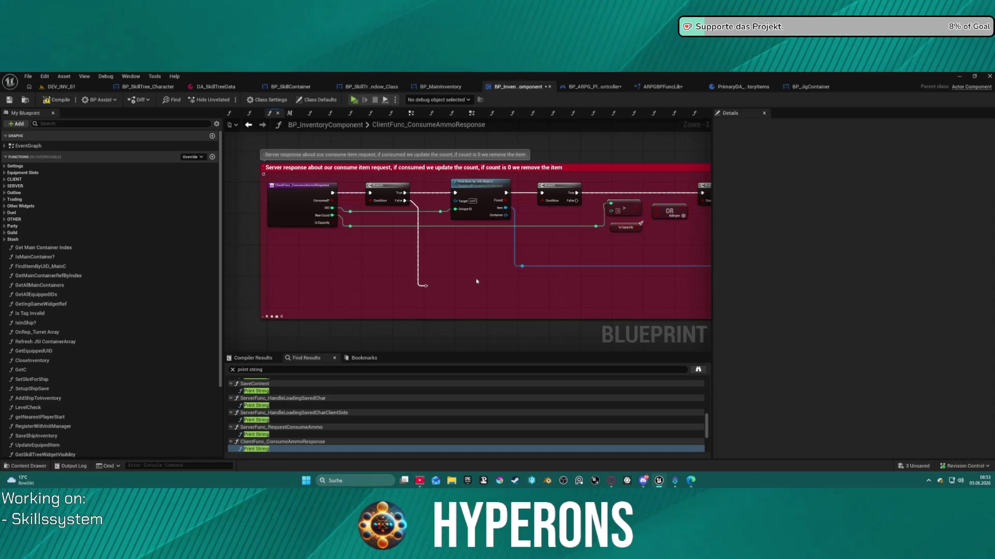
pyautogui.scroll(-2, 258, 428)
pyautogui.click(258, 428)
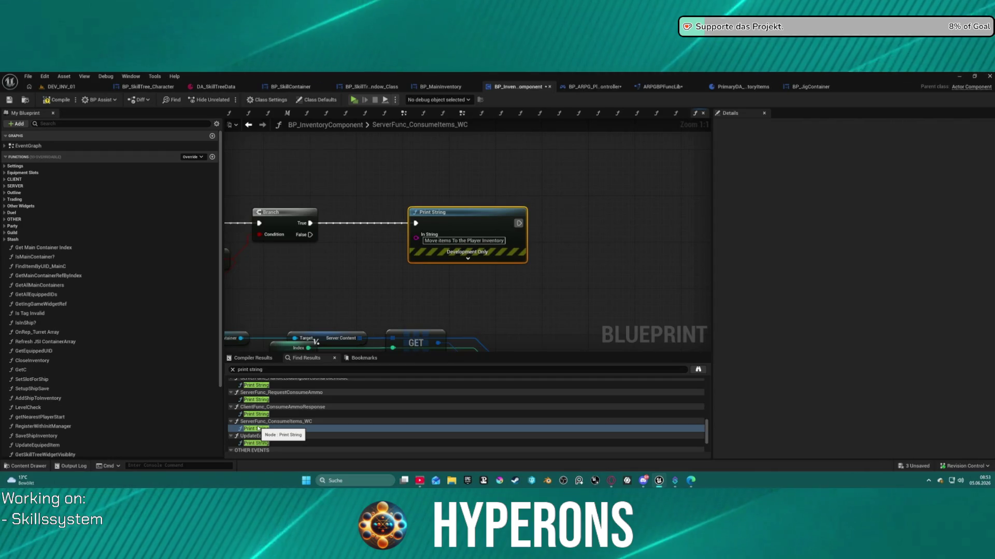
pyautogui.scroll(-4, 349, 317)
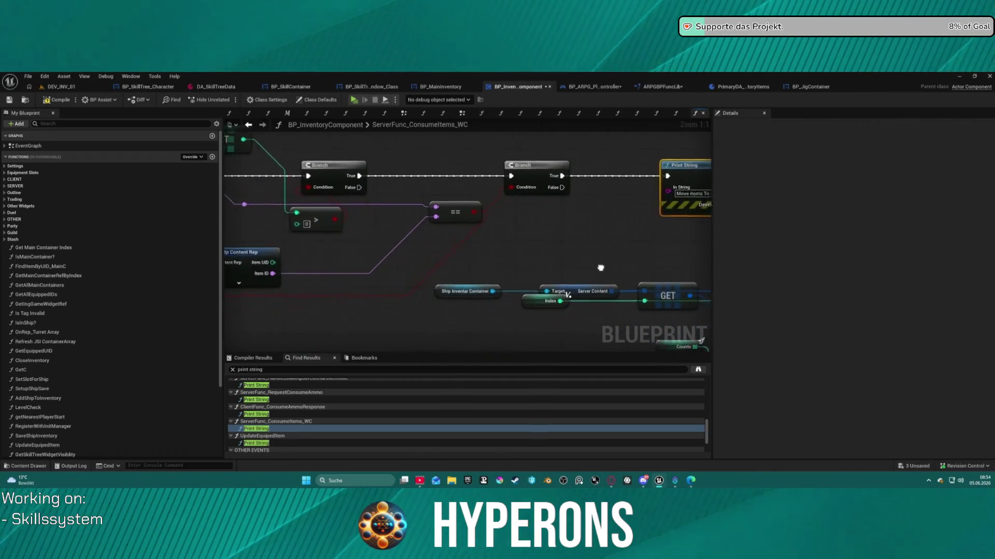
pyautogui.scroll(-6, 431, 164)
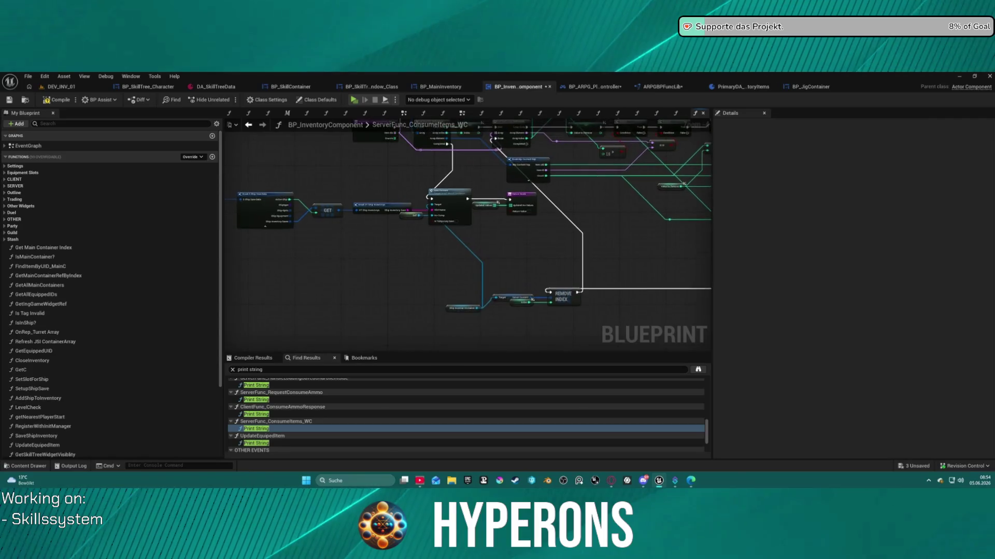
pyautogui.scroll(8, 431, 164)
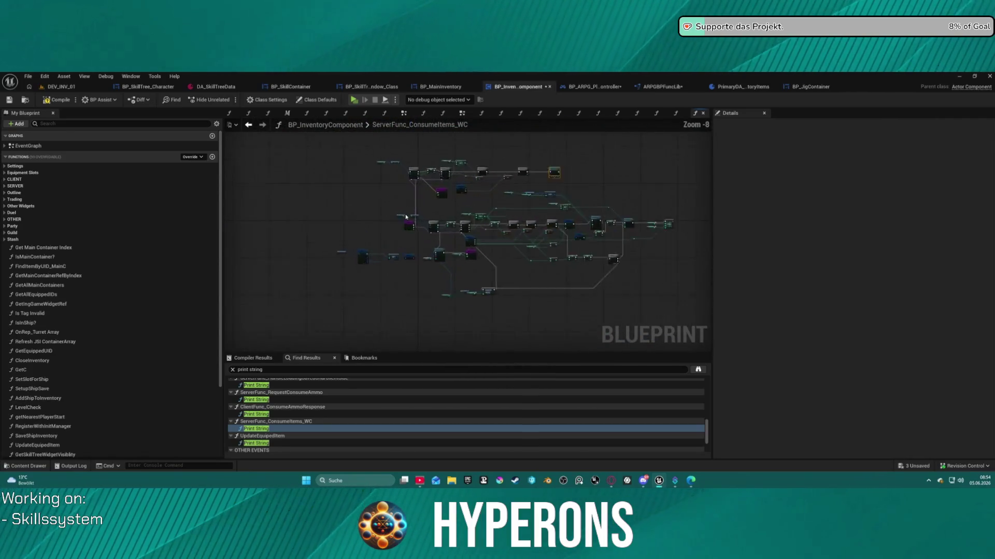
pyautogui.click(506, 162)
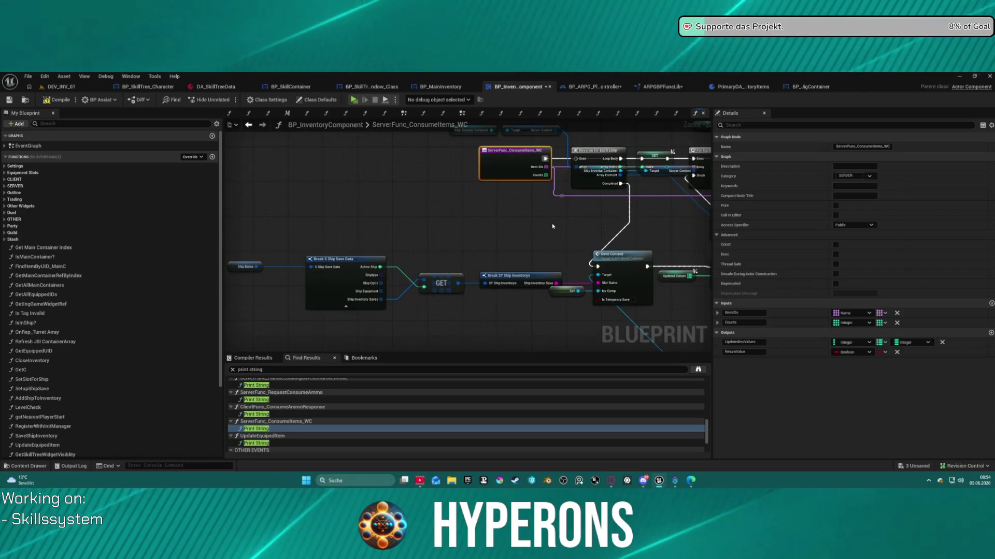
pyautogui.scroll(-3, 301, 249)
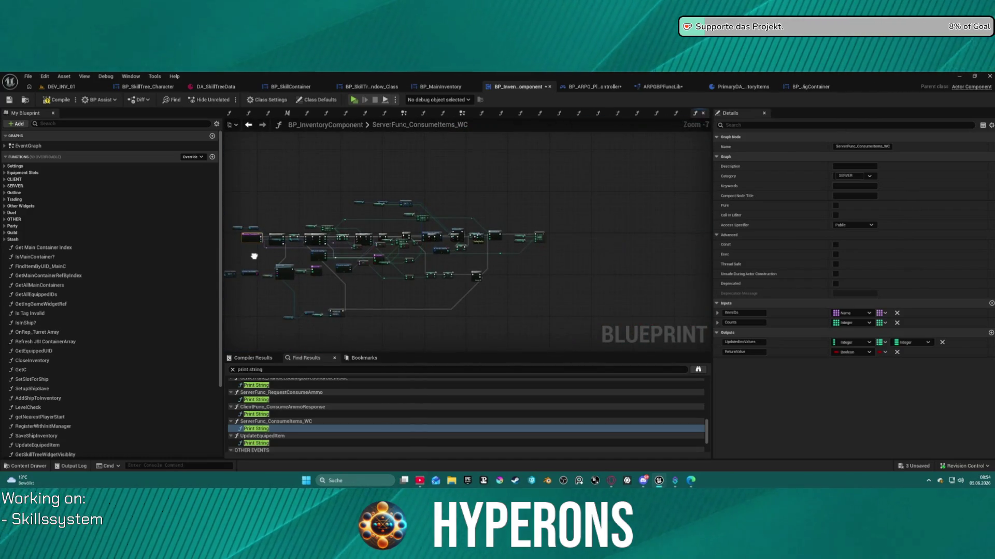
pyautogui.scroll(4, 323, 236)
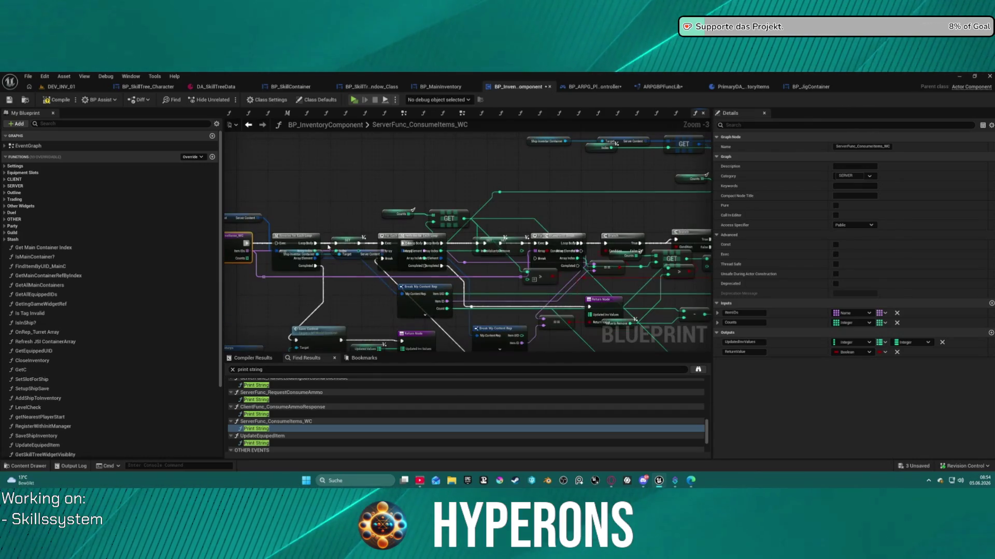
pyautogui.hotkey('ctrl', 'z')
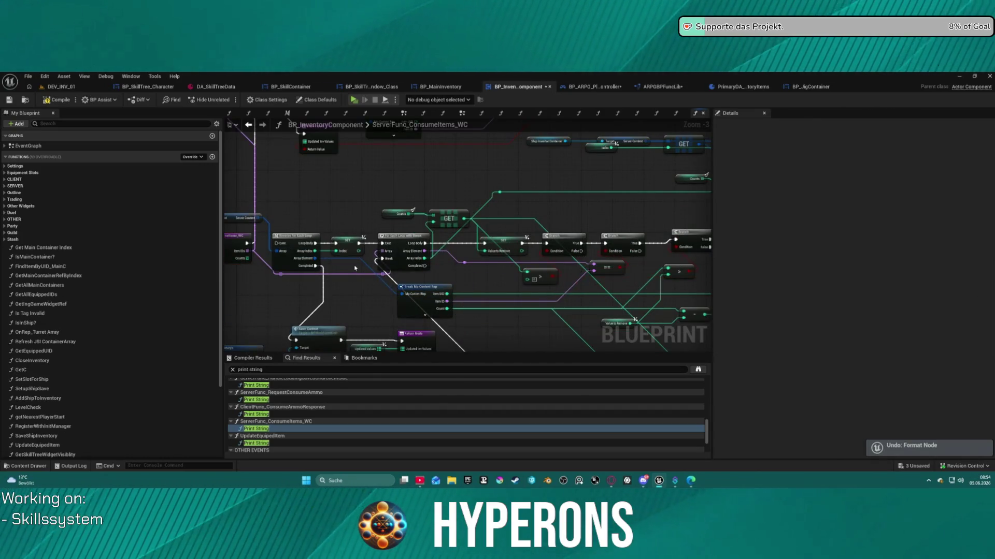
pyautogui.moveTo(376, 235); pyautogui.dragTo(238, 316)
pyautogui.moveTo(430, 231); pyautogui.dragTo(430, 207)
pyautogui.scroll(2, 430, 207)
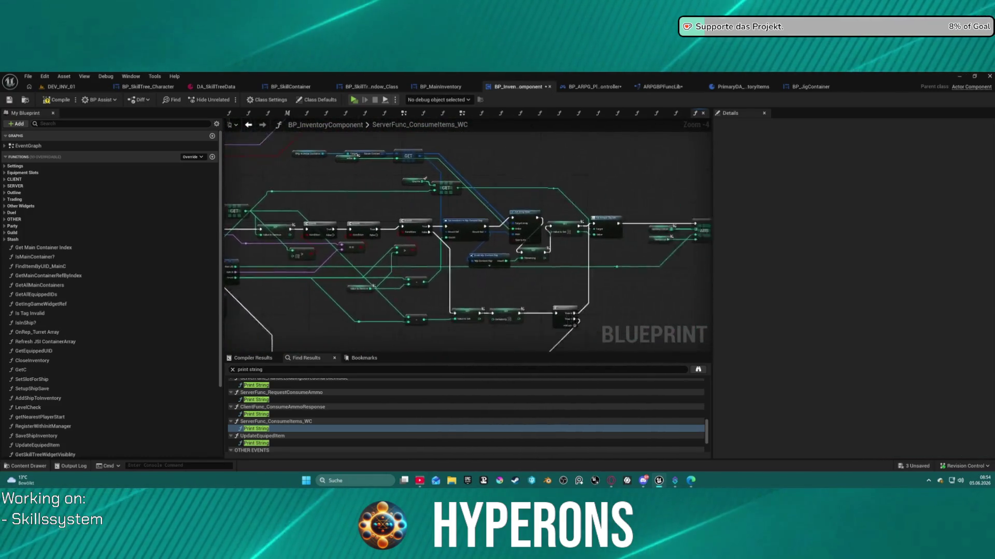
pyautogui.moveTo(596, 237)
pyautogui.mouseDown()
pyautogui.moveTo(451, 259)
pyautogui.moveTo(355, 257)
pyautogui.moveTo(609, 242)
pyautogui.moveTo(616, 162)
pyautogui.moveTo(607, 162)
pyautogui.mouseUp()
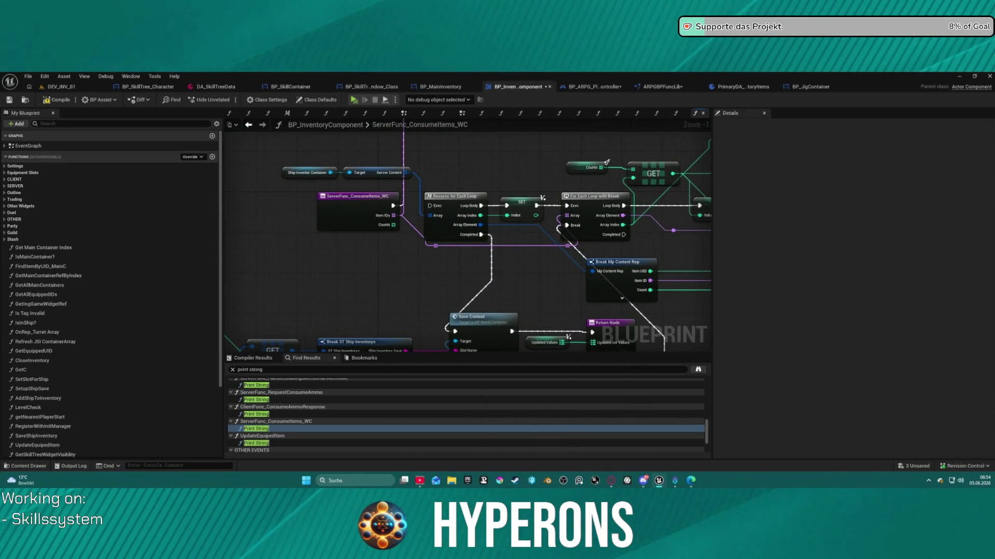
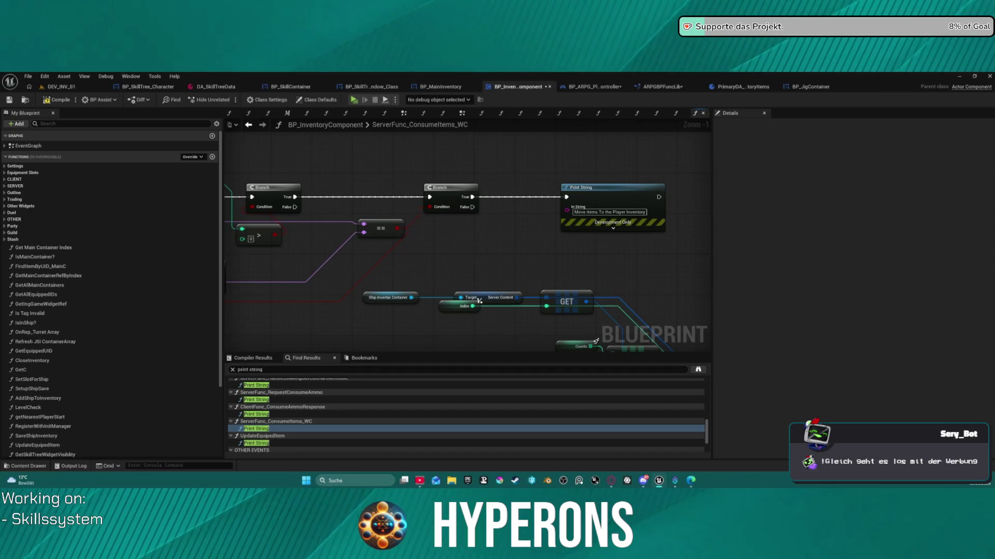
# Step: Drag the ServerFunc_ConsumeItems_WC entry node left of the Reverse for Each Loop
pyautogui.scroll(-3, 479, 301)
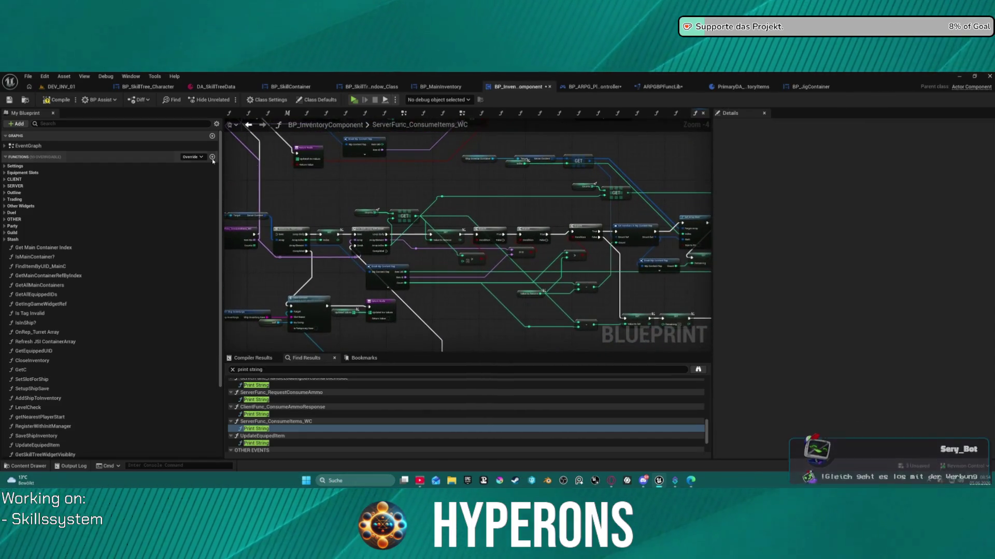
pyautogui.scroll(3, 472, 227)
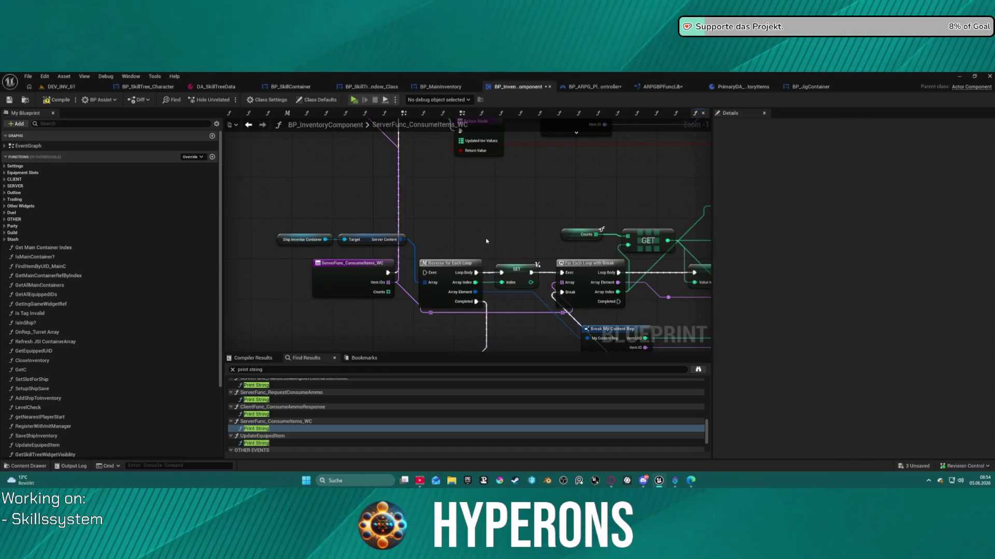
pyautogui.scroll(-3, 475, 234)
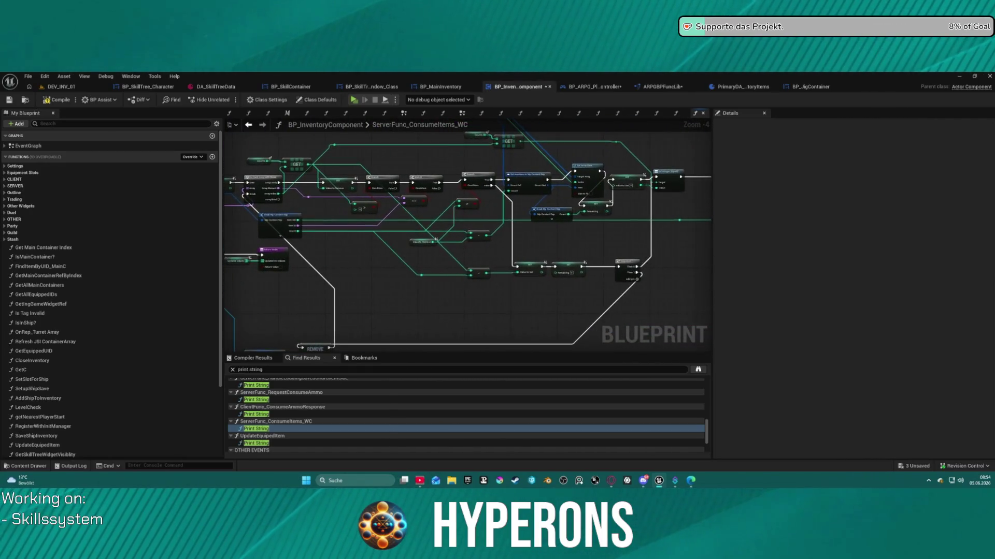
pyautogui.scroll(-1, 466, 233)
pyautogui.click(408, 194)
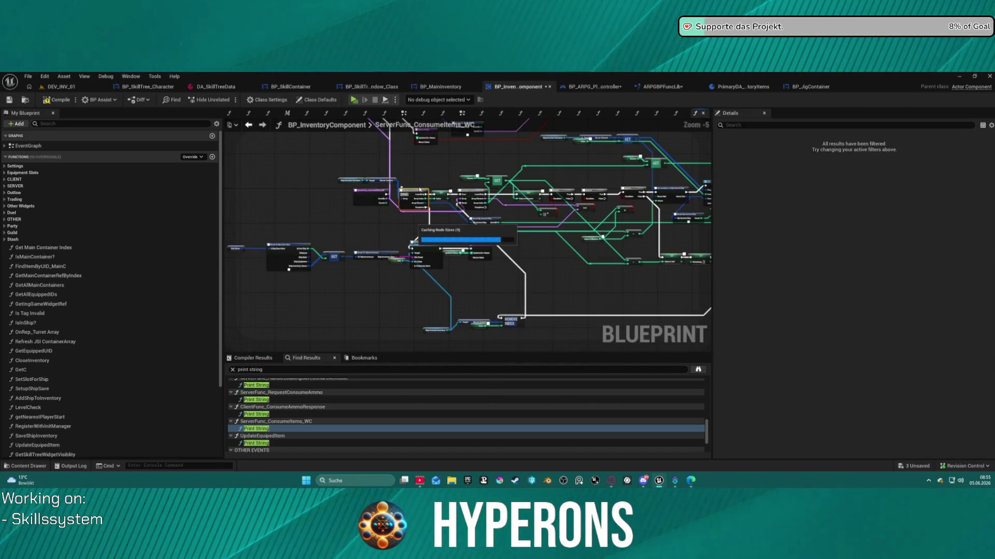
pyautogui.click(371, 187)
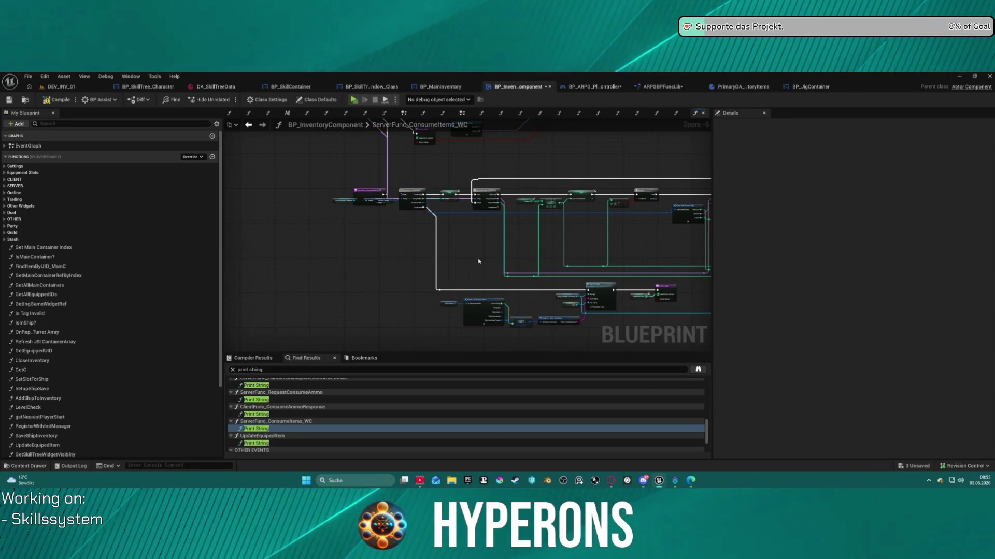
pyautogui.scroll(3, 371, 187)
pyautogui.moveTo(357, 203); pyautogui.dragTo(268, 200)
# Step: Review the graph's Set Array Elem, Remove Index, SET/GET, Set Integer, ADD, Save Content and Return nodes
pyautogui.scroll(-3, 427, 184)
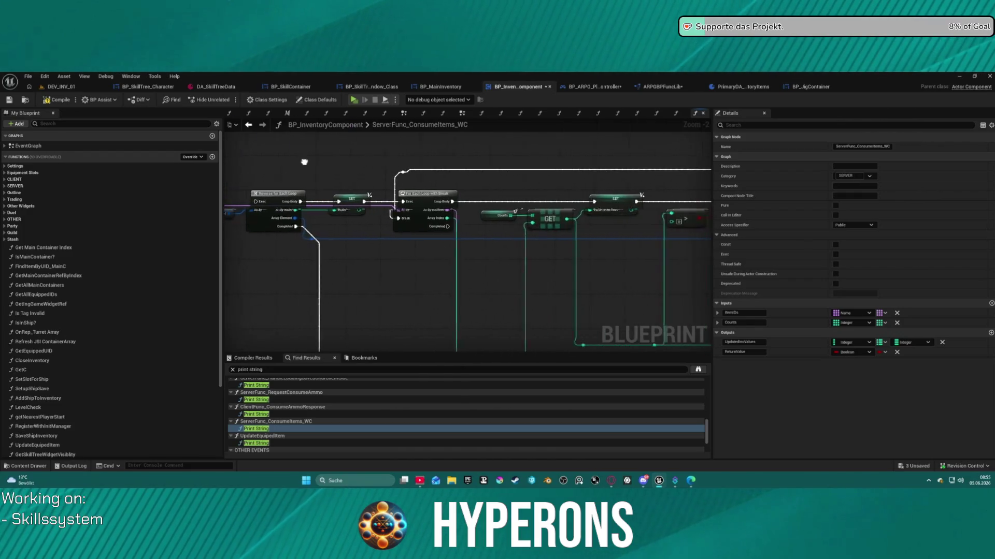
pyautogui.moveTo(373, 311)
pyautogui.mouseDown()
pyautogui.moveTo(412, 256)
pyautogui.moveTo(347, 252)
pyautogui.mouseUp()
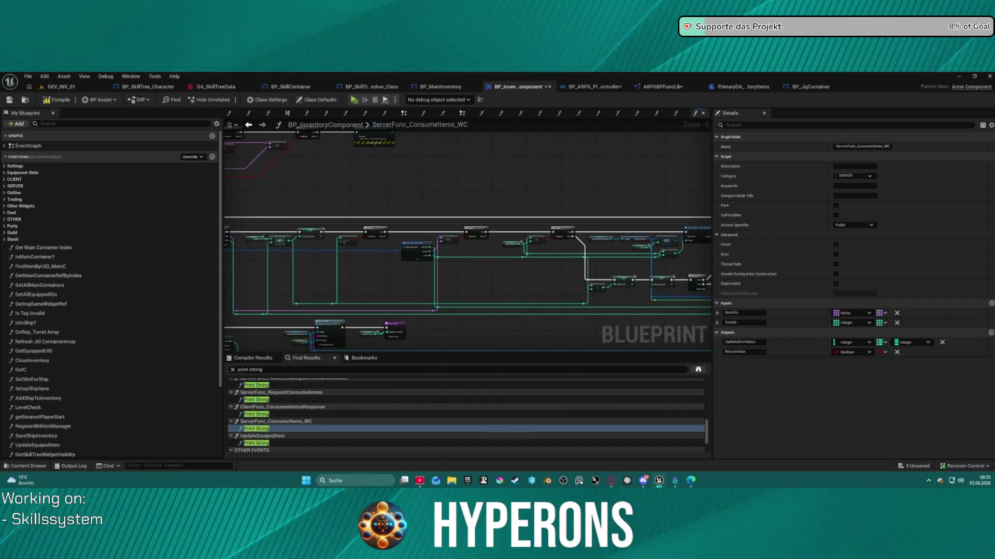
pyautogui.scroll(4, 453, 249)
pyautogui.moveTo(453, 250); pyautogui.dragTo(205, 247)
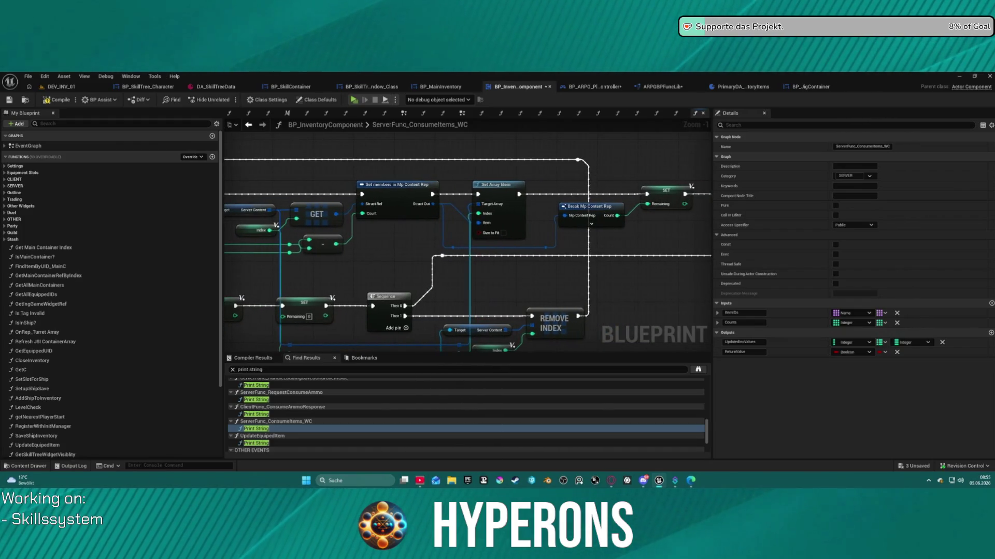
pyautogui.moveTo(453, 250); pyautogui.dragTo(228, 240)
pyautogui.moveTo(673, 249); pyautogui.dragTo(356, 246)
pyautogui.scroll(-3, 373, 184)
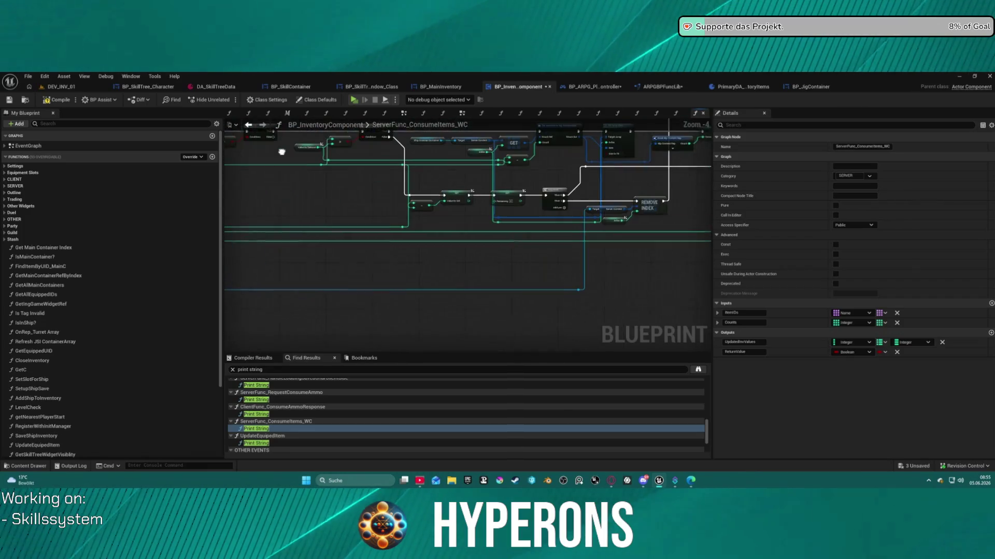
pyautogui.scroll(3, 535, 212)
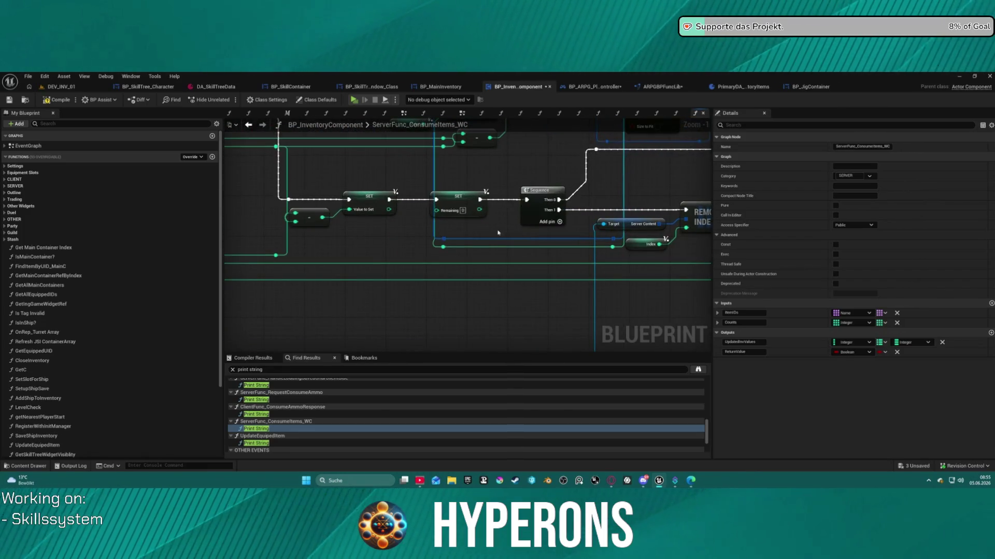
pyautogui.scroll(-4, 399, 247)
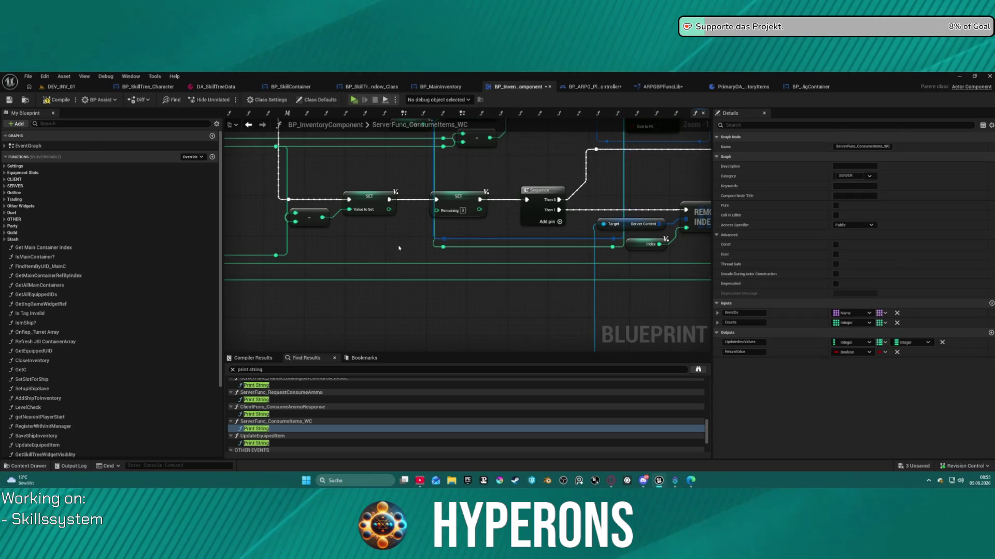
pyautogui.scroll(5, 310, 270)
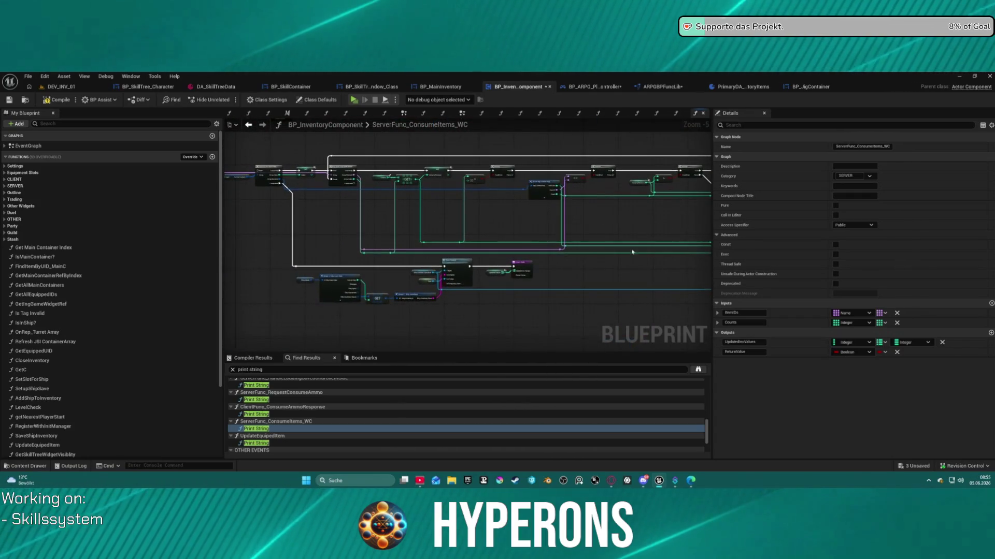
pyautogui.moveTo(504, 222)
pyautogui.mouseDown()
pyautogui.moveTo(496, 180)
pyautogui.moveTo(86, 195)
pyautogui.mouseUp()
pyautogui.scroll(-3, 467, 233)
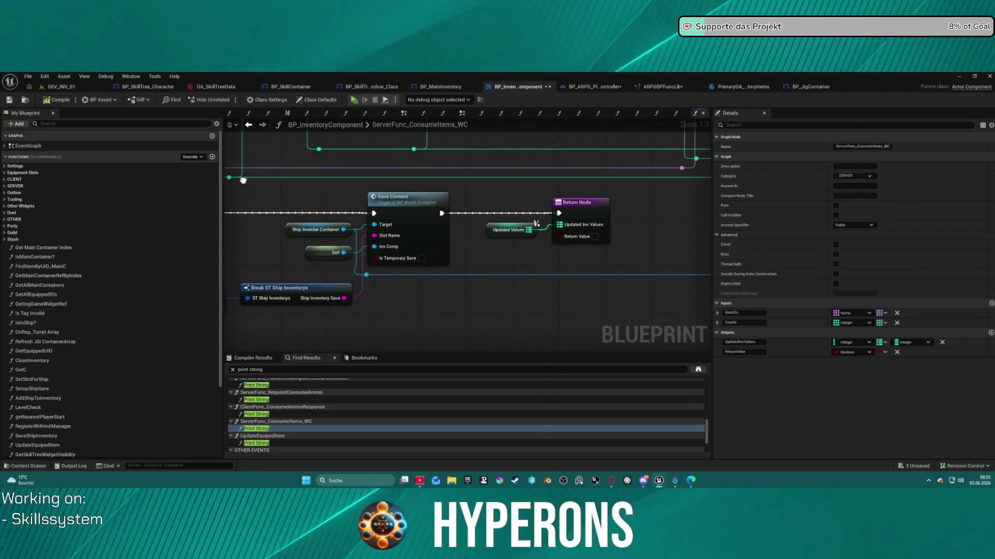
pyautogui.moveTo(362, 186)
pyautogui.mouseDown()
pyautogui.moveTo(455, 192)
pyautogui.moveTo(272, 204)
pyautogui.moveTo(518, 222)
pyautogui.moveTo(455, 233)
pyautogui.moveTo(518, 228)
pyautogui.moveTo(665, 266)
pyautogui.moveTo(622, 249)
pyautogui.mouseUp()
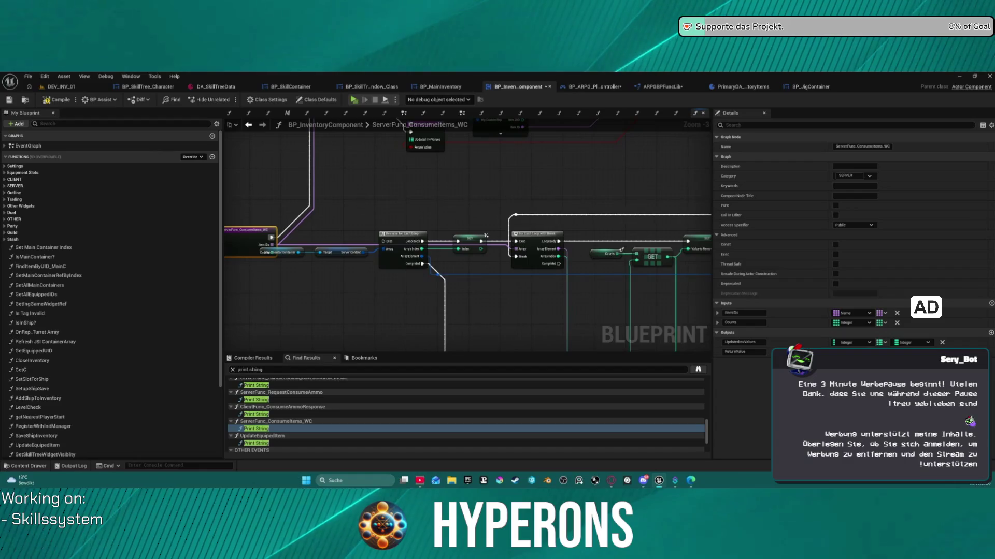
# Step: Drag the ServerFunc_ConsumeItems_WC entry node up and left, then view the whole function
pyautogui.moveTo(486, 236)
pyautogui.mouseDown()
pyautogui.moveTo(580, 240)
pyautogui.moveTo(567, 227)
pyautogui.moveTo(450, 223)
pyautogui.moveTo(365, 180)
pyautogui.moveTo(379, 183)
pyautogui.mouseUp()
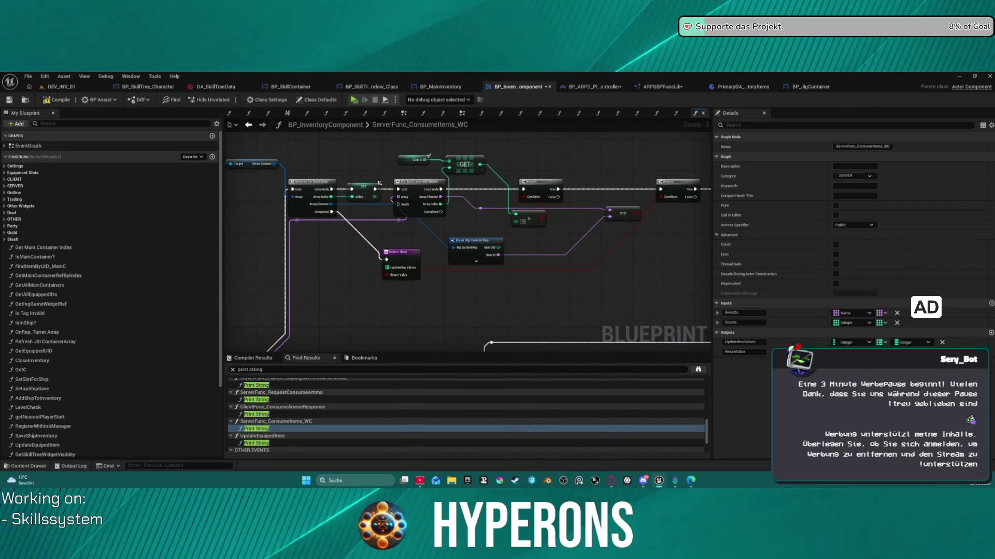
pyautogui.scroll(-2, 317, 264)
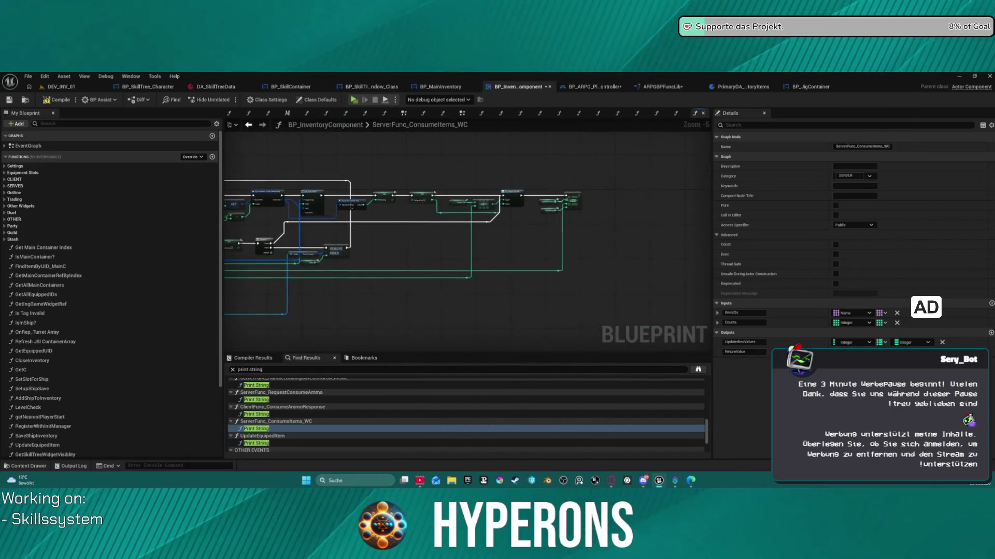
pyautogui.moveTo(317, 265)
pyautogui.mouseDown()
pyautogui.moveTo(637, 286)
pyautogui.moveTo(565, 321)
pyautogui.moveTo(555, 348)
pyautogui.mouseUp()
pyautogui.scroll(2, 333, 251)
pyautogui.moveTo(333, 251); pyautogui.dragTo(472, 265)
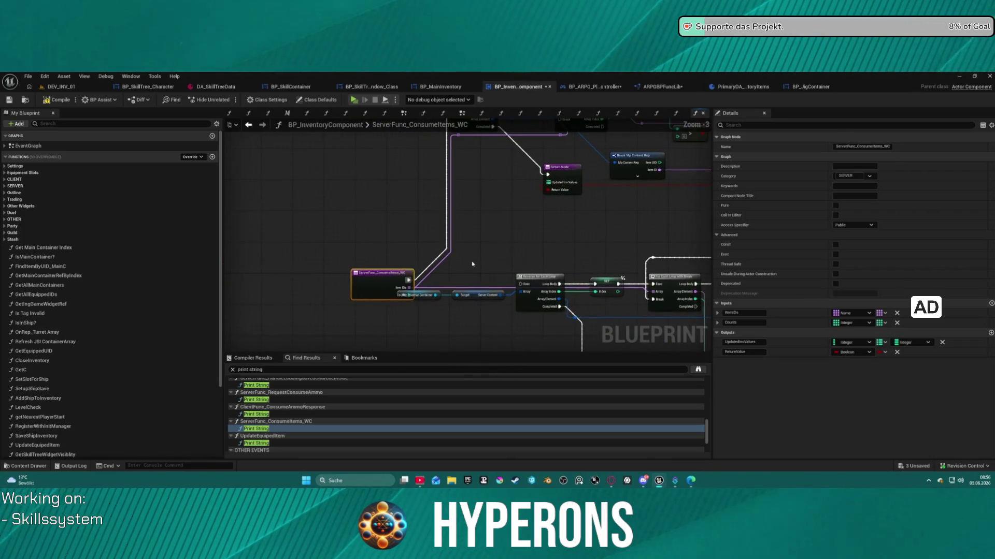
pyautogui.moveTo(388, 280)
pyautogui.mouseDown()
pyautogui.moveTo(377, 267)
pyautogui.moveTo(399, 267)
pyautogui.moveTo(333, 265)
pyautogui.mouseUp()
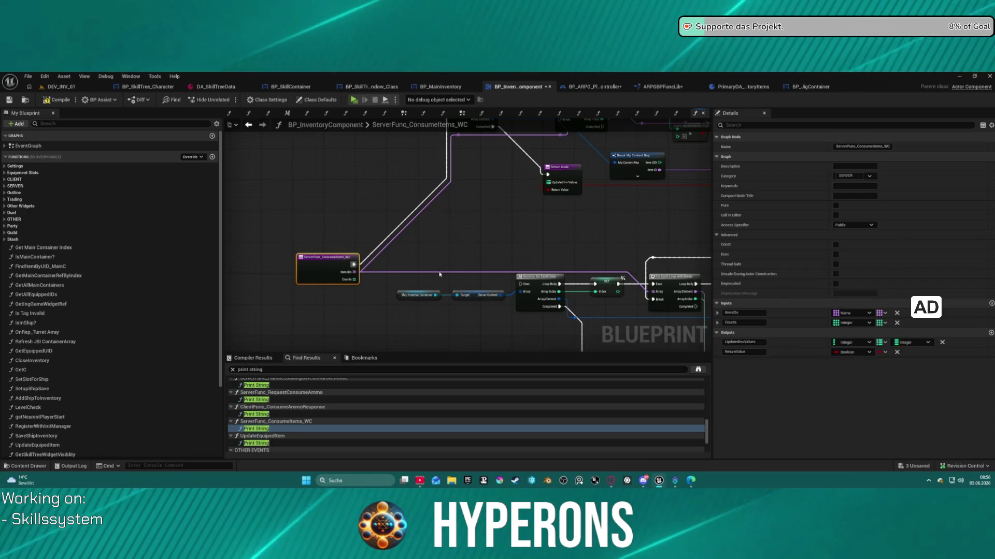
pyautogui.scroll(-4, 284, 259)
pyautogui.moveTo(284, 260)
pyautogui.mouseDown()
pyautogui.moveTo(264, 208)
pyautogui.moveTo(280, 212)
pyautogui.mouseUp()
pyautogui.scroll(2, 567, 276)
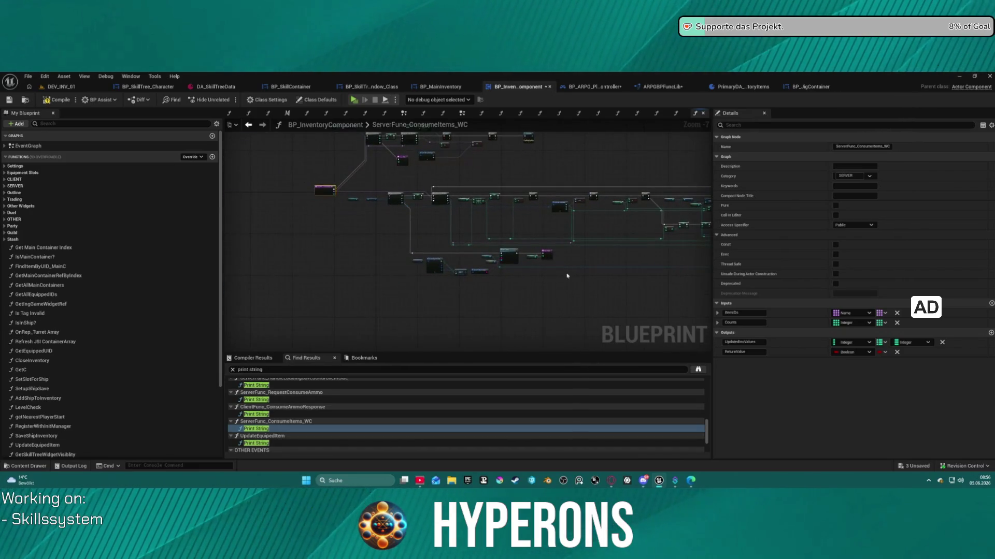
# Step: Create a comment below the entry node holding a TODO note, colored red and titled BUG
pyautogui.rightClick(352, 296)
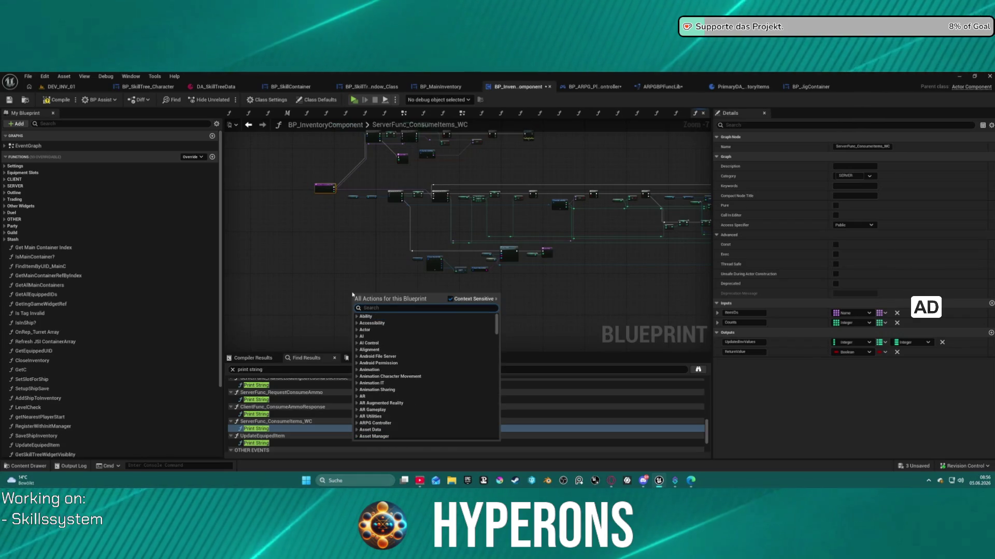
pyautogui.click(347, 292)
pyautogui.press('c')
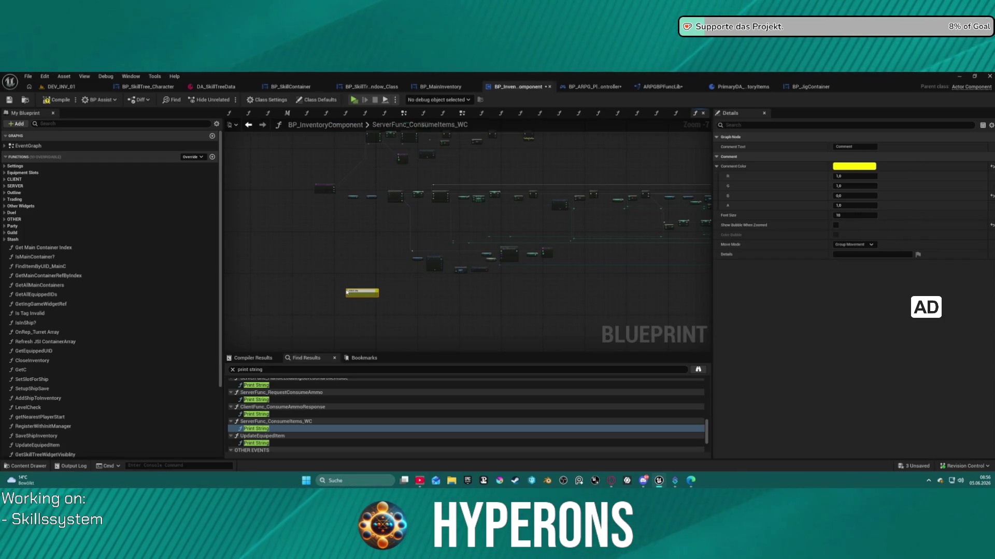
pyautogui.write('set')
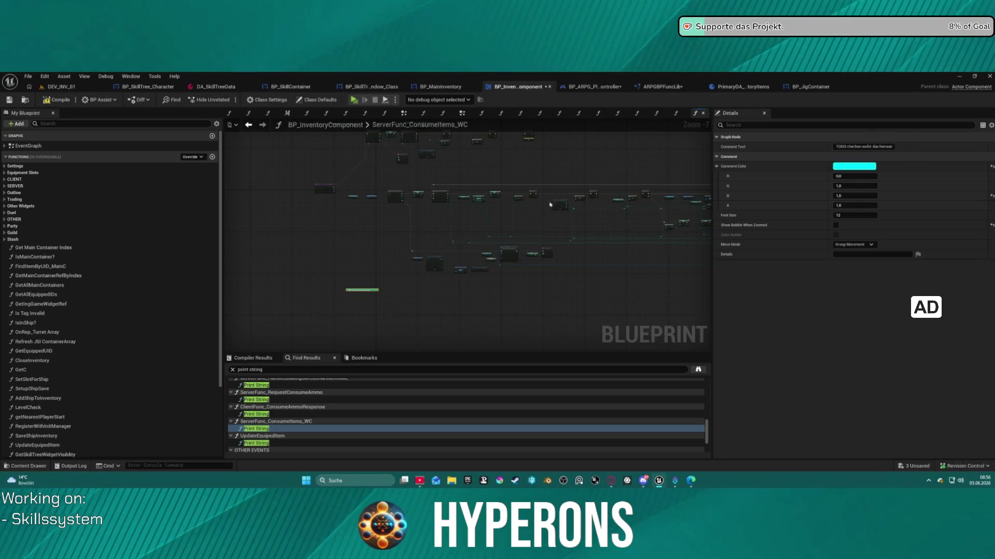
pyautogui.scroll(1, 368, 278)
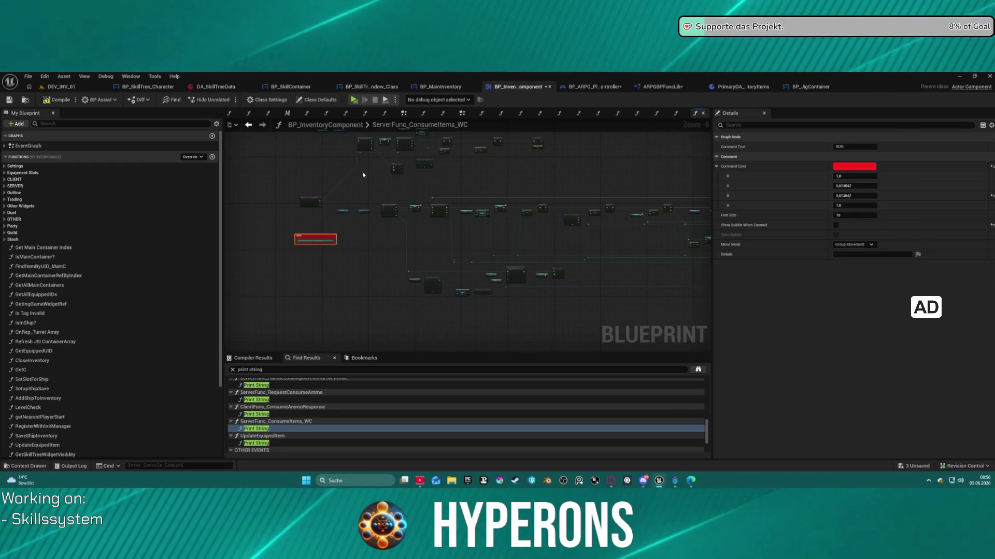
pyautogui.scroll(5, 358, 219)
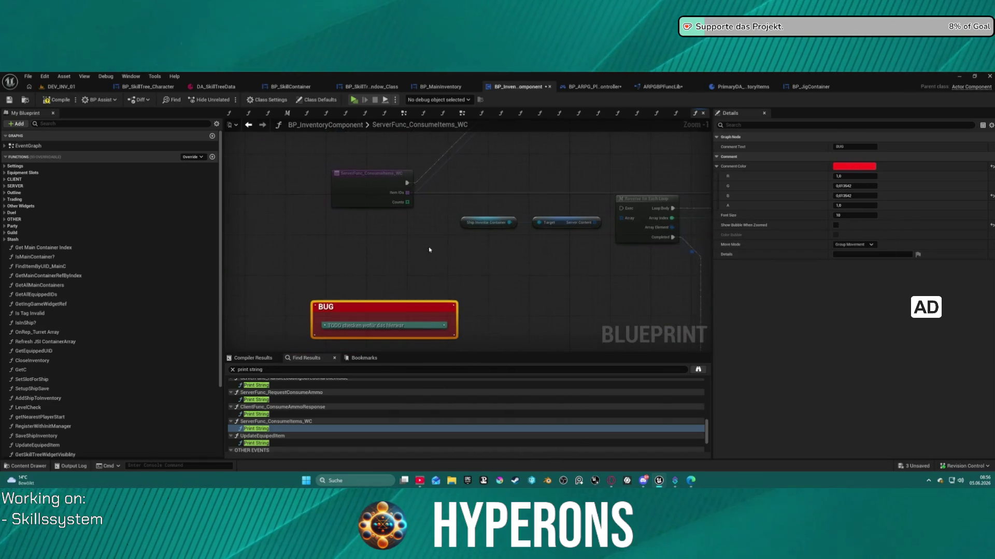
# Step: Review the Branch, Print String, ==, Sequence, REMOVE INDEX, SET, GET and ADD nodes
pyautogui.click(545, 278)
pyautogui.moveTo(545, 278); pyautogui.dragTo(545, 275)
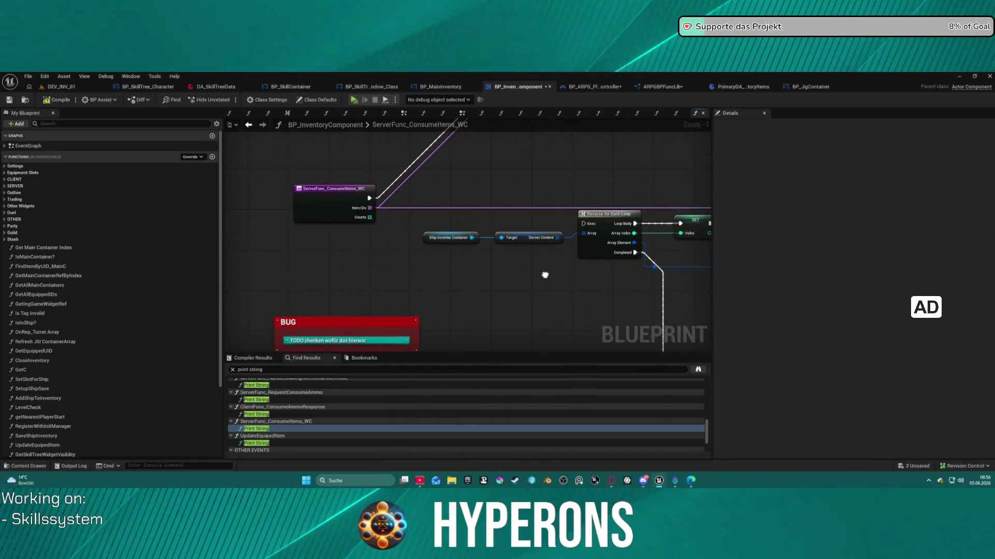
pyautogui.scroll(-3, 545, 275)
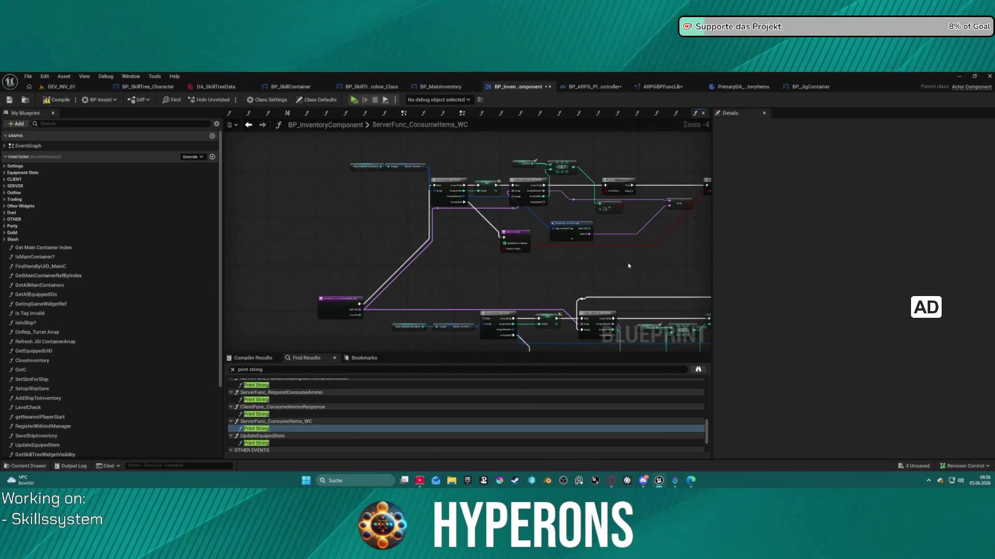
pyautogui.moveTo(508, 261); pyautogui.dragTo(275, 278)
pyautogui.scroll(4, 393, 228)
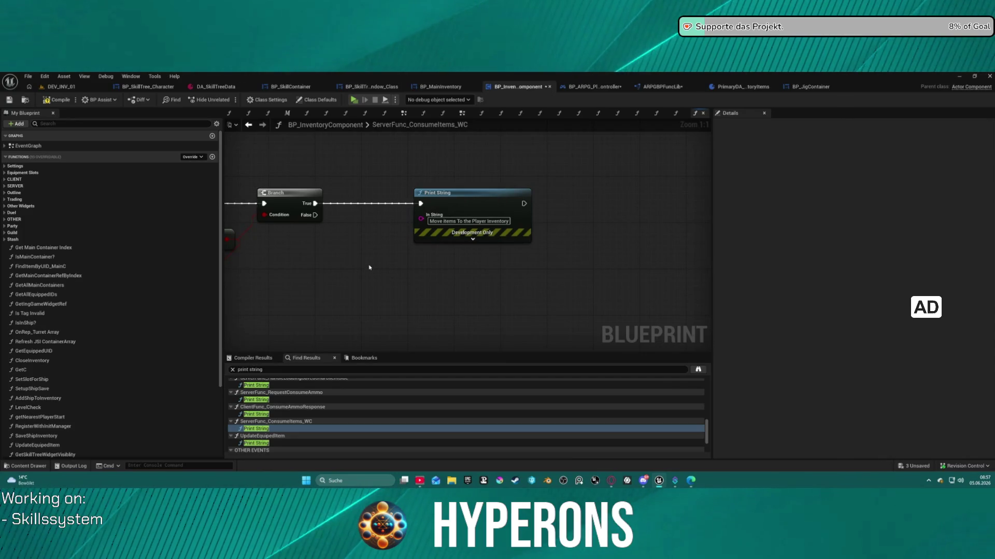
pyautogui.moveTo(378, 260)
pyautogui.mouseDown()
pyautogui.moveTo(476, 234)
pyautogui.moveTo(646, 228)
pyautogui.moveTo(615, 229)
pyautogui.mouseUp()
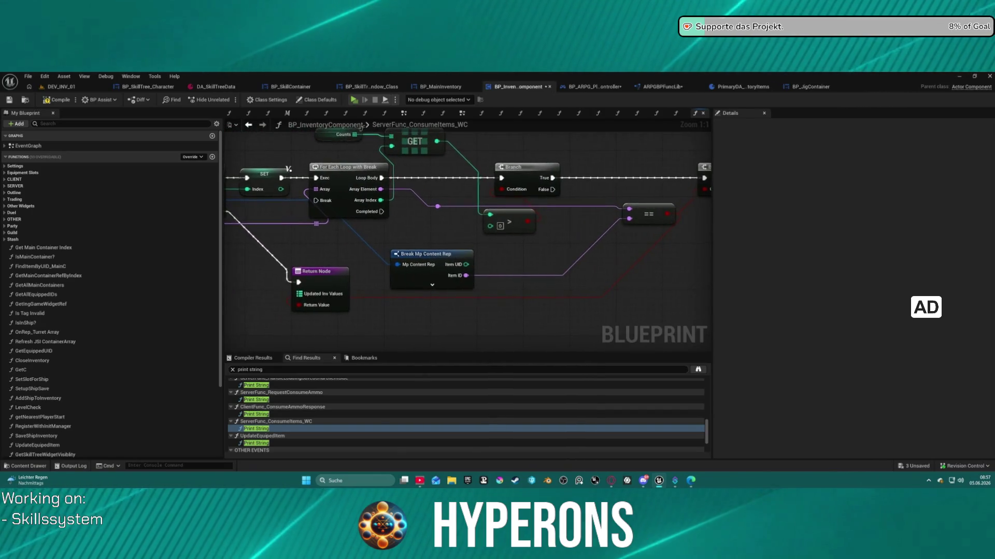
pyautogui.scroll(-3, 468, 239)
pyautogui.moveTo(468, 268)
pyautogui.mouseDown()
pyautogui.moveTo(503, 237)
pyautogui.moveTo(548, 264)
pyautogui.moveTo(648, 269)
pyautogui.moveTo(529, 231)
pyautogui.mouseUp()
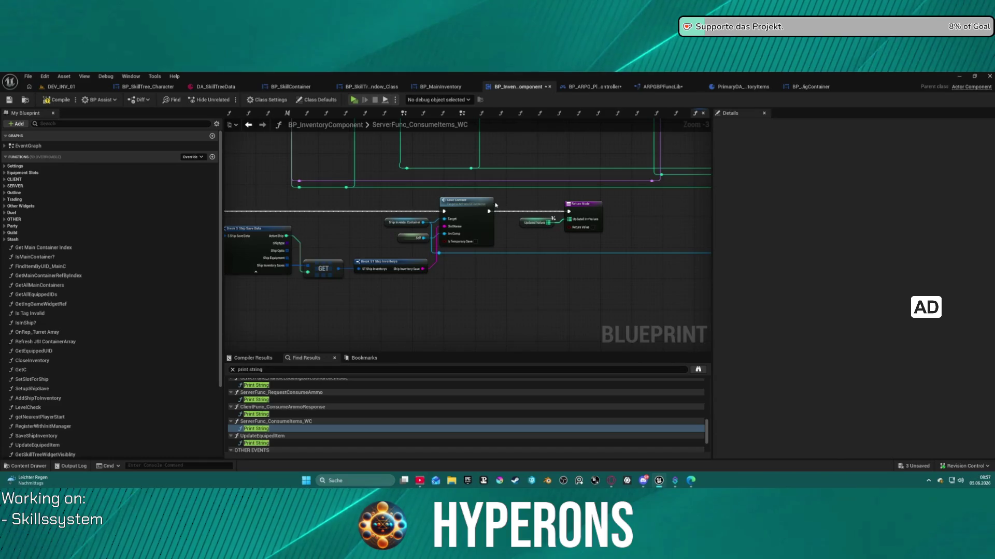
pyautogui.moveTo(617, 232)
pyautogui.mouseDown()
pyautogui.moveTo(580, 290)
pyautogui.moveTo(668, 320)
pyautogui.moveTo(690, 342)
pyautogui.mouseUp()
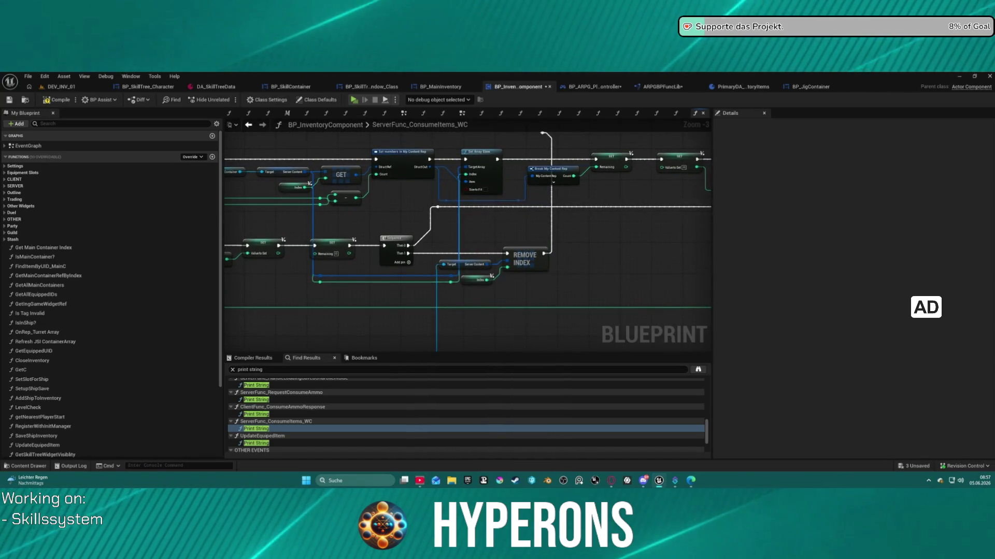
pyautogui.moveTo(690, 341); pyautogui.dragTo(329, 365)
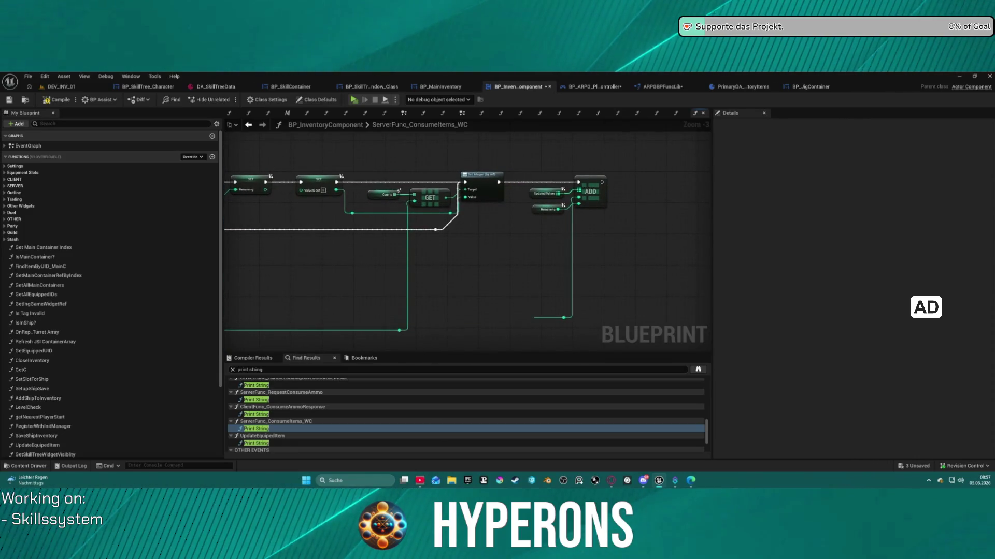
pyautogui.moveTo(362, 288)
pyautogui.mouseDown()
pyautogui.moveTo(637, 275)
pyautogui.moveTo(710, 311)
pyautogui.mouseUp()
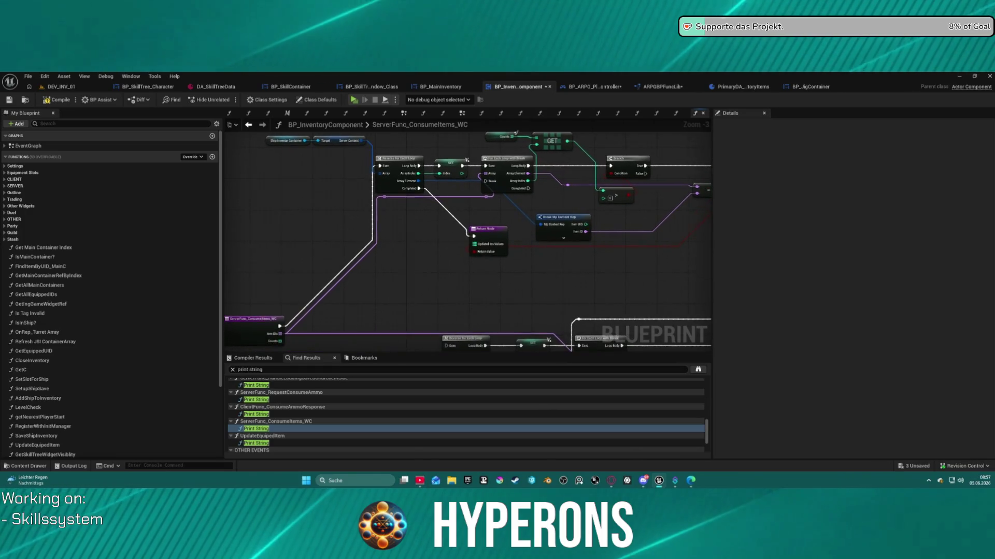
pyautogui.moveTo(477, 216)
pyautogui.mouseDown()
pyautogui.moveTo(456, 246)
pyautogui.moveTo(357, 255)
pyautogui.moveTo(469, 268)
pyautogui.moveTo(523, 241)
pyautogui.moveTo(710, 202)
pyautogui.mouseUp()
# Step: Move the entry node up beside the graph, then select the UpdateEquipedItem Print String result
pyautogui.moveTo(397, 274)
pyautogui.mouseDown()
pyautogui.moveTo(427, 211)
pyautogui.moveTo(420, 144)
pyautogui.mouseUp()
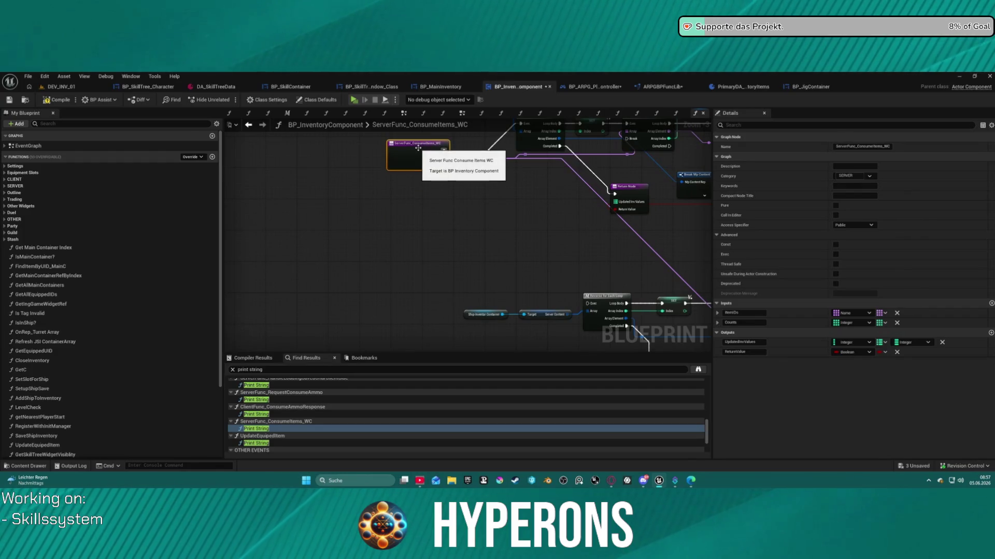
pyautogui.scroll(-1, 446, 178)
pyautogui.moveTo(377, 204); pyautogui.dragTo(145, 210)
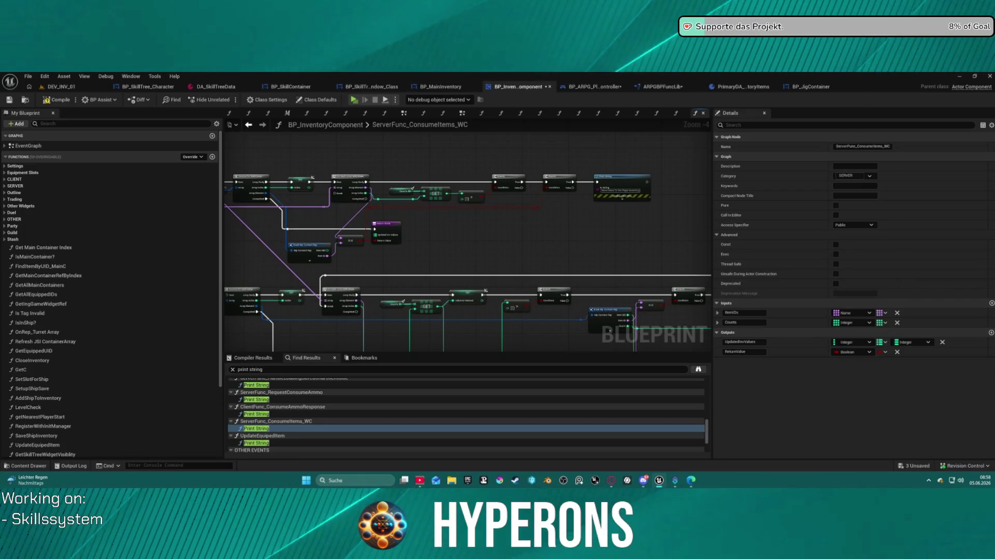
pyautogui.moveTo(228, 226); pyautogui.dragTo(323, 231)
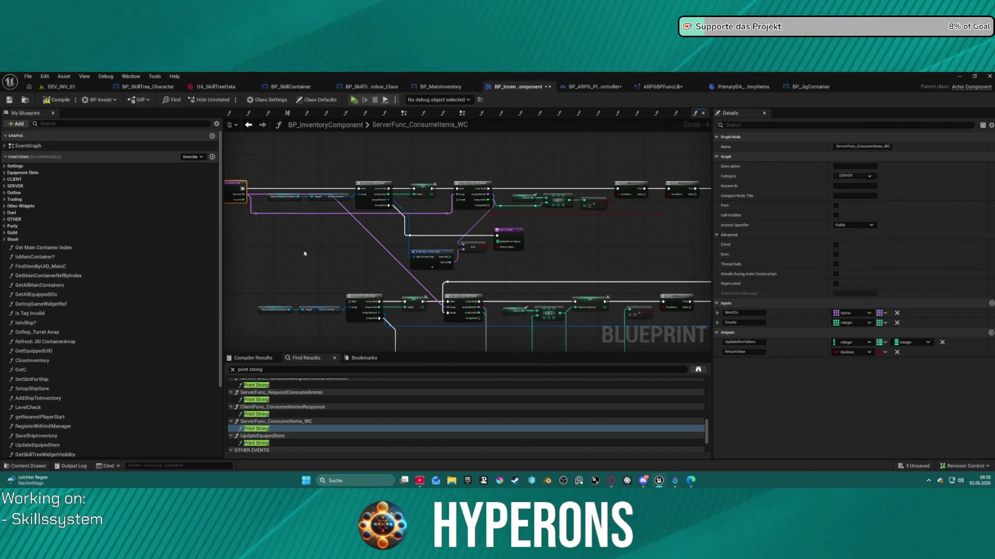
pyautogui.click(259, 444)
# Step: Delete the Print String node from the UpdateEquipedItem function
pyautogui.doubleClick(259, 444)
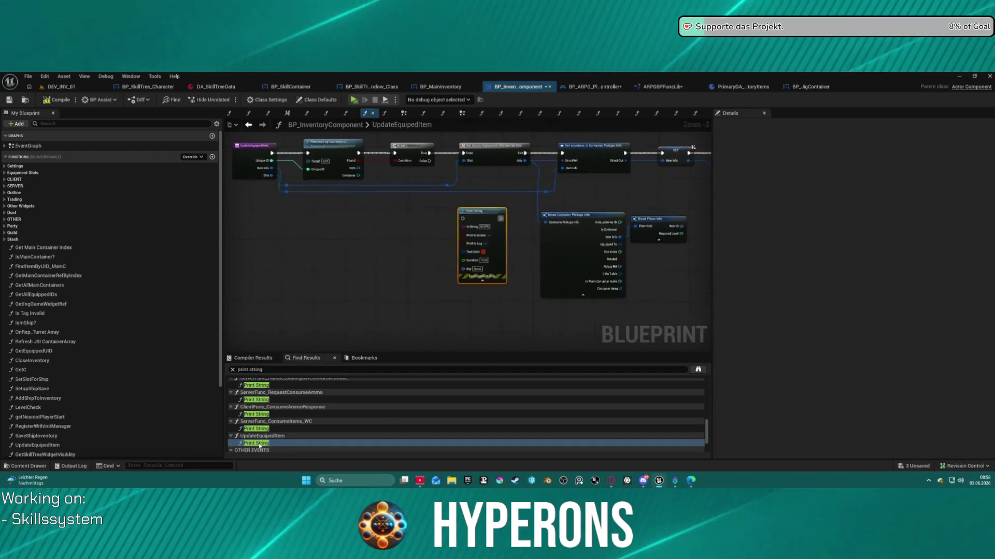
pyautogui.moveTo(530, 258)
pyautogui.mouseDown()
pyautogui.moveTo(517, 275)
pyautogui.moveTo(488, 161)
pyautogui.moveTo(389, 269)
pyautogui.moveTo(384, 251)
pyautogui.moveTo(441, 284)
pyautogui.mouseUp()
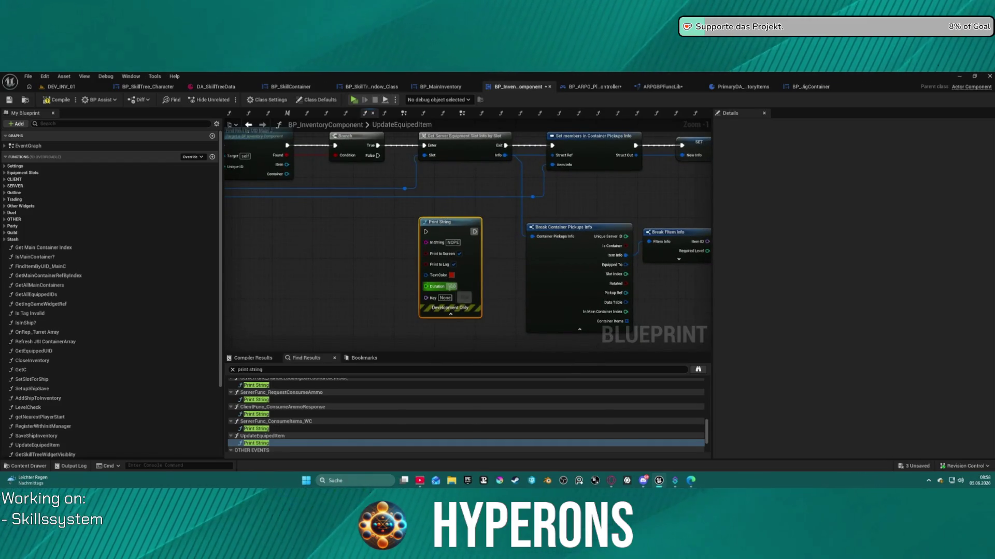
pyautogui.press('Delete')
pyautogui.scroll(-3, 258, 414)
# Step: Inspect the remaining Print String hits under OTHER EVENTS and TRADING, then return to DEV_INV_01
pyautogui.click(263, 424)
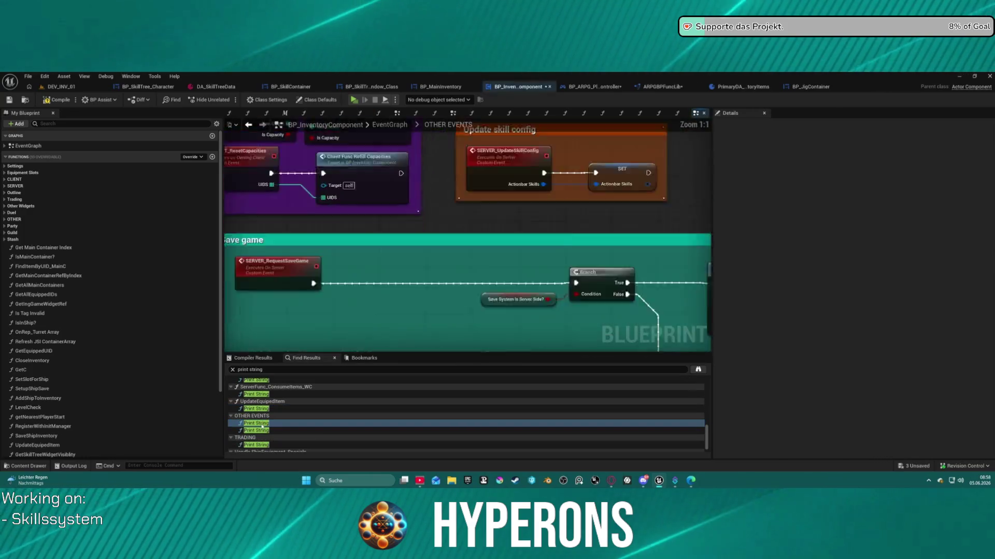
pyautogui.click(262, 431)
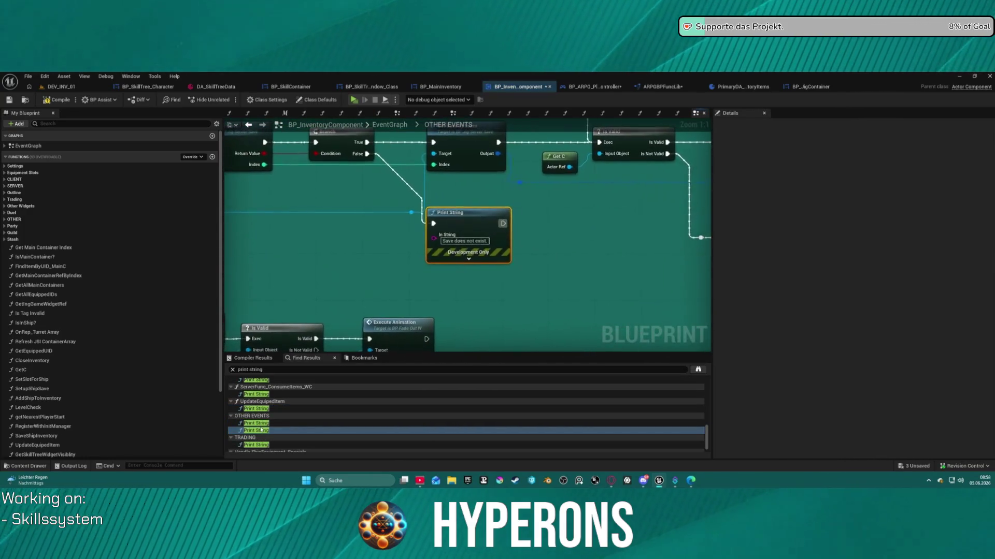
pyautogui.scroll(-1, 261, 432)
pyautogui.click(260, 434)
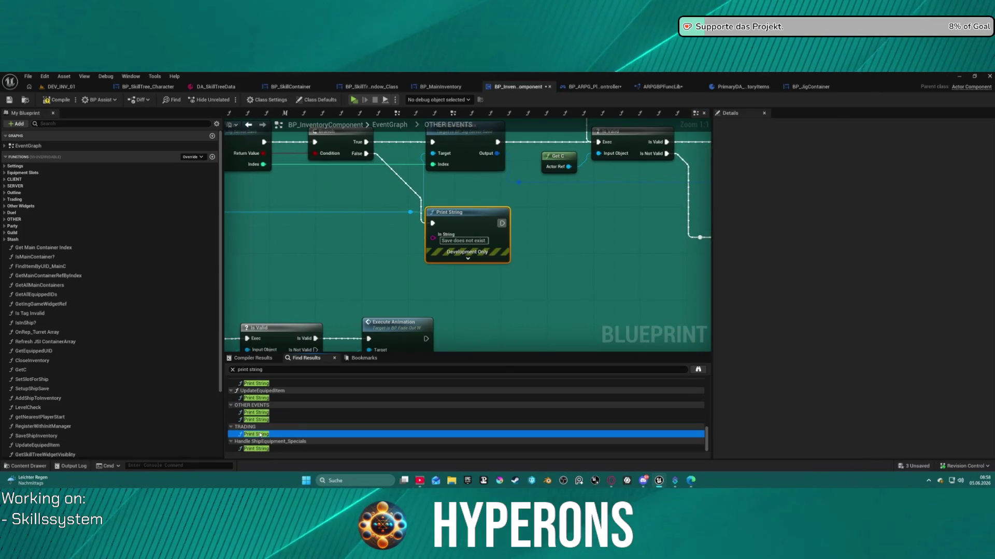
pyautogui.click(264, 449)
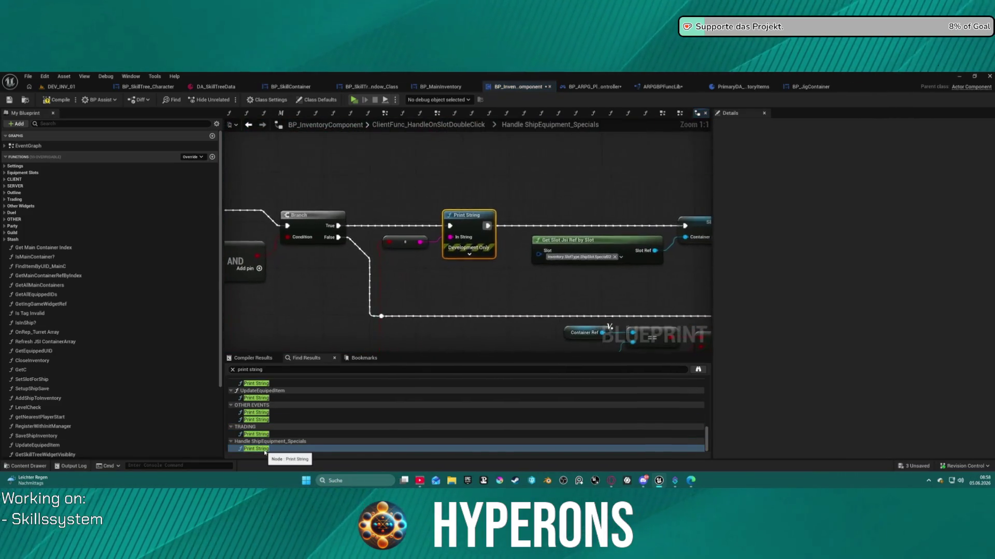
pyautogui.scroll(-5, 421, 233)
pyautogui.scroll(1, 400, 235)
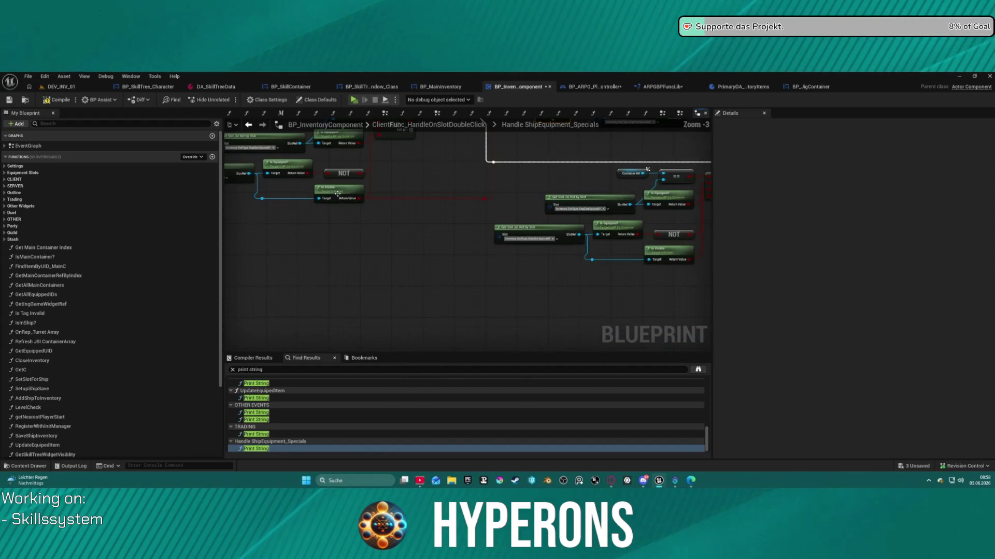
pyautogui.scroll(1, 406, 257)
pyautogui.scroll(2, 313, 258)
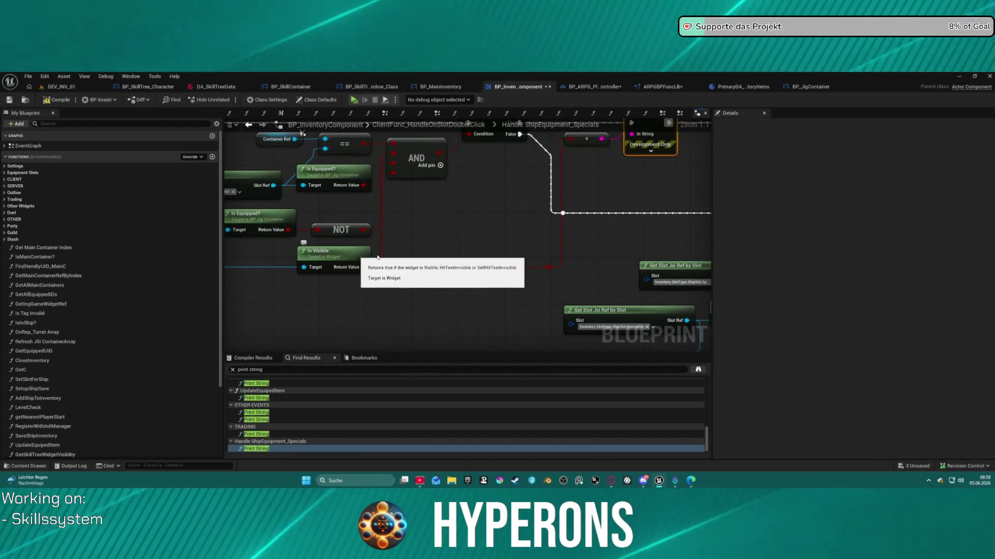
pyautogui.scroll(1, 378, 269)
pyautogui.moveTo(491, 271)
pyautogui.mouseDown()
pyautogui.moveTo(553, 270)
pyautogui.moveTo(541, 253)
pyautogui.mouseUp()
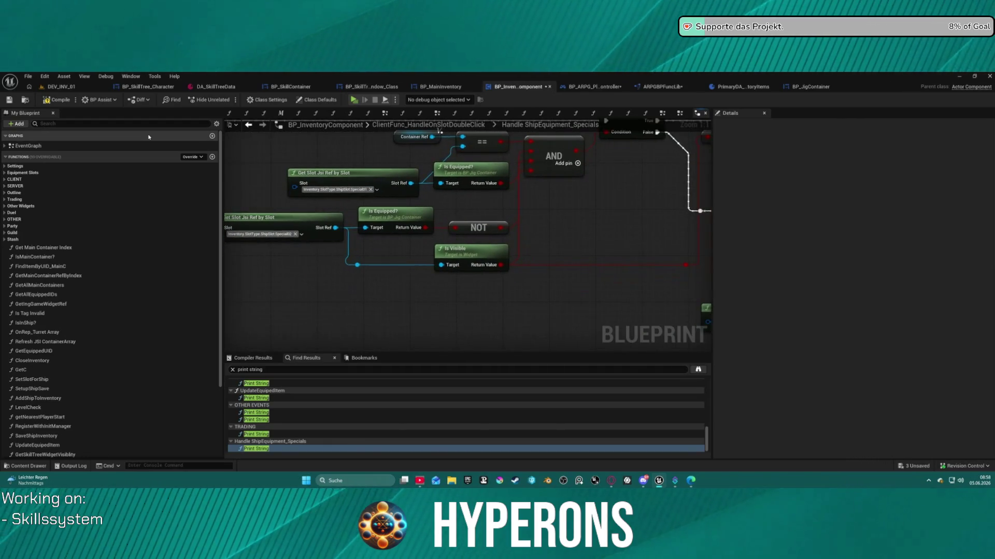
pyautogui.click(61, 87)
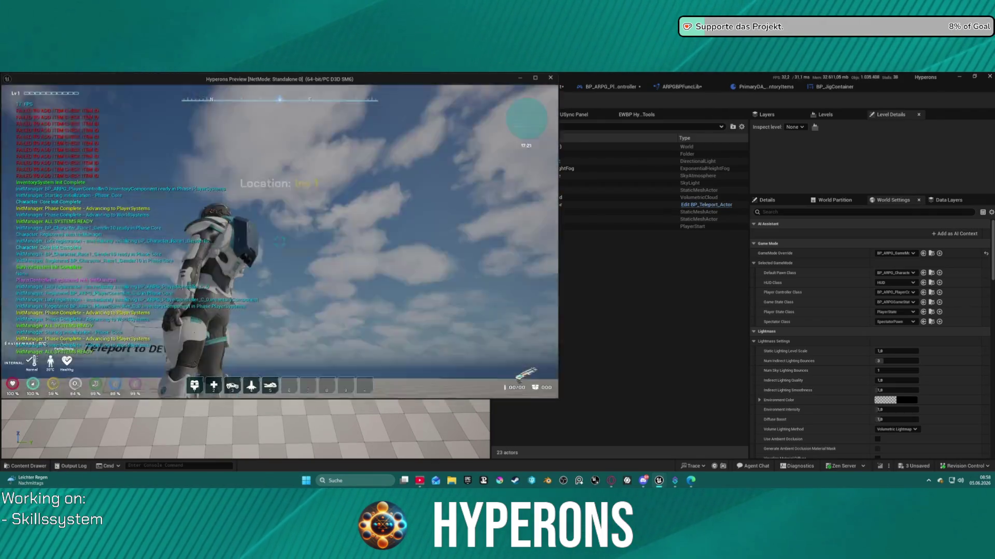
# Step: Close the standalone game preview and open the Output Log with the ` key
pyautogui.press('super')
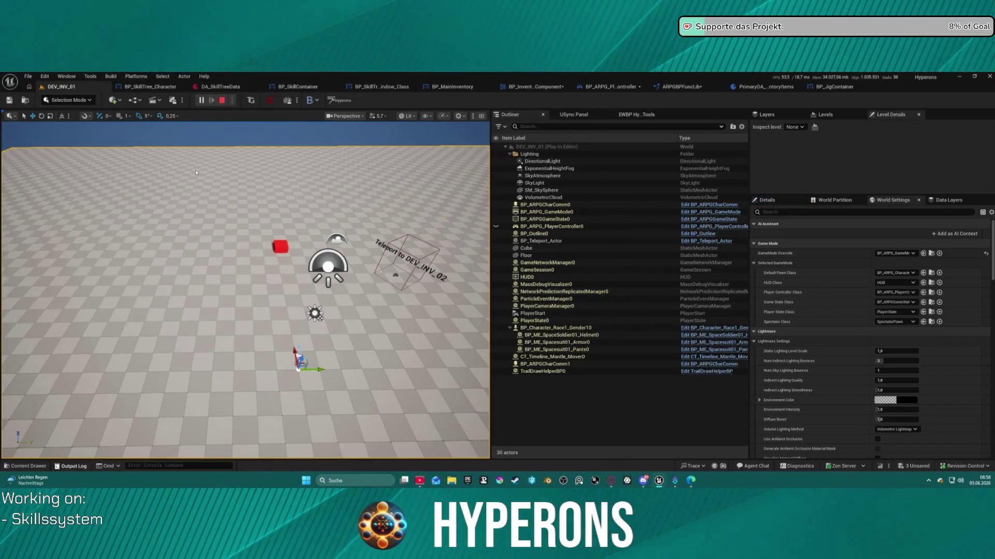
pyautogui.press('`')
pyautogui.press('`')
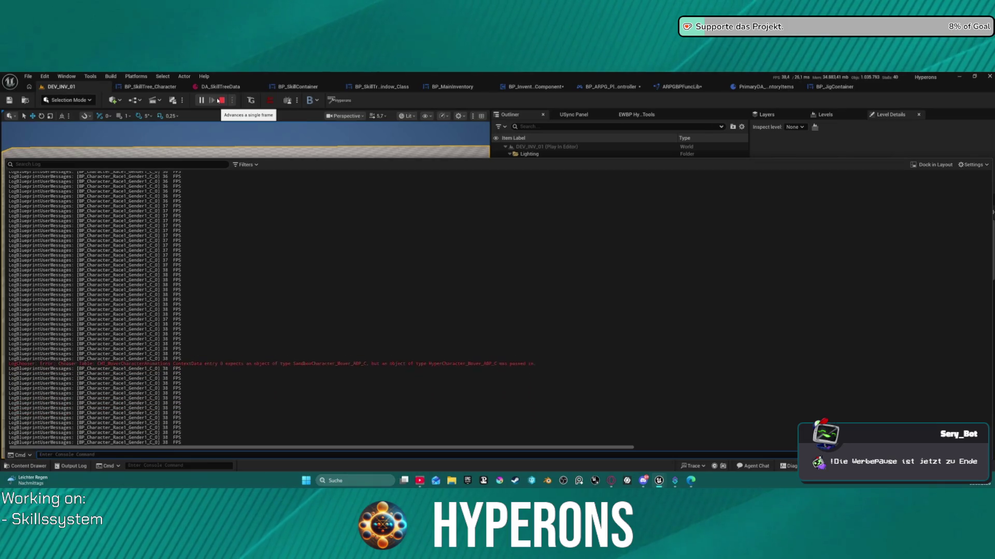
# Step: Stop play, open the Output Log and select the FAILED TO ADD ITEM CHECK ITEM ID lines
pyautogui.click(221, 100)
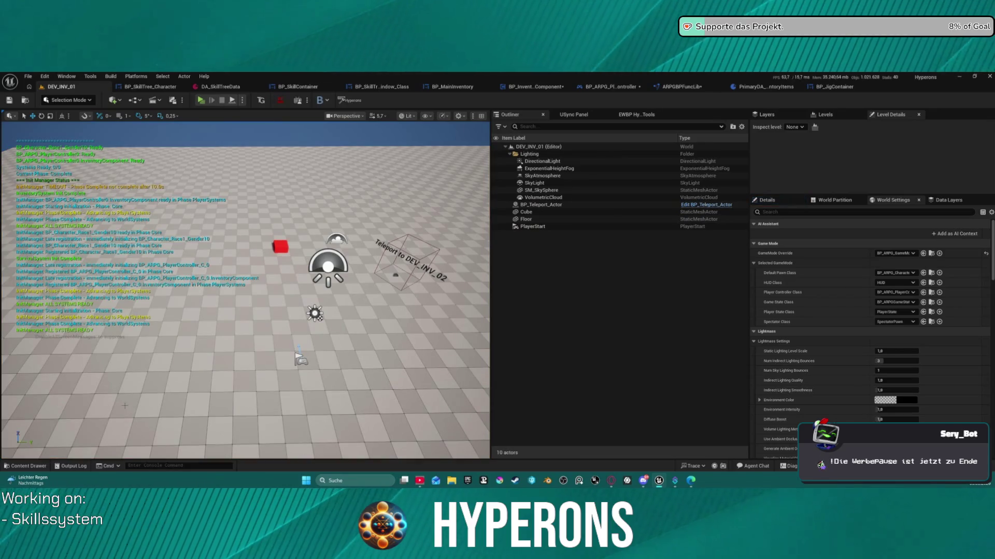
pyautogui.click(83, 468)
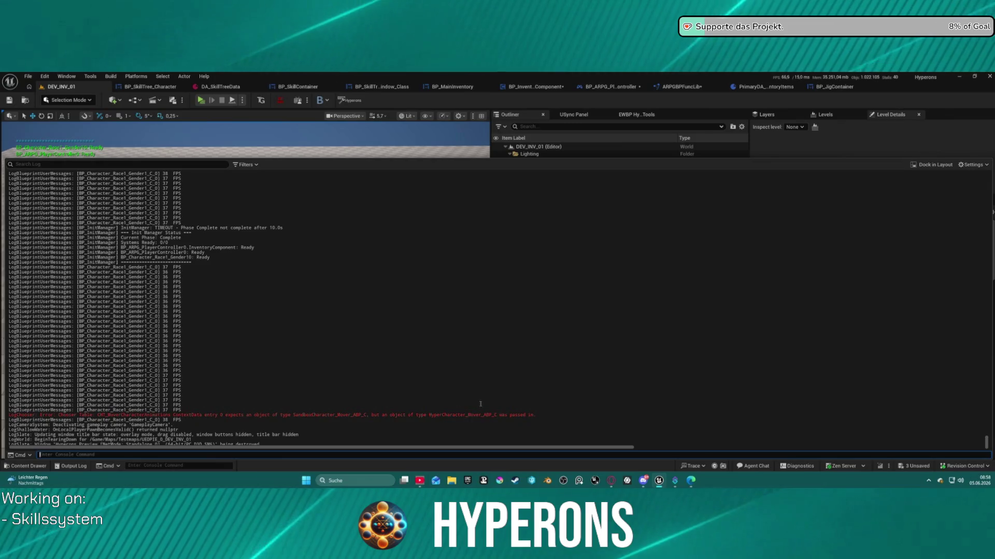
pyautogui.scroll(15, 308, 286)
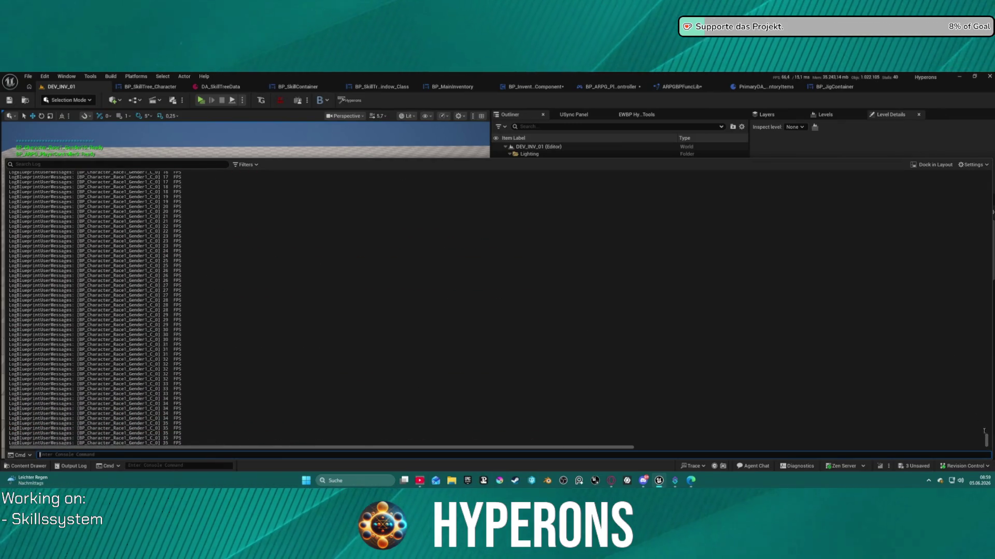
pyautogui.moveTo(986, 441)
pyautogui.mouseDown()
pyautogui.moveTo(985, 246)
pyautogui.moveTo(974, 266)
pyautogui.moveTo(958, 259)
pyautogui.mouseUp()
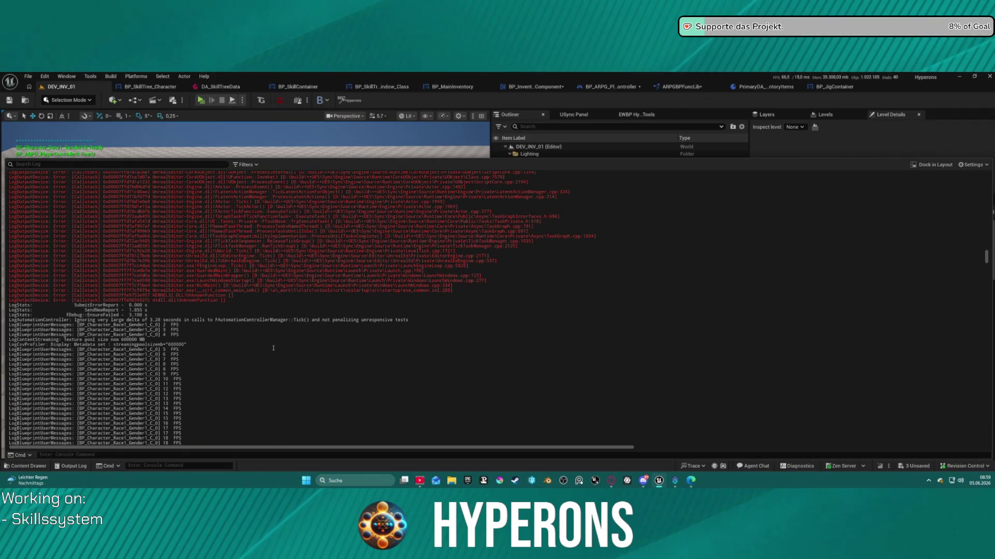
pyautogui.scroll(7, 276, 336)
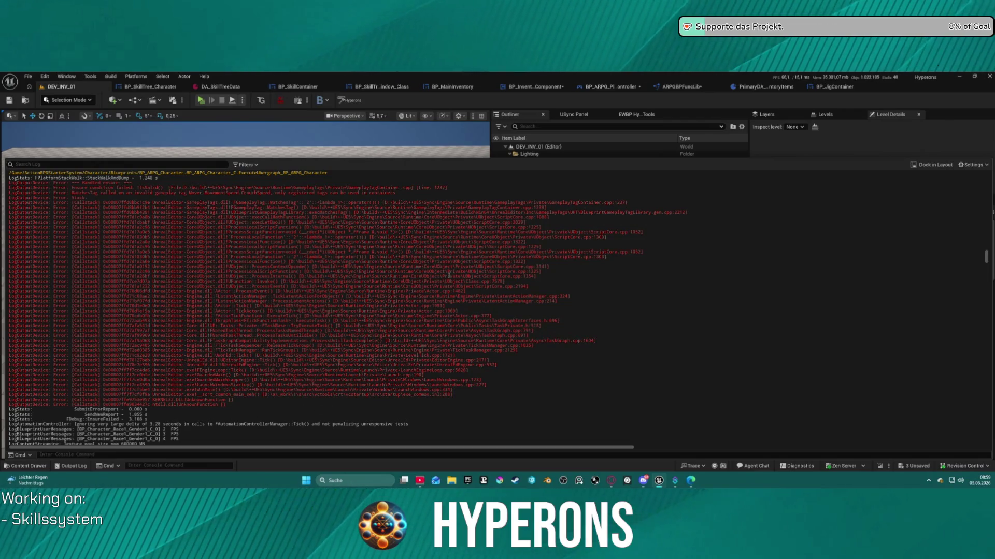
pyautogui.scroll(2, 299, 258)
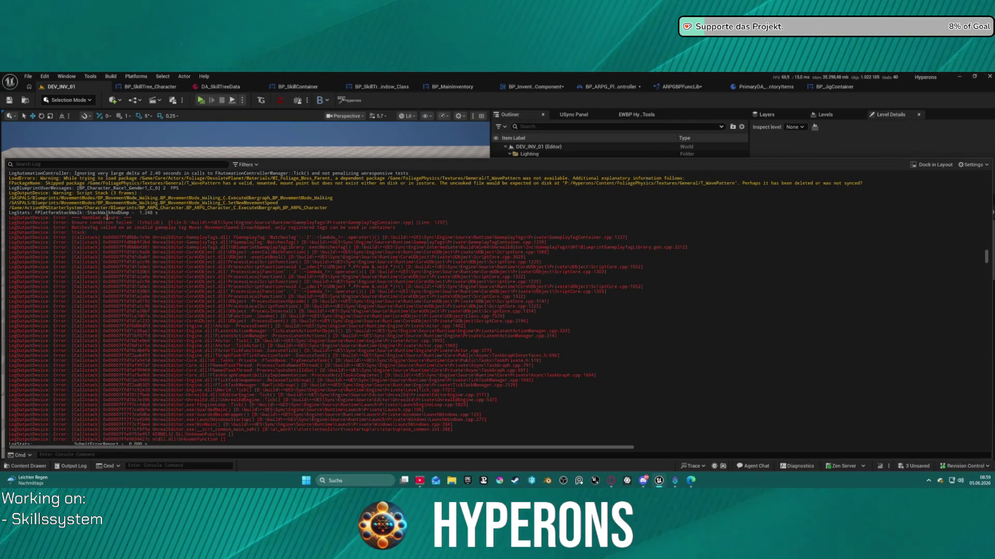
pyautogui.scroll(5, 106, 215)
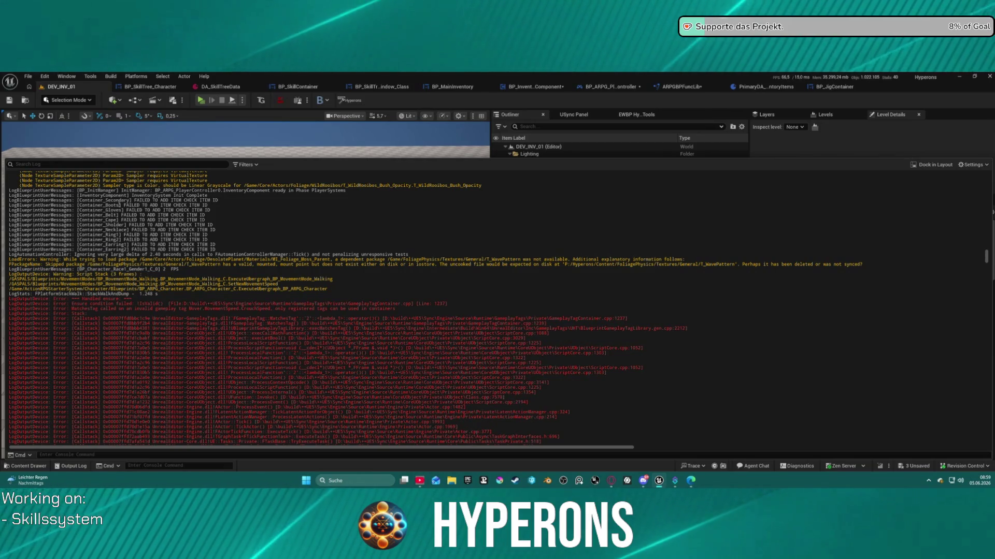
pyautogui.scroll(1, 152, 206)
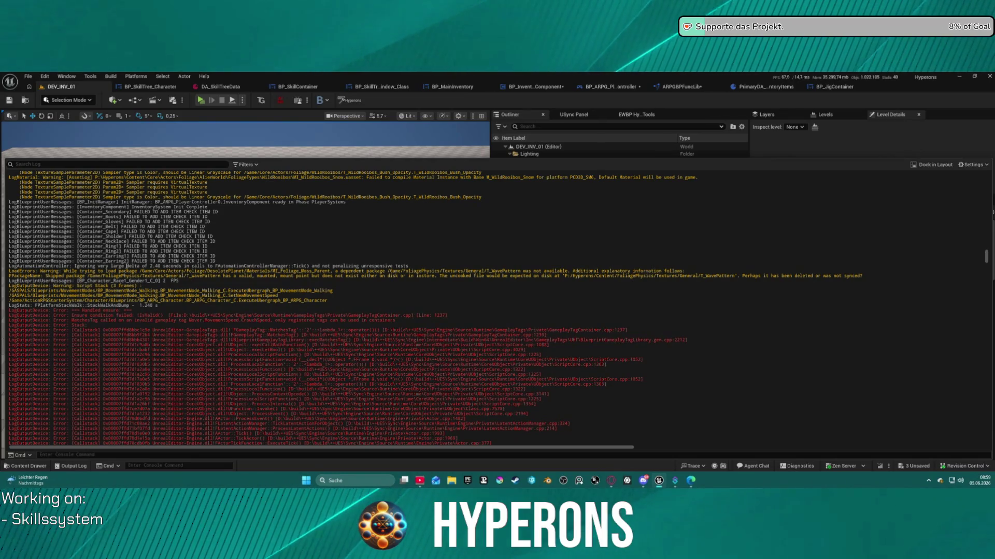
pyautogui.moveTo(217, 261)
pyautogui.mouseDown()
pyautogui.moveTo(51, 211)
pyautogui.moveTo(1, 212)
pyautogui.mouseUp()
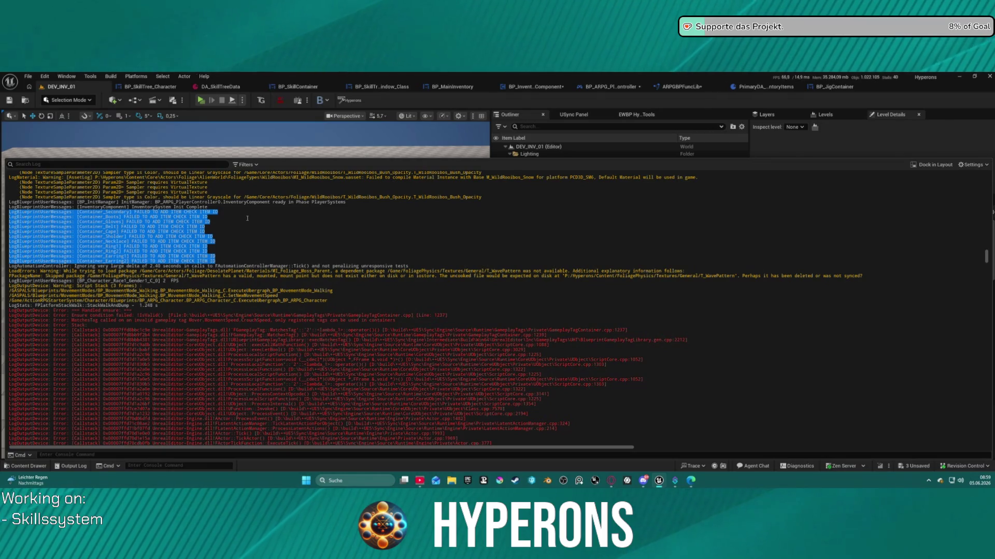
# Step: Select both lines of the red LogChooser error in the Output Log
pyautogui.scroll(8, 247, 219)
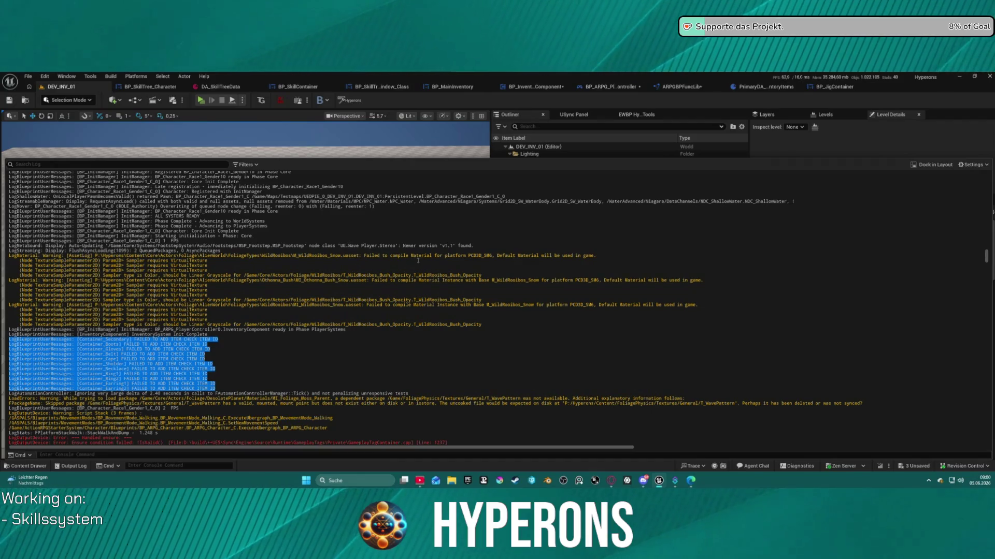
pyautogui.scroll(12, 378, 255)
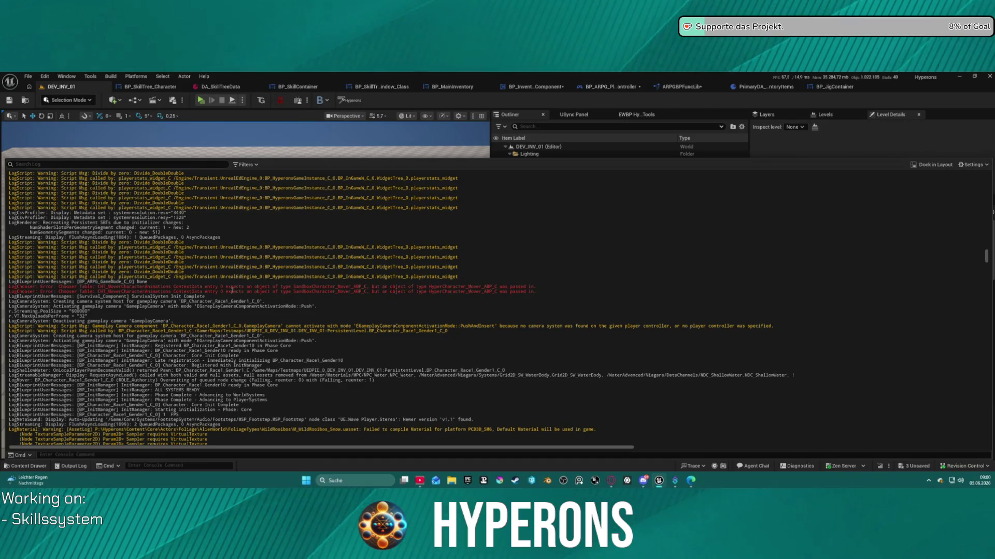
pyautogui.moveTo(121, 289)
pyautogui.mouseDown()
pyautogui.moveTo(293, 292)
pyautogui.moveTo(98, 288)
pyautogui.moveTo(276, 292)
pyautogui.mouseUp()
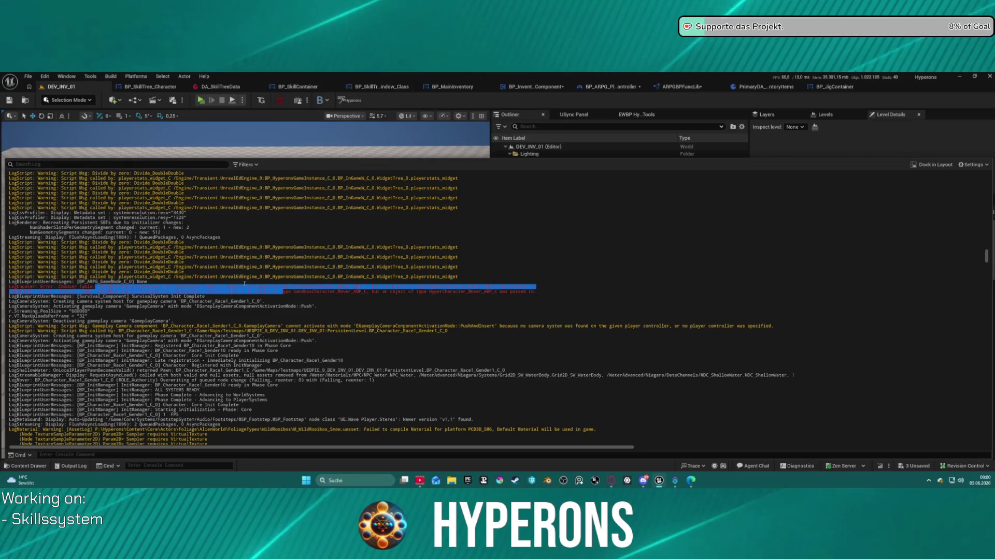
pyautogui.moveTo(544, 292); pyautogui.dragTo(1, 290)
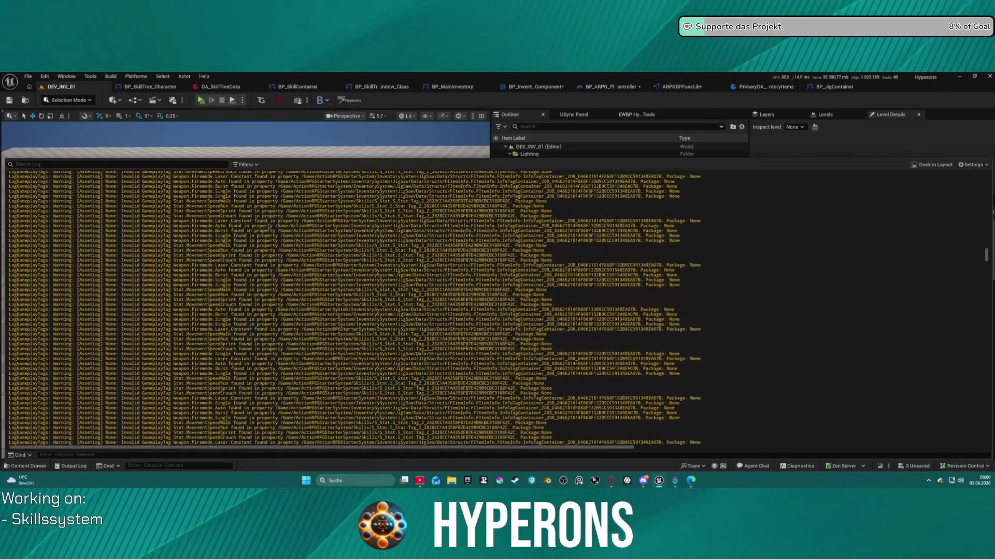
# Step: Select the earlier red chooser errors, then switch from the log to the Content Drawer
pyautogui.scroll(15, 269, 226)
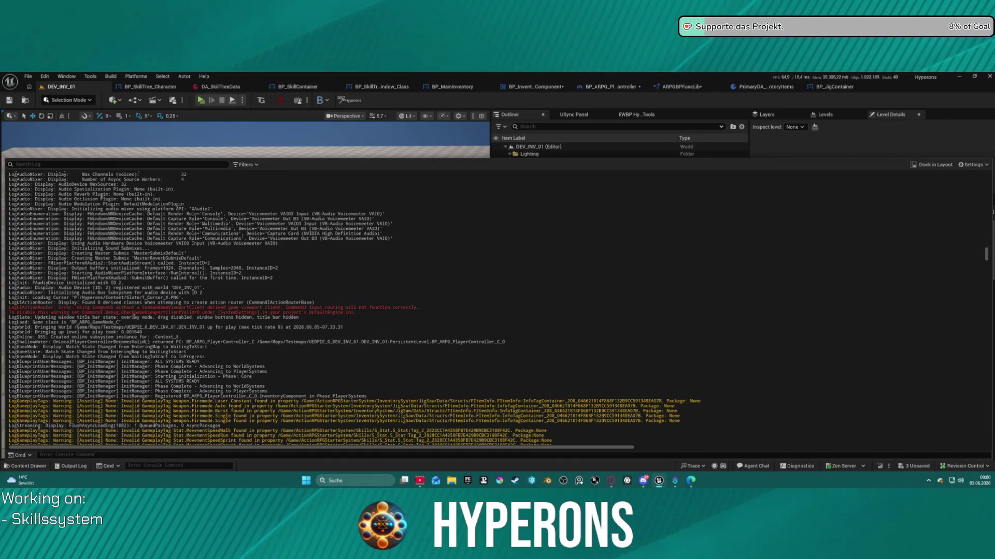
pyautogui.scroll(15, 173, 317)
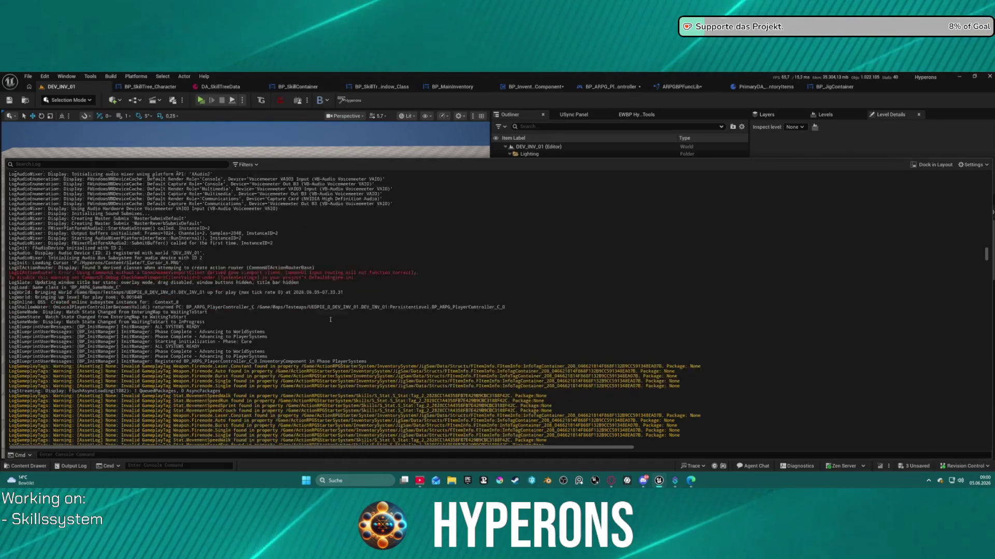
pyautogui.scroll(10, 375, 323)
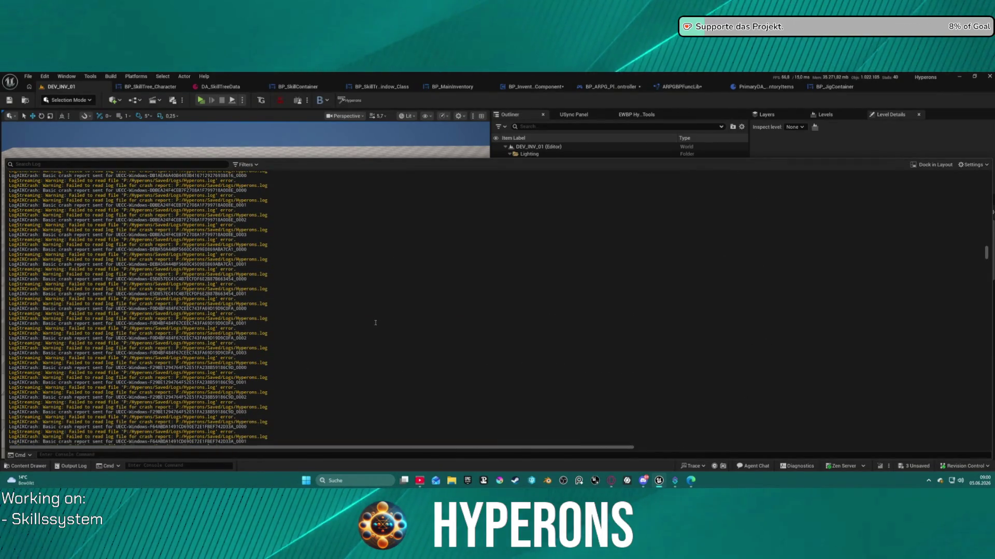
pyautogui.scroll(15, 375, 323)
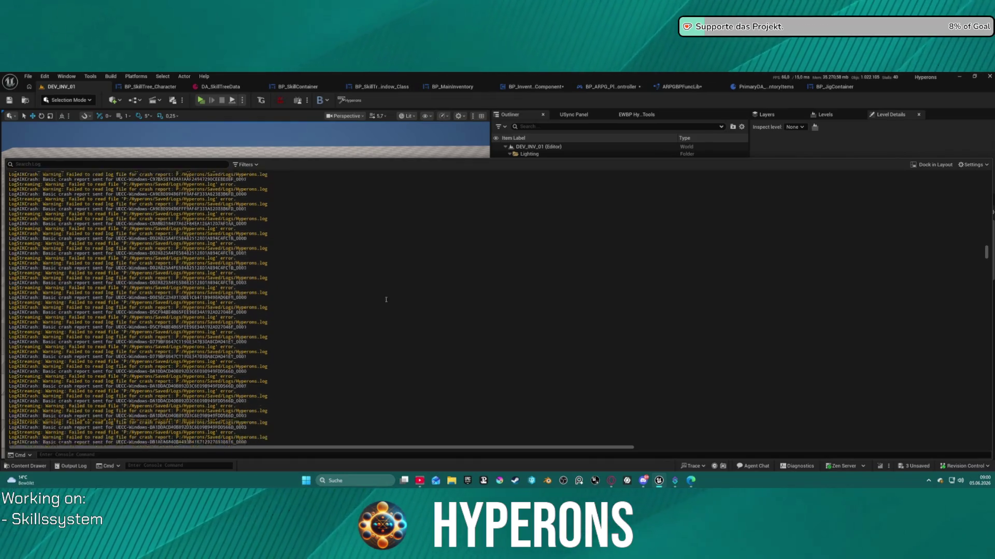
pyautogui.scroll(3, 389, 291)
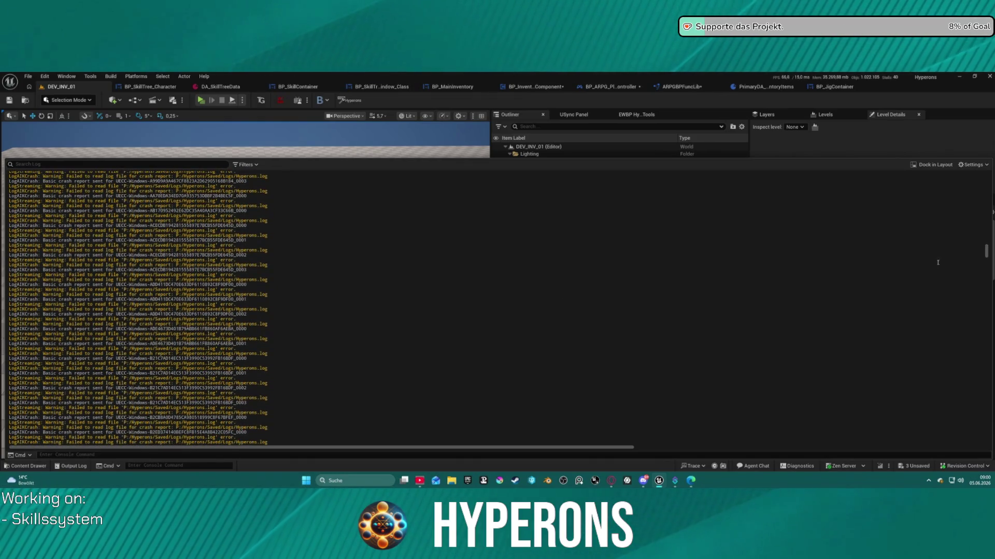
pyautogui.moveTo(985, 252)
pyautogui.mouseDown()
pyautogui.moveTo(959, 368)
pyautogui.moveTo(961, 433)
pyautogui.moveTo(940, 442)
pyautogui.mouseUp()
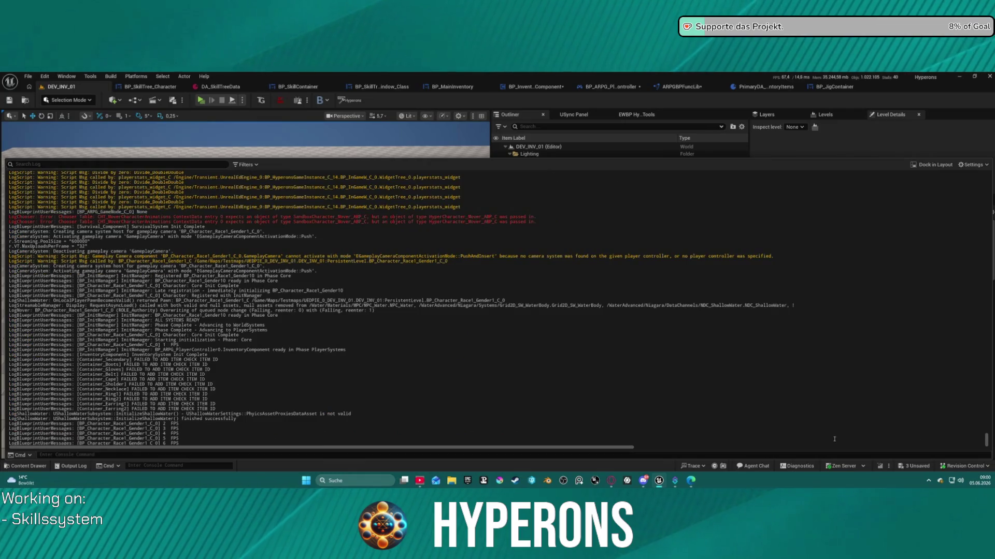
pyautogui.moveTo(165, 217)
pyautogui.mouseDown()
pyautogui.moveTo(265, 216)
pyautogui.moveTo(248, 221)
pyautogui.mouseUp()
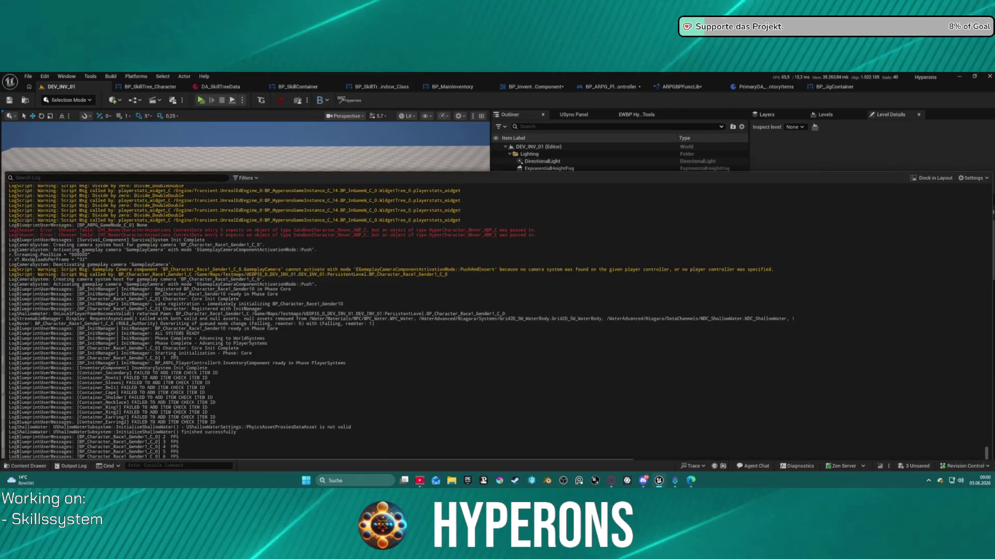
pyautogui.hotkey('ctrl', 'space')
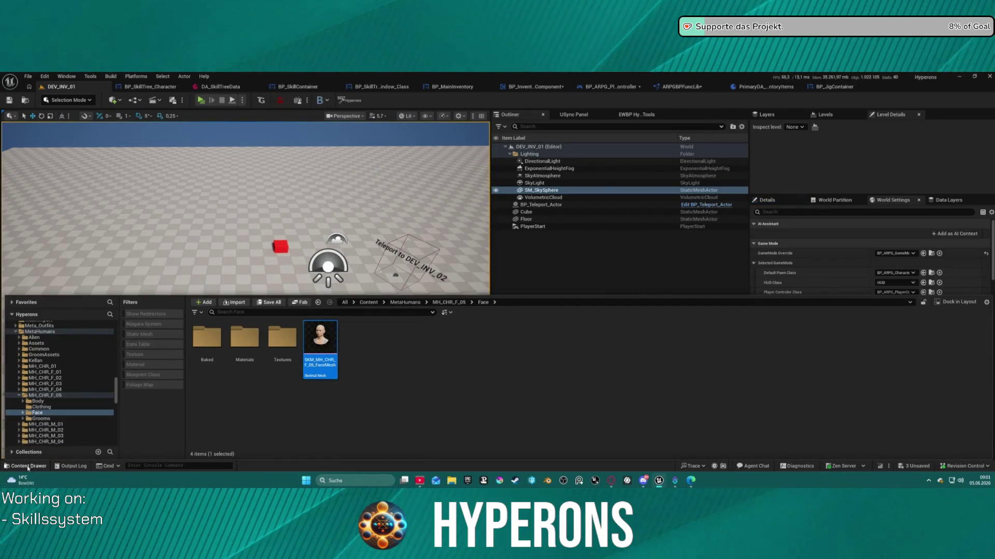
# Step: Expand Plugins in the content browser tree and select the MoverWithWeapons plugin
pyautogui.click(83, 467)
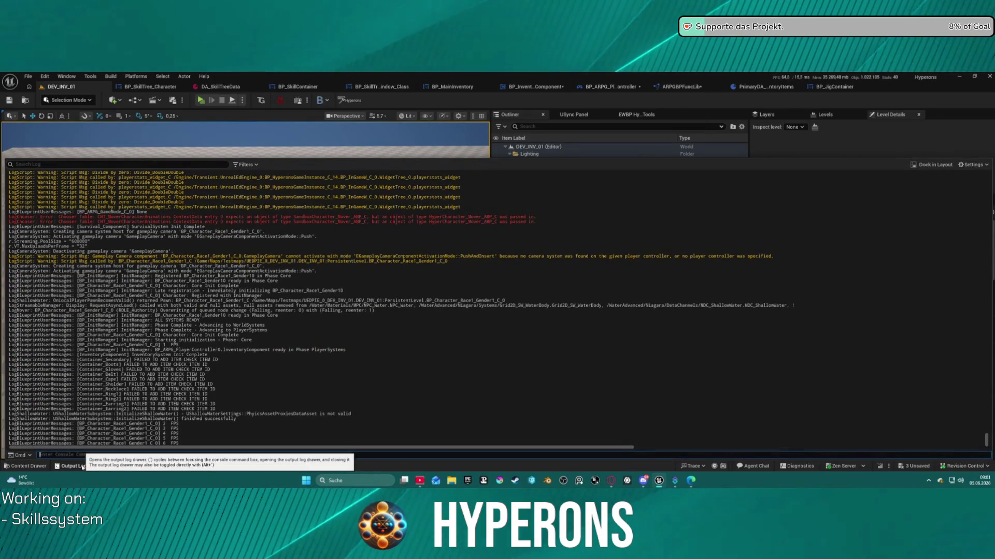
pyautogui.click(82, 467)
pyautogui.click(82, 467)
pyautogui.click(26, 466)
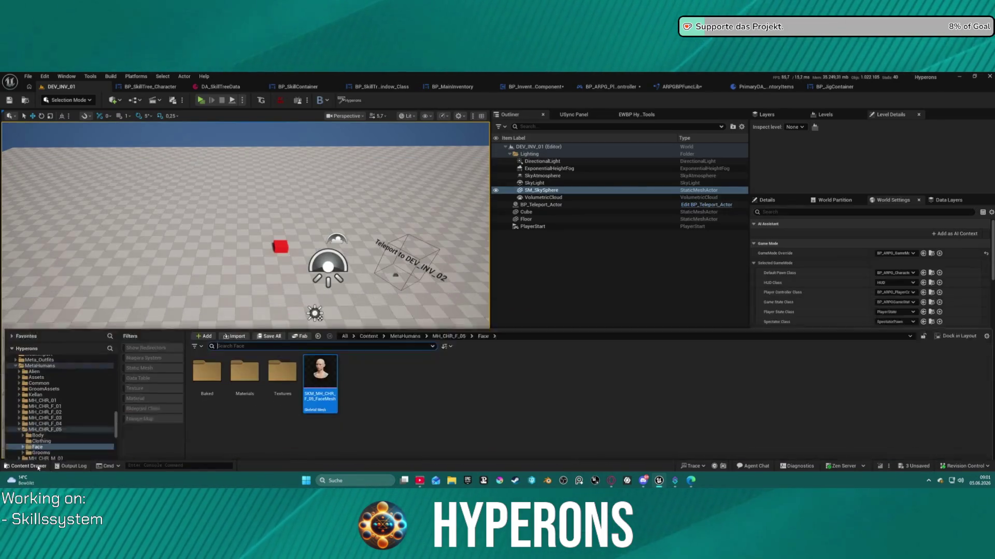
pyautogui.scroll(-10, 66, 442)
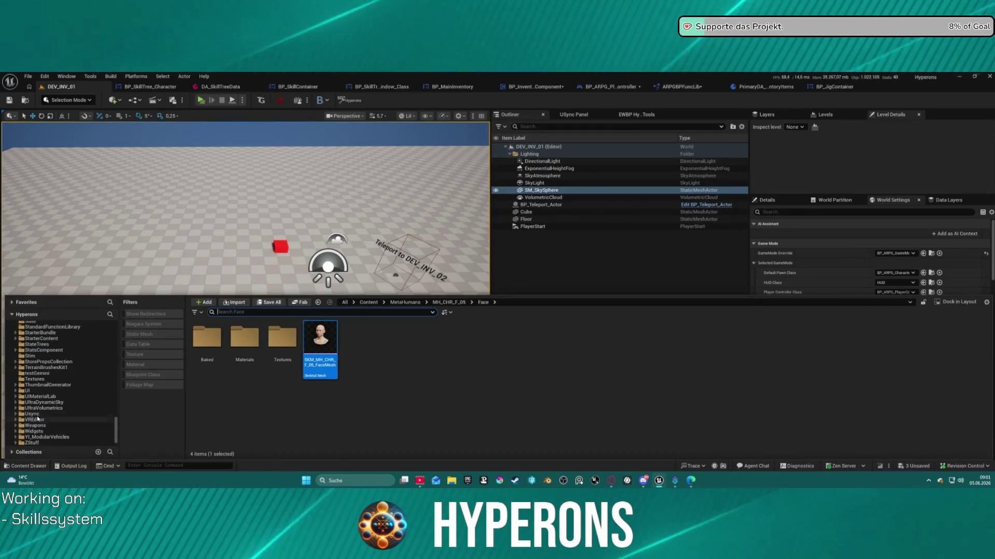
pyautogui.click(13, 438)
pyautogui.scroll(-5, 57, 409)
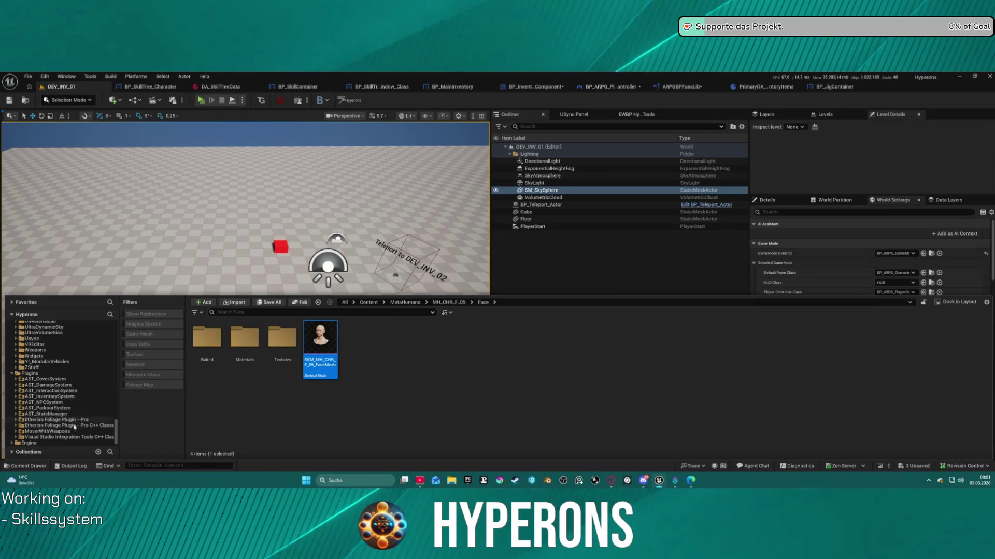
pyautogui.click(47, 431)
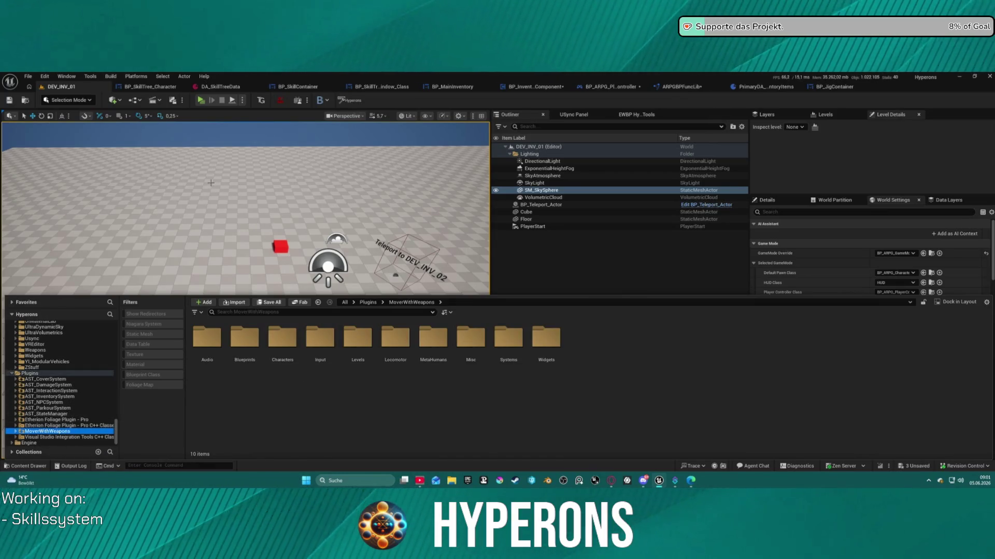
# Step: Reopen the Content Drawer and open the MoverWithWeapons Blueprints folder
pyautogui.click(272, 193)
pyautogui.press('space')
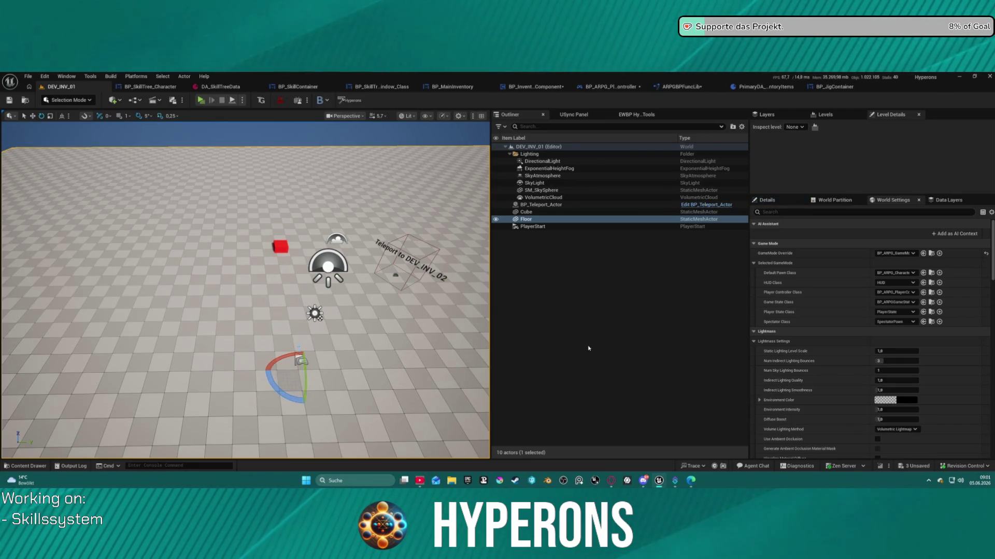
pyautogui.hotkey('ctrl', 'space')
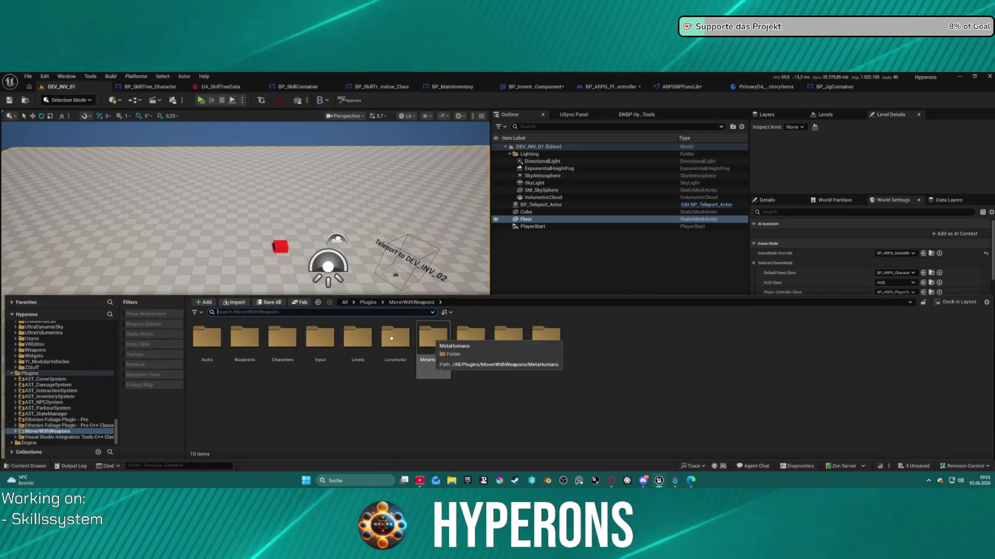
pyautogui.doubleClick(238, 340)
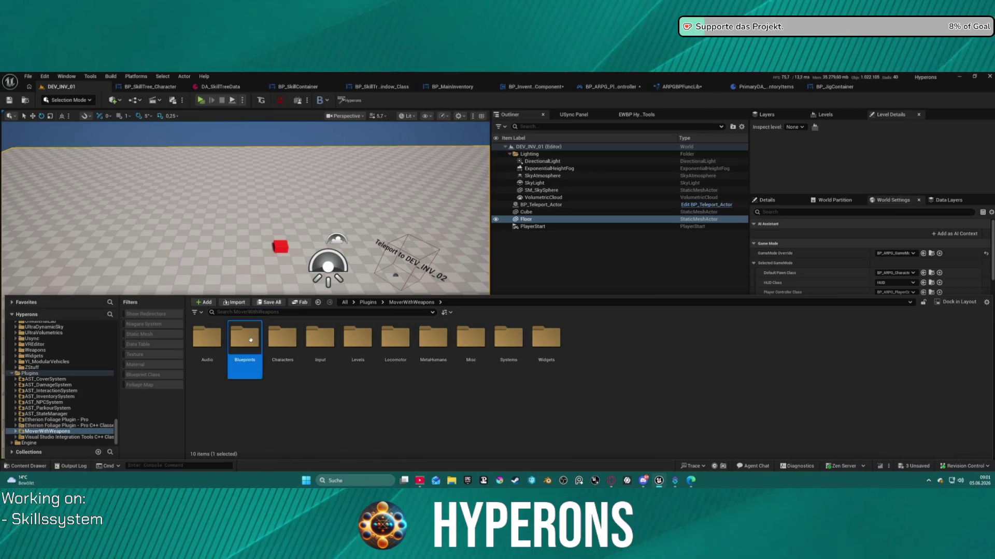
pyautogui.click(266, 312)
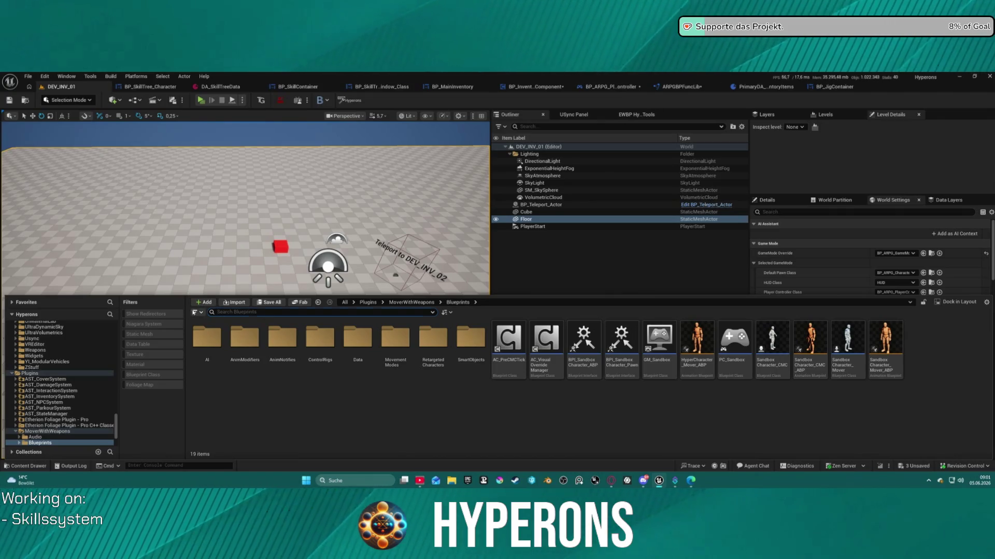
# Step: Filter MoverWithWeapons to Chooser Table assets and open CHT_CMCCharacterAnimations
pyautogui.click(195, 312)
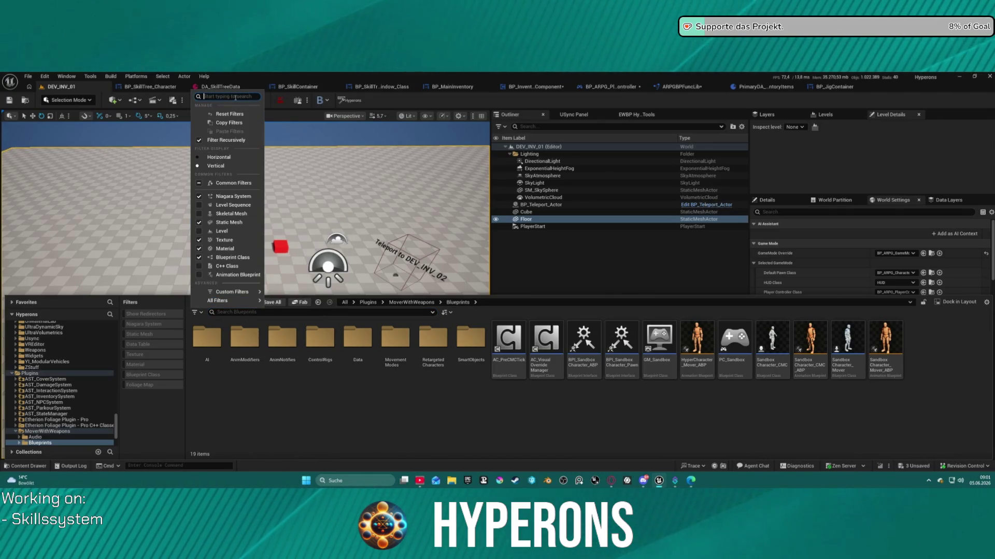
pyautogui.write('choo')
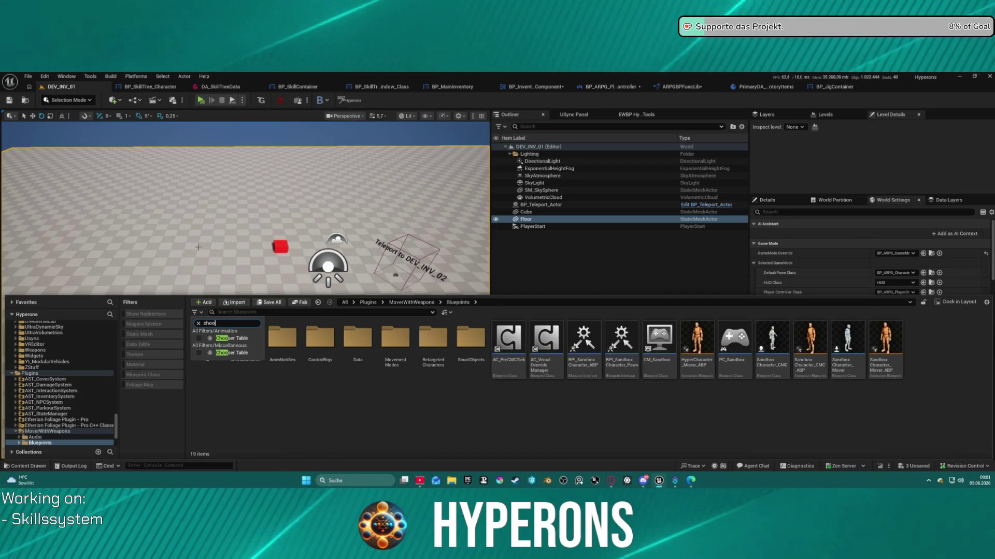
pyautogui.click(205, 338)
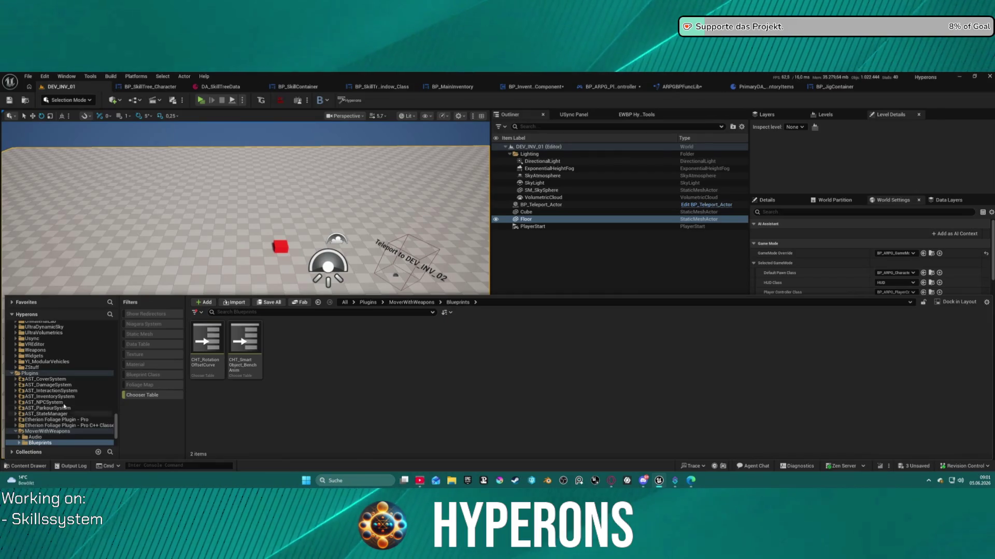
pyautogui.click(41, 431)
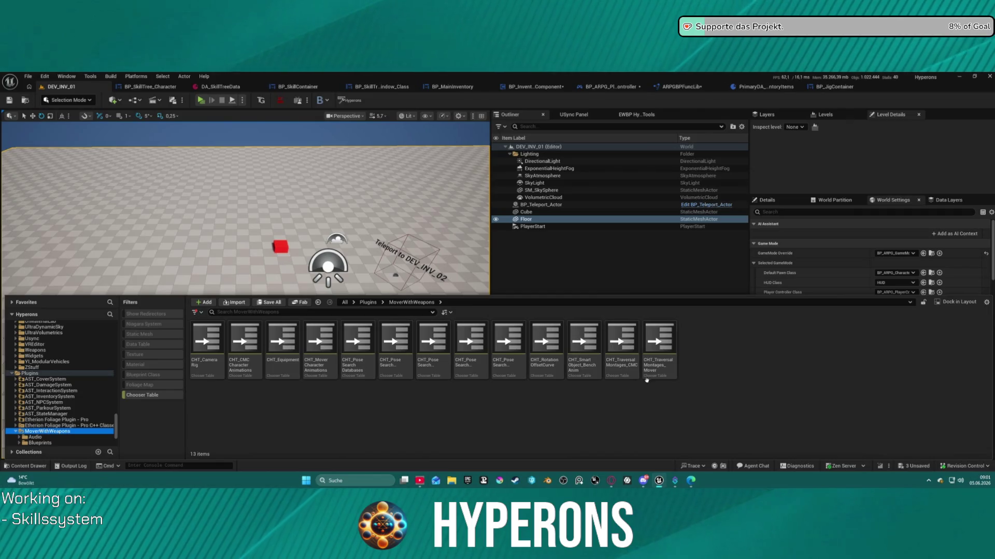
pyautogui.click(241, 344)
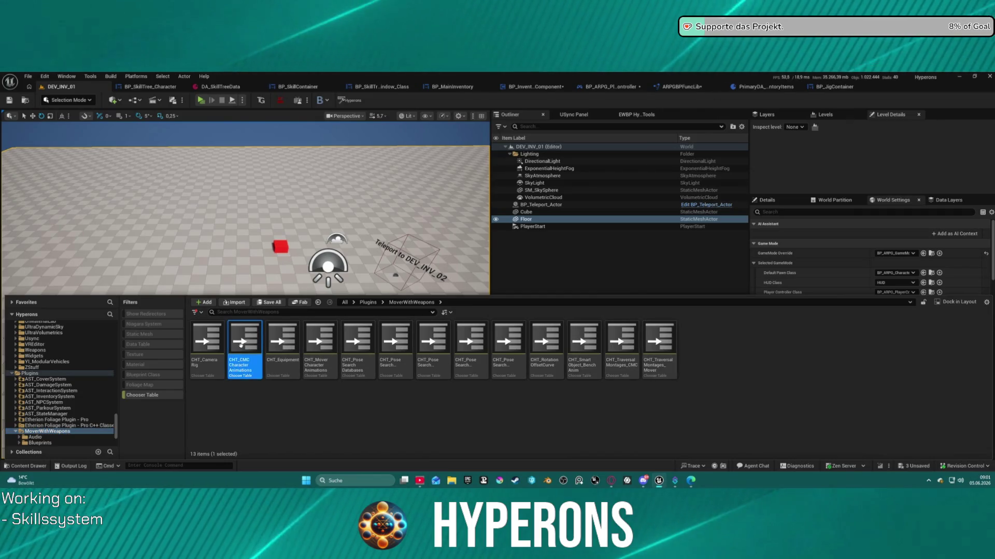
pyautogui.doubleClick(241, 345)
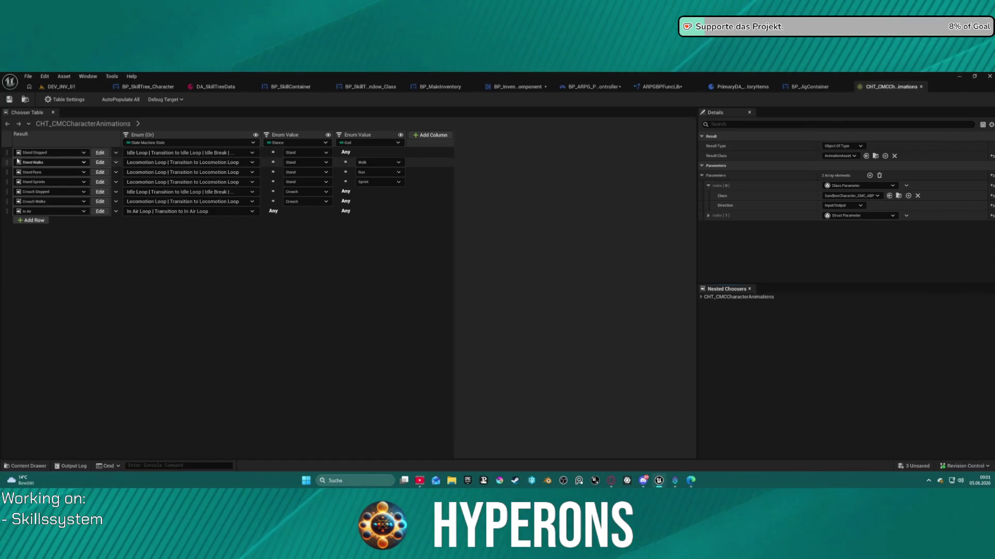
# Step: Drill into CHT_CMCCharacterAnimations' Stand Stopped and Stand Idle Loops choosers, then close the chooser table
pyautogui.click(99, 153)
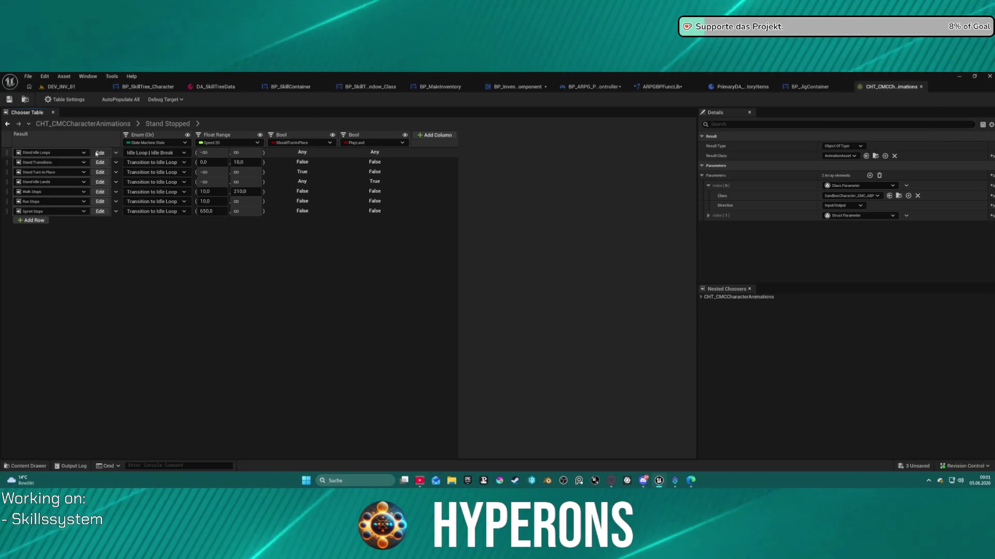
pyautogui.click(97, 153)
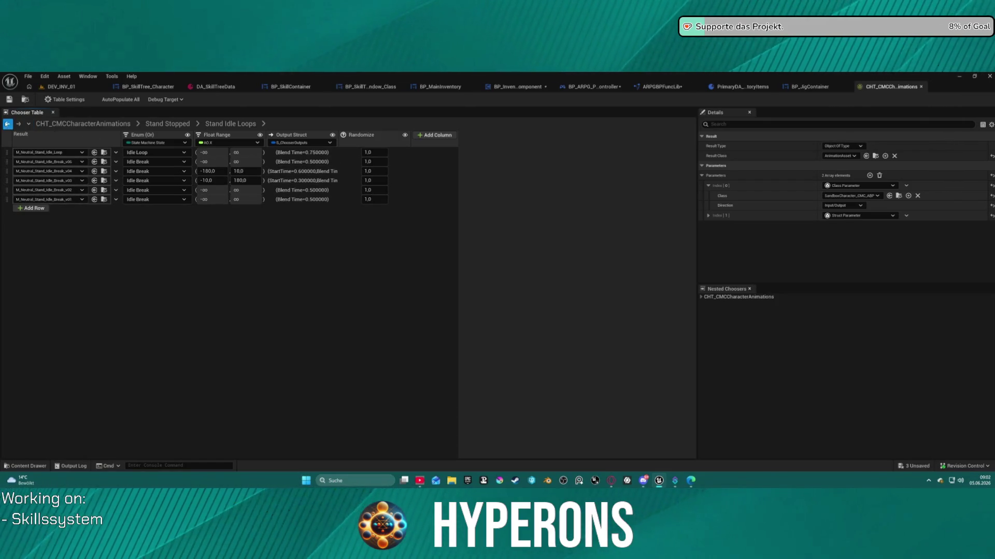
pyautogui.click(7, 123)
pyautogui.click(7, 123)
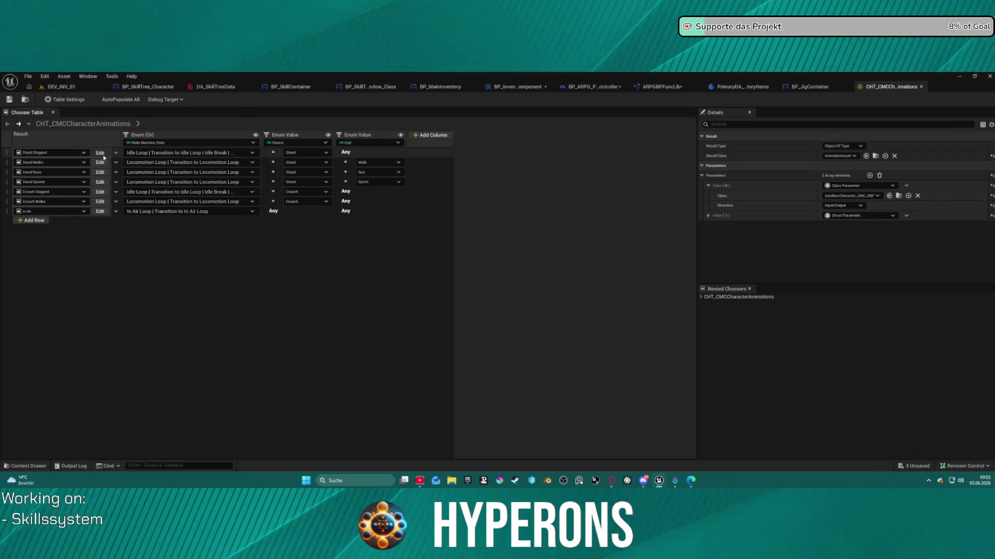
pyautogui.click(104, 156)
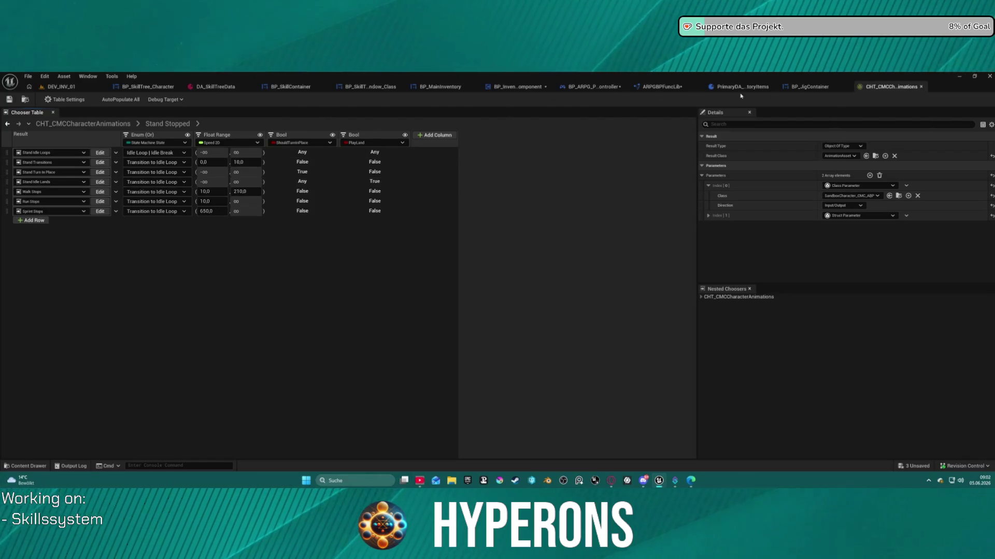
pyautogui.click(922, 87)
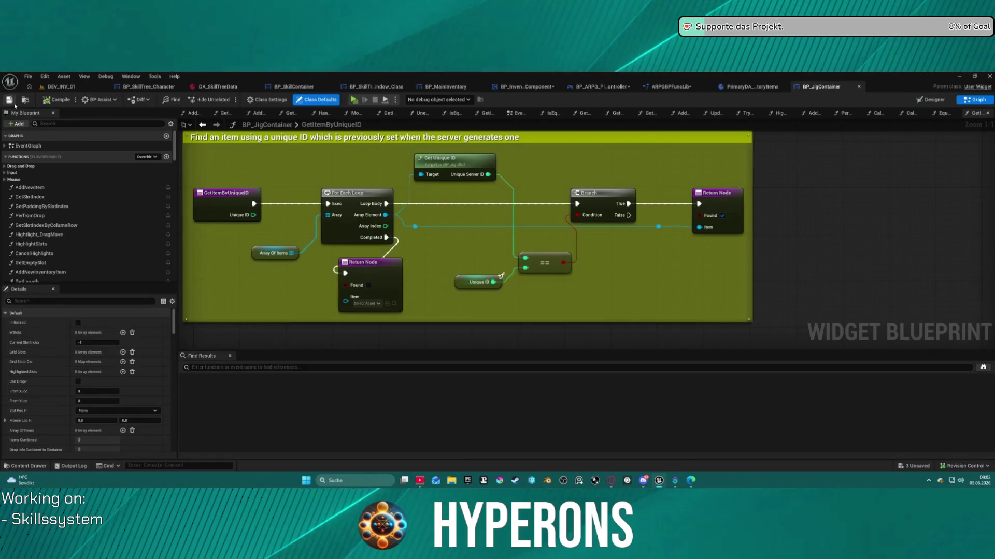
# Step: Play-test the DEV_INV_01 level in a separate window, then return to BP_JigContainer
pyautogui.click(61, 87)
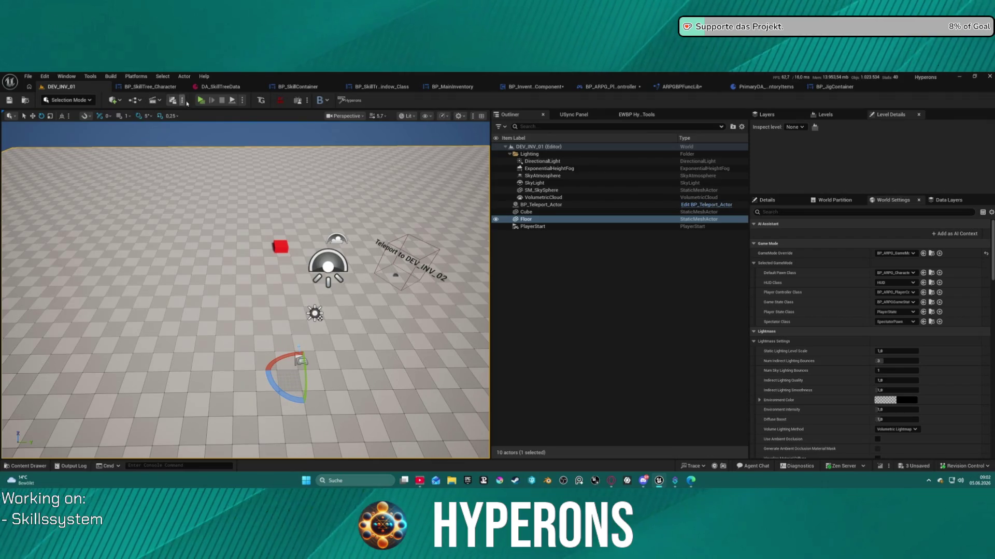
pyautogui.click(202, 101)
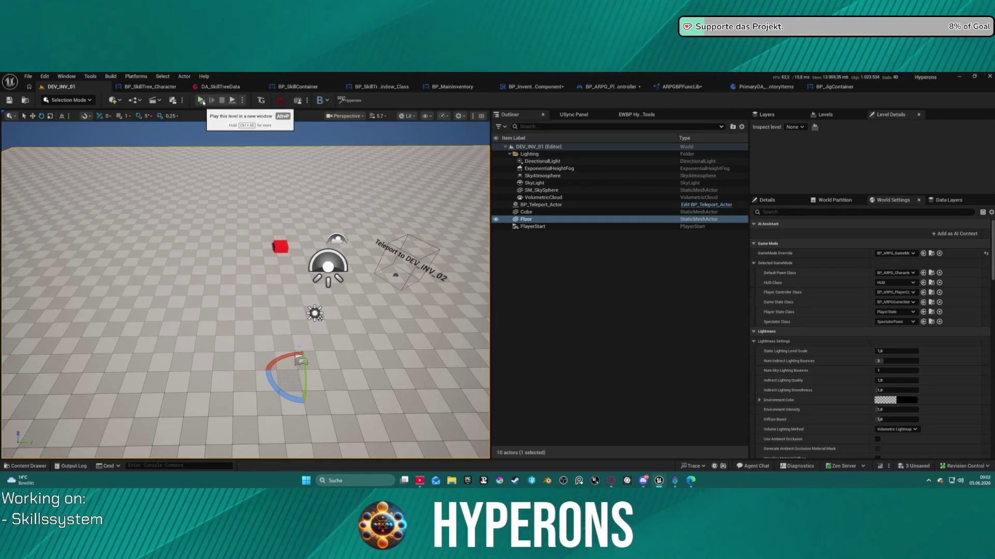
pyautogui.click(203, 102)
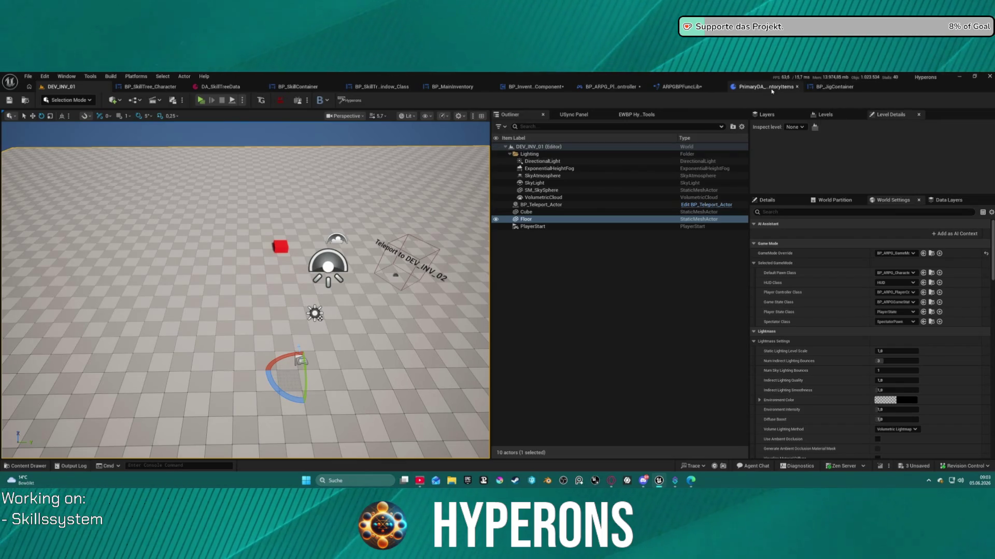
pyautogui.click(834, 87)
pyautogui.write('print')
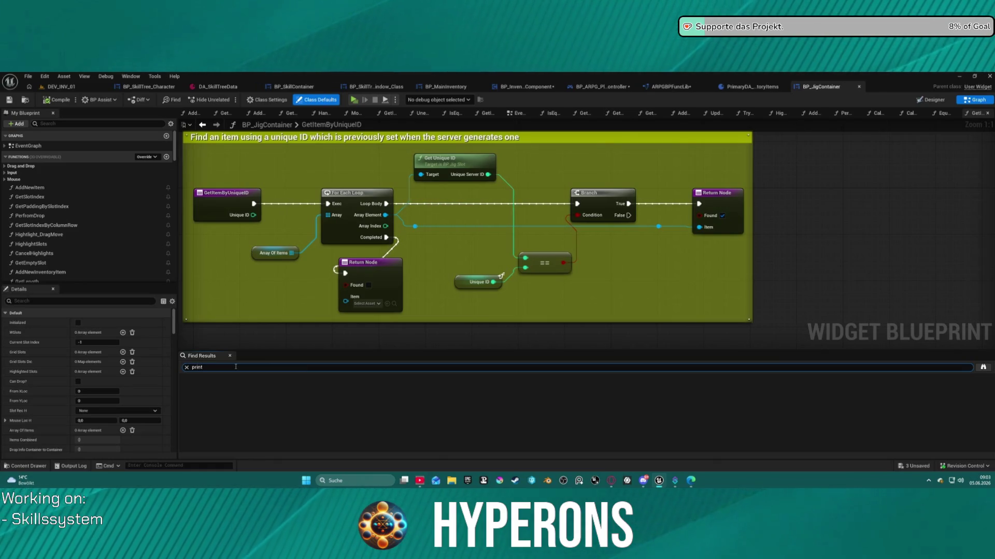
# Step: Run the 'print' blueprint search, review BP_InventoryComponent's class settings and defaults, then go to BP_ARPG_PlayerController
pyautogui.press('Return')
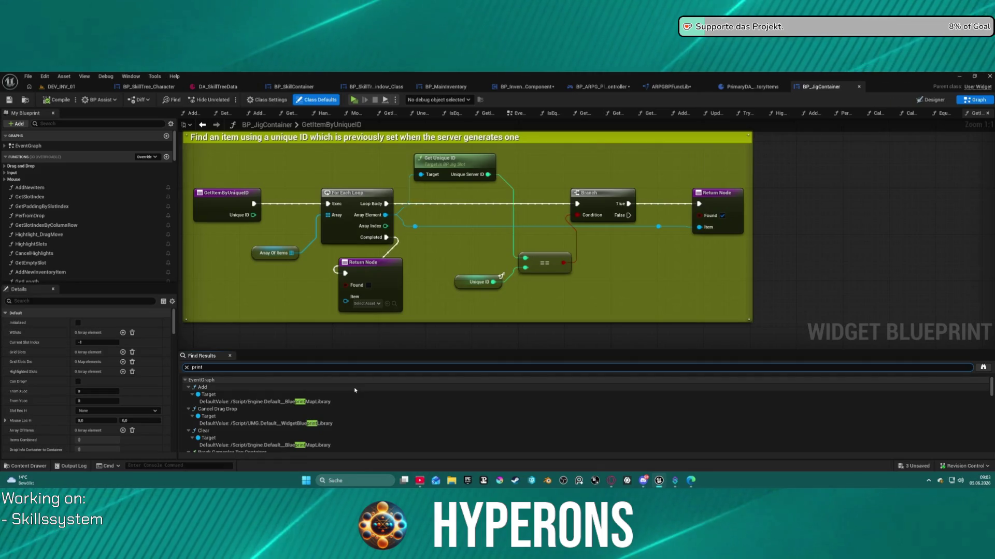
pyautogui.click(290, 278)
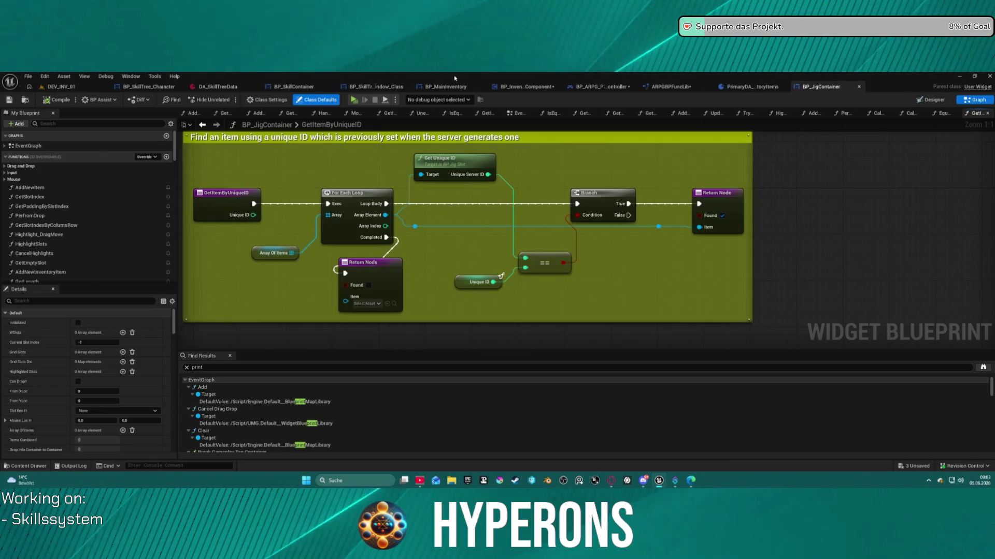
pyautogui.click(524, 87)
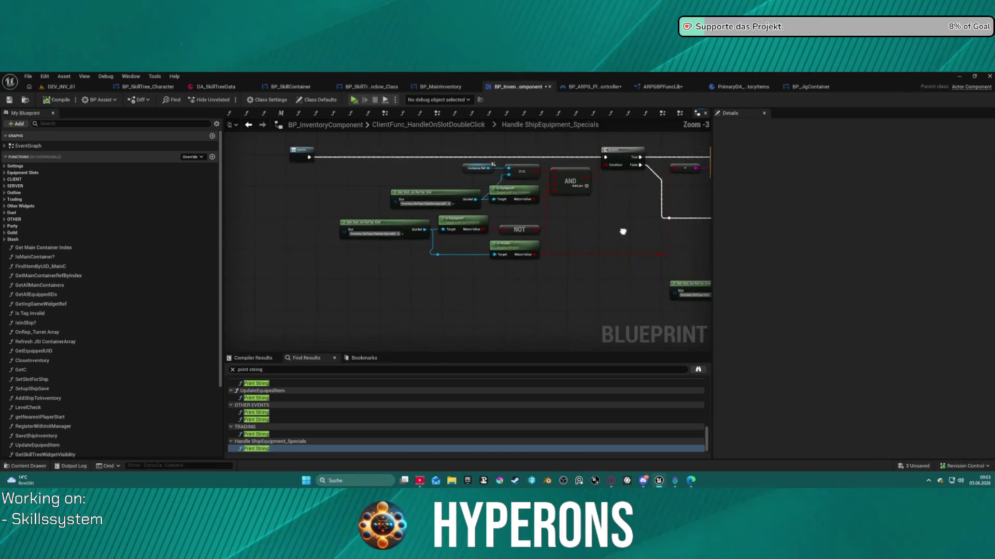
pyautogui.click(281, 103)
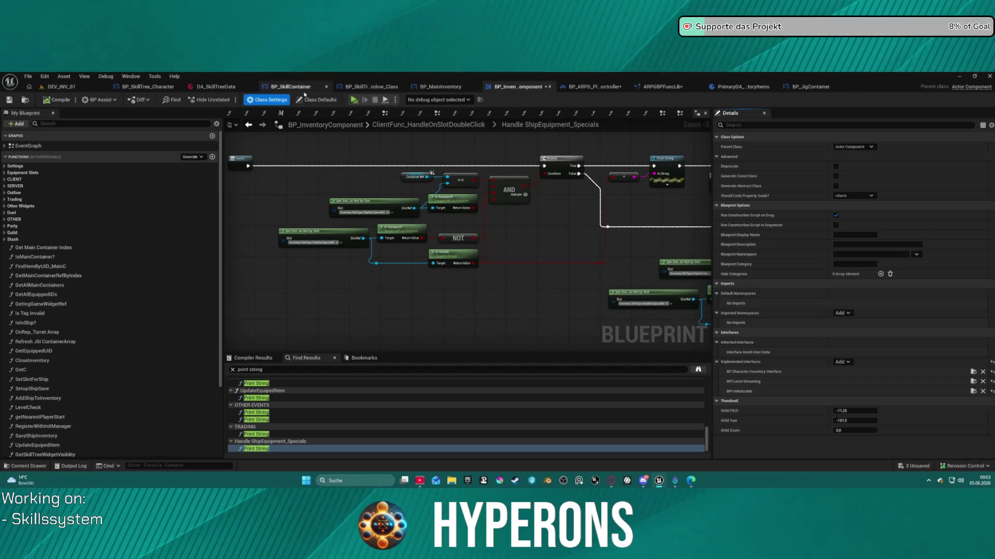
pyautogui.click(321, 100)
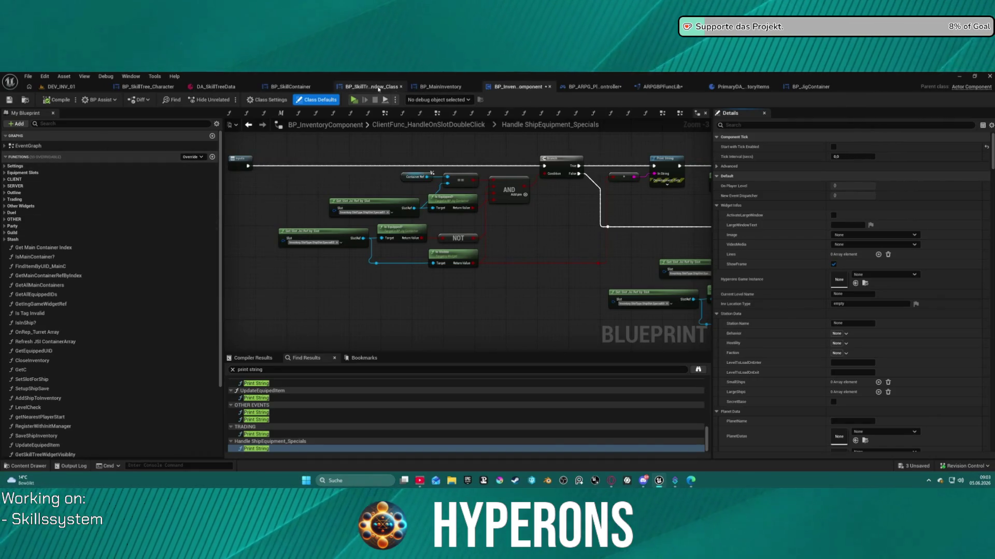
pyautogui.click(578, 87)
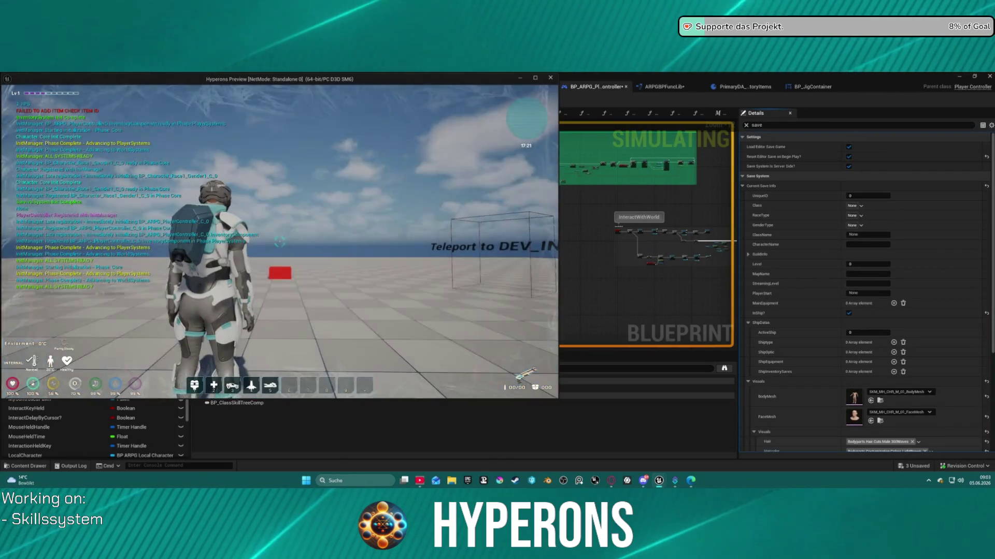
# Step: Stop the game, disable 'Reset Editor Save on Begin Play?', and replay with the inventory open and maximized
pyautogui.press('Escape')
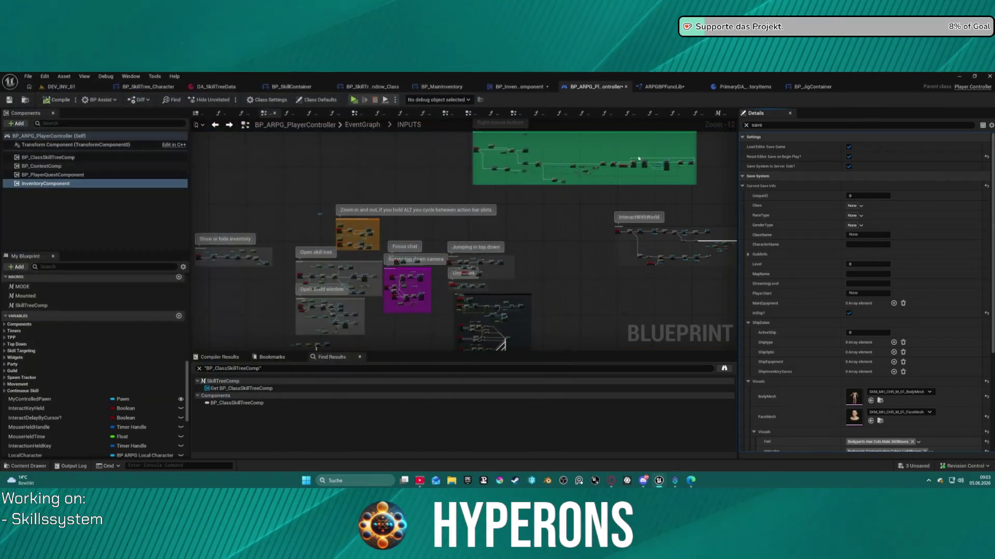
pyautogui.click(849, 157)
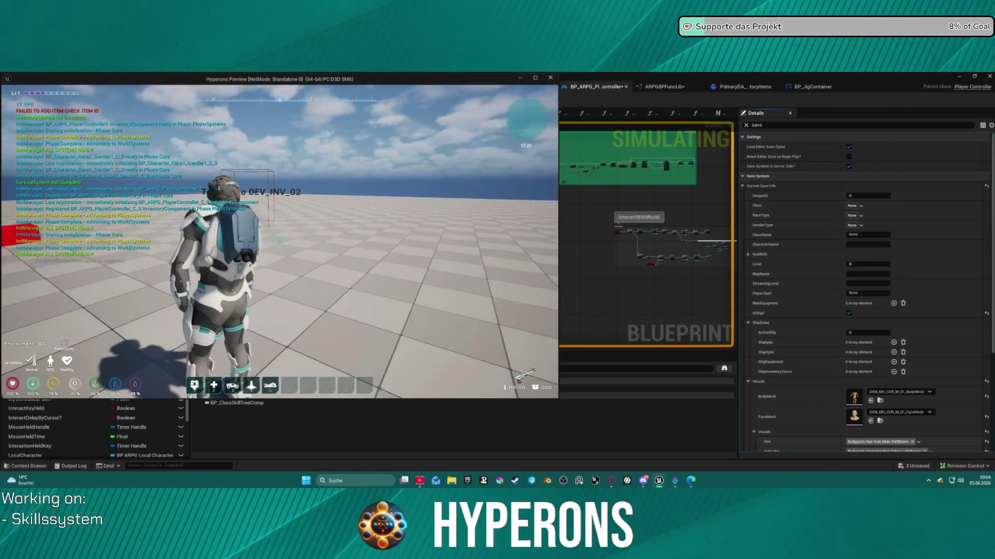
pyautogui.press('i')
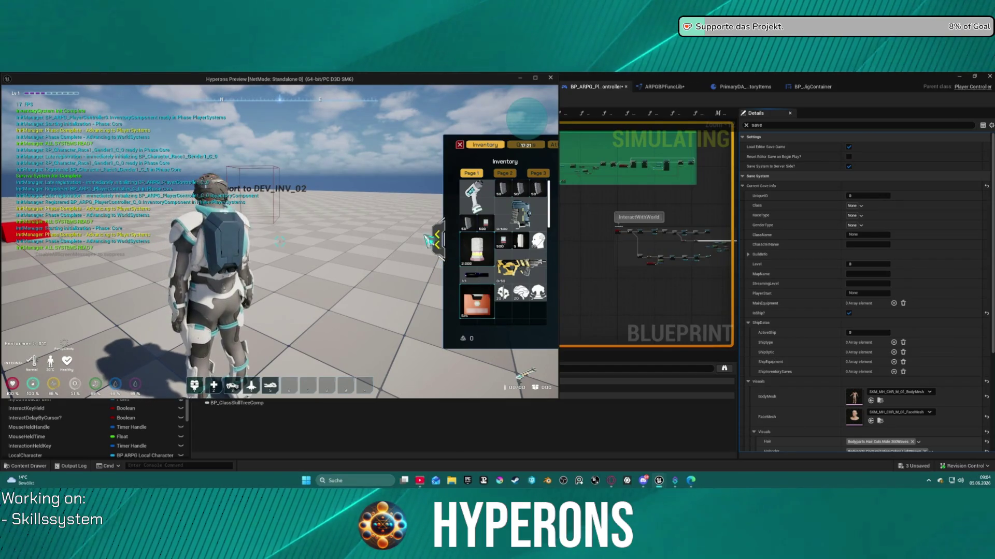
pyautogui.click(535, 77)
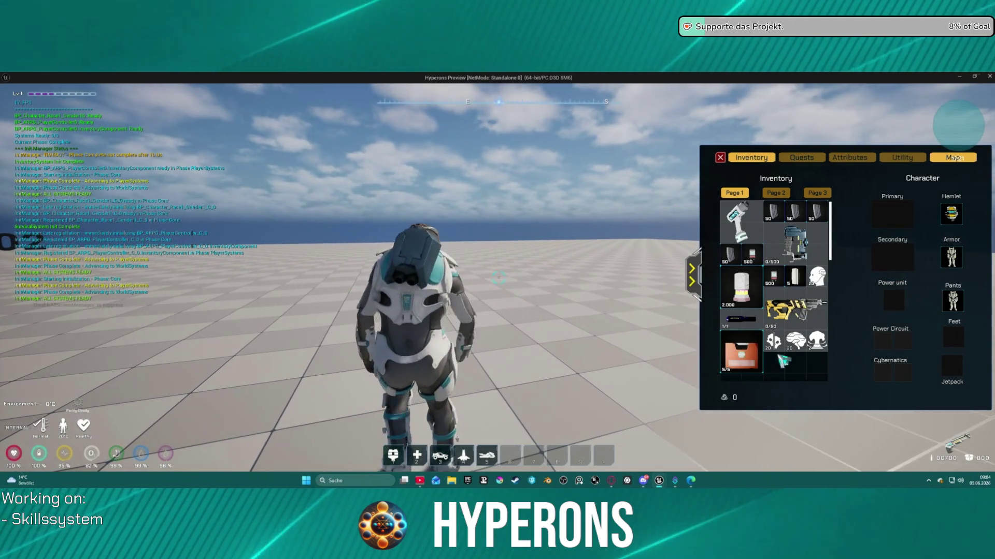
# Step: Open the skill tree and consume a Knowledge item to gain 2 skill points
pyautogui.moveTo(767, 353)
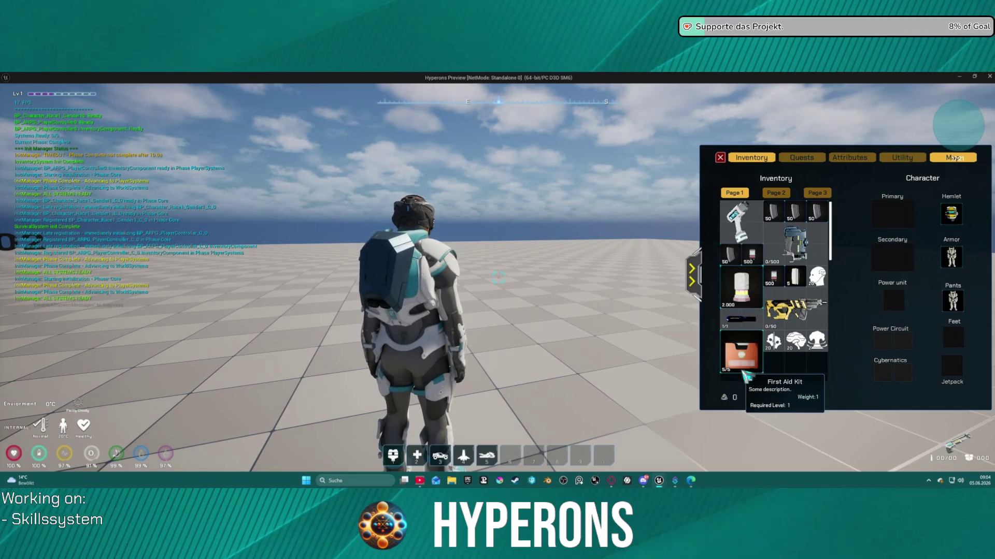
pyautogui.press('k')
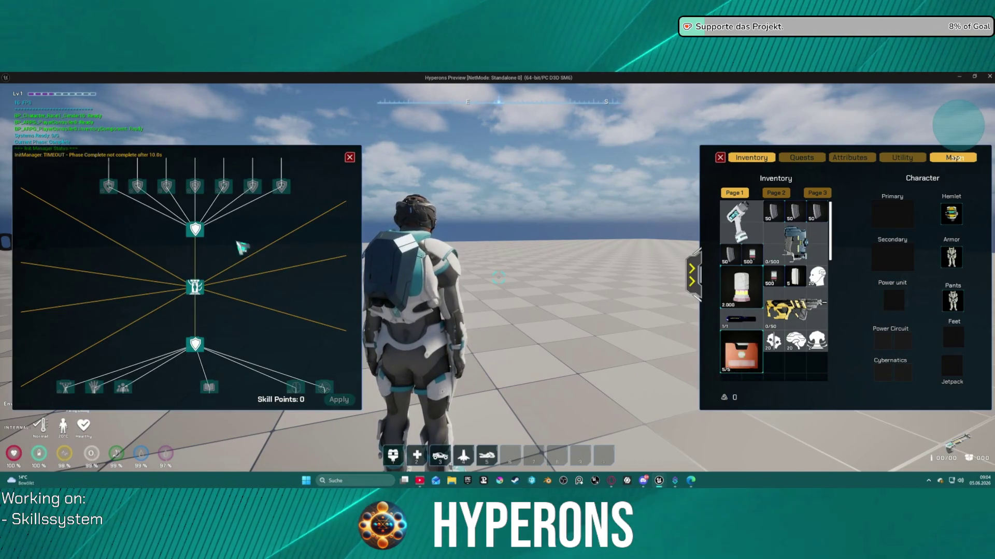
pyautogui.moveTo(817, 285)
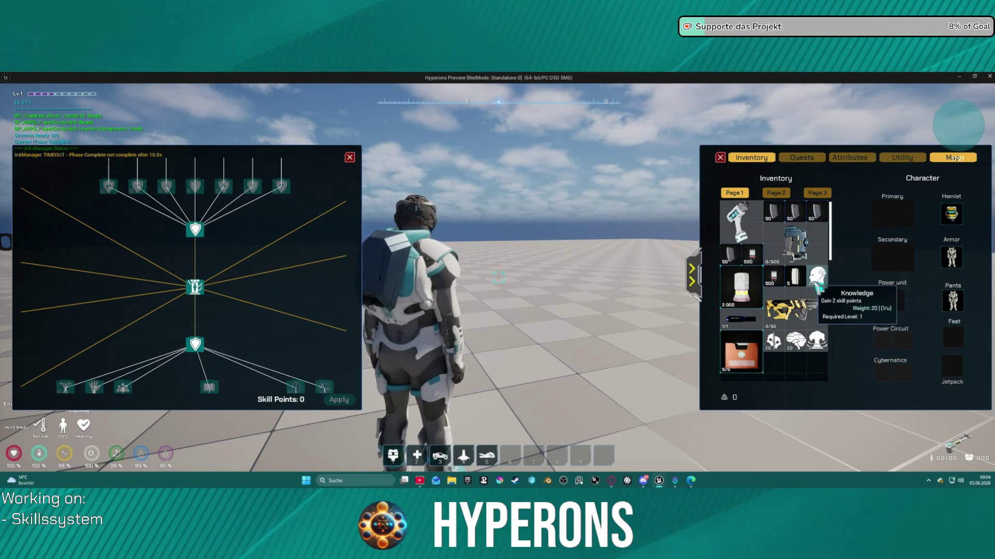
pyautogui.rightClick(818, 285)
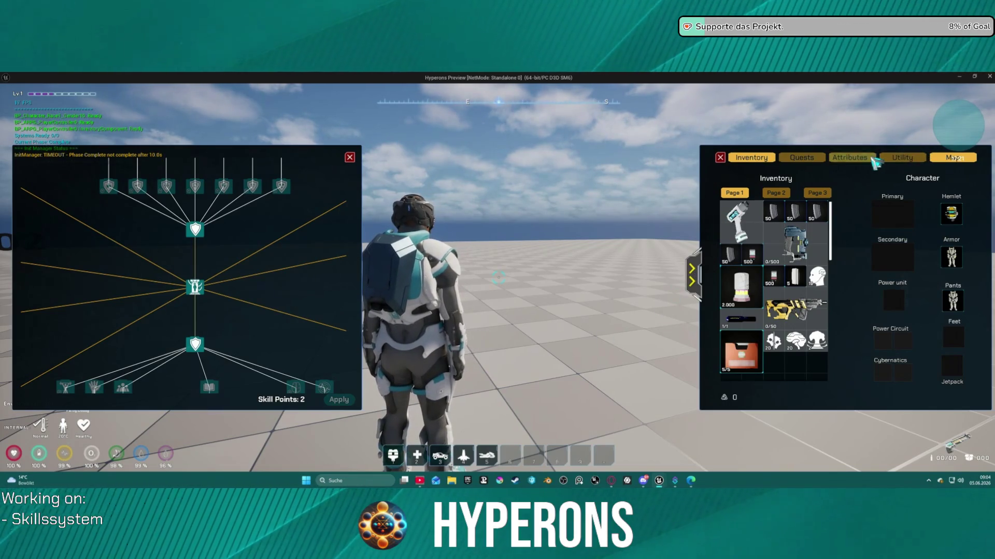
# Step: Add 3 points to STR in Attributes and apply them, returning to Inventory
pyautogui.click(850, 157)
pyautogui.tripleClick(826, 232)
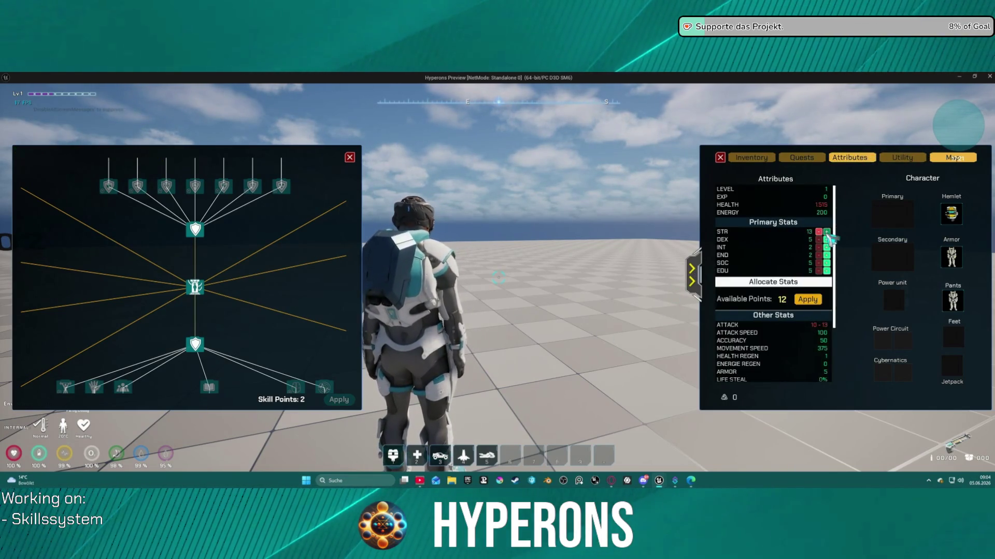
pyautogui.click(810, 302)
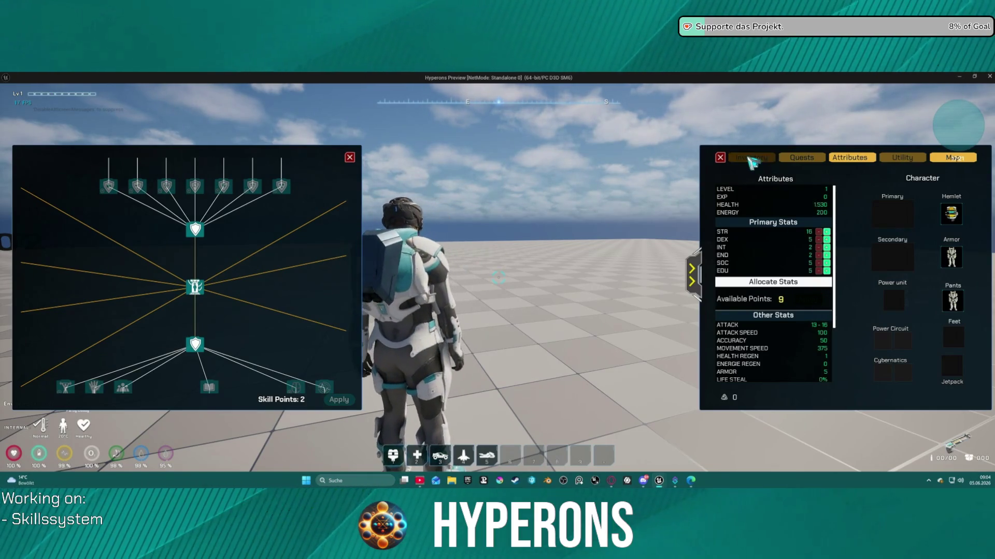
pyautogui.click(751, 161)
# Step: Try adding more STR points in Attributes and recheck the stats before returning to Inventory
pyautogui.moveTo(809, 348)
pyautogui.moveTo(826, 346)
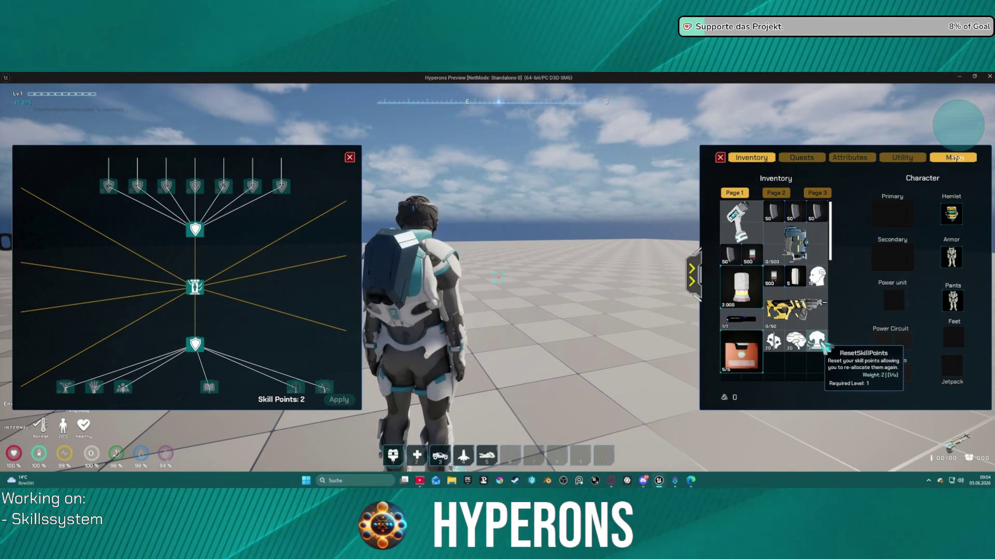
pyautogui.moveTo(774, 342)
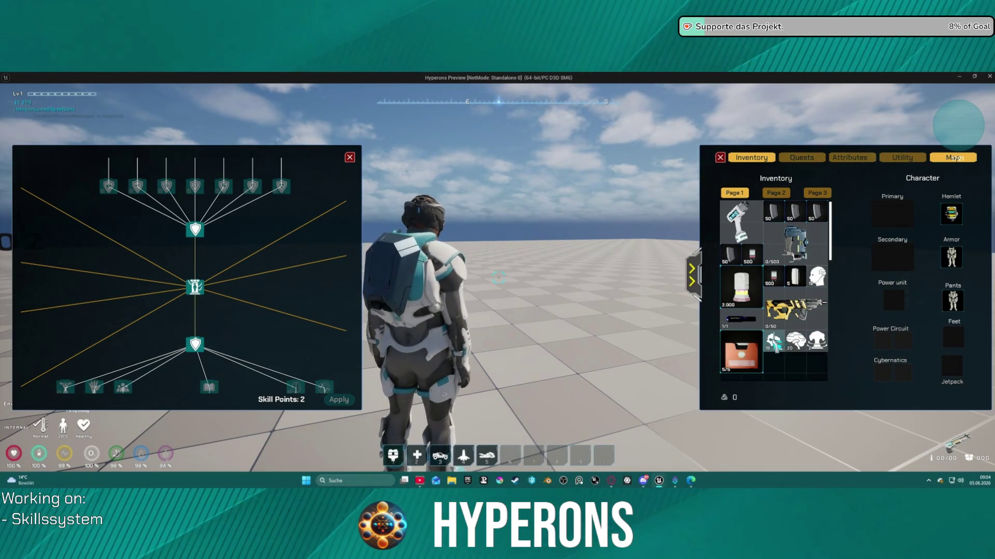
pyautogui.click(861, 161)
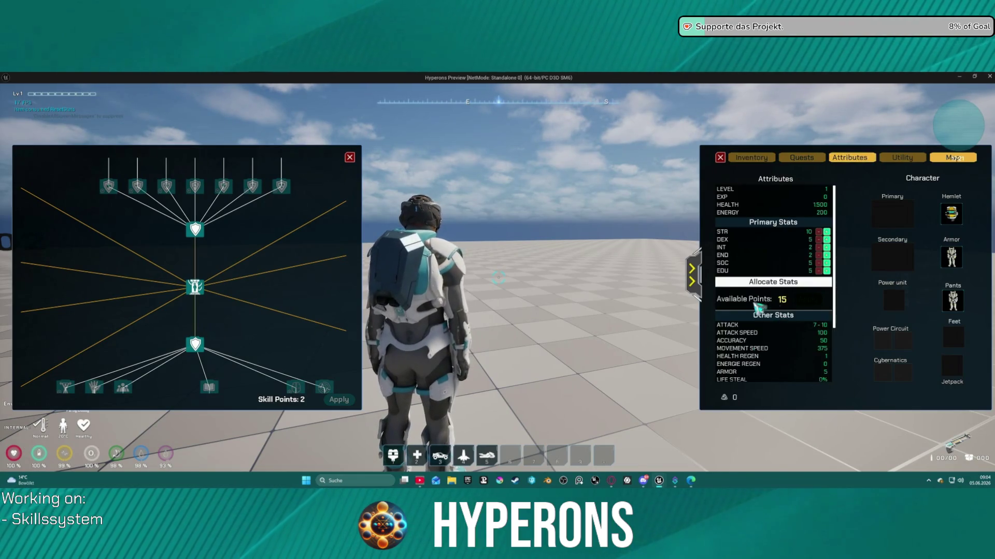
pyautogui.click(827, 231)
pyautogui.click(827, 232)
pyautogui.click(807, 300)
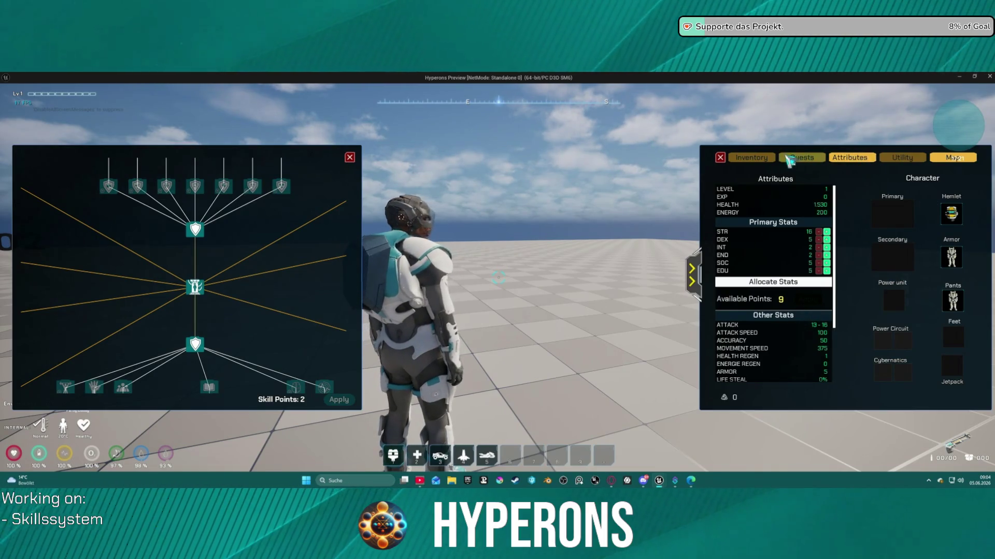
pyautogui.click(751, 157)
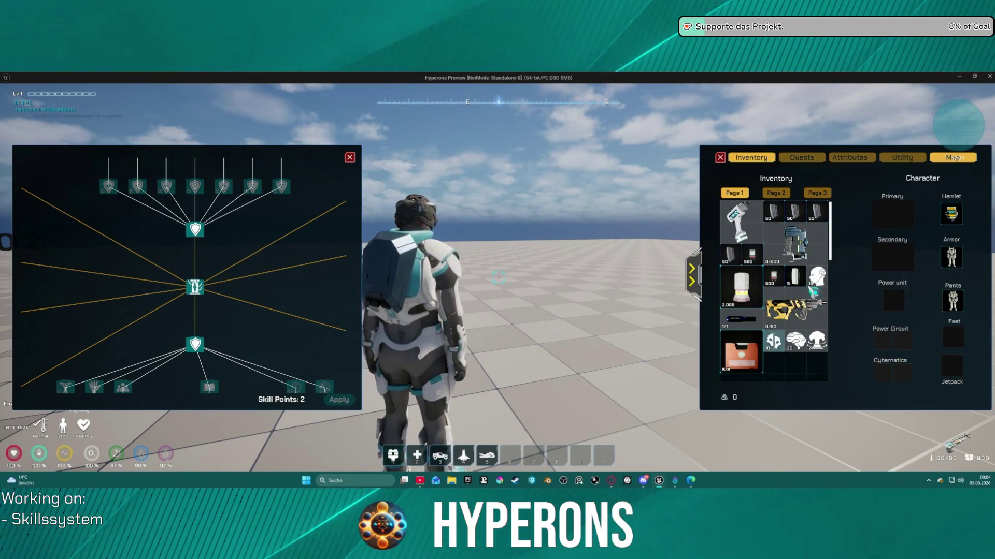
pyautogui.click(860, 165)
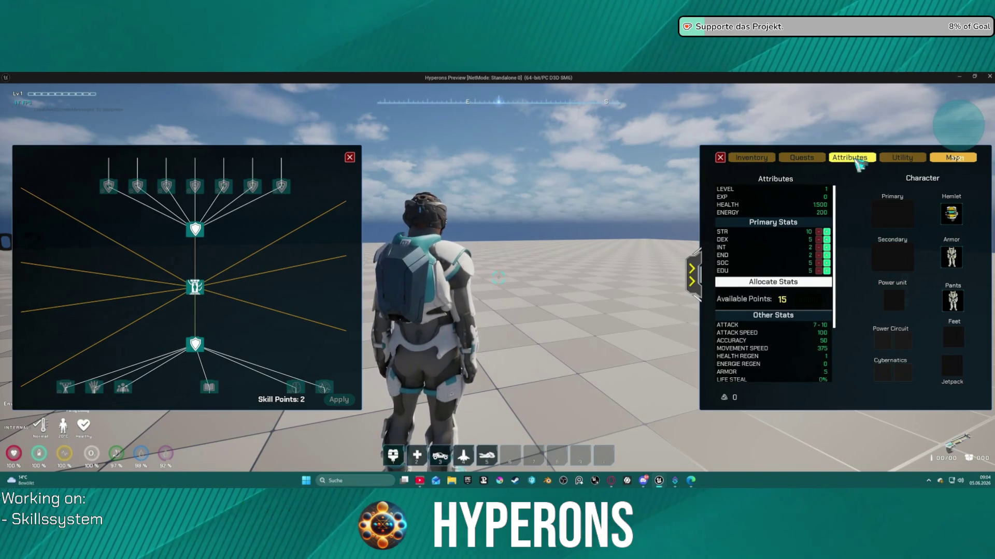
pyautogui.click(766, 164)
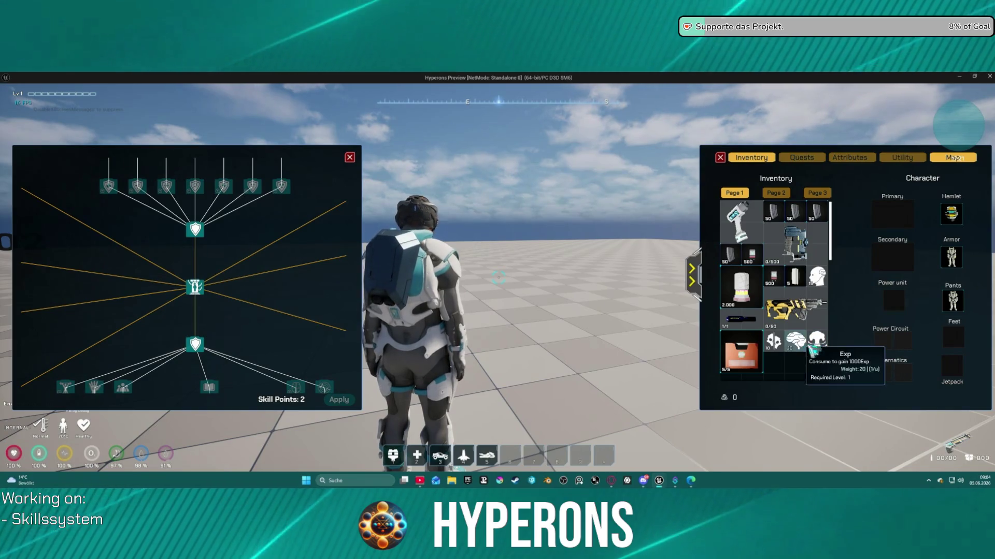
# Step: Zoom and pan the skill tree to its upper branches, then consume an Exp item to level up
pyautogui.scroll(-5, 249, 282)
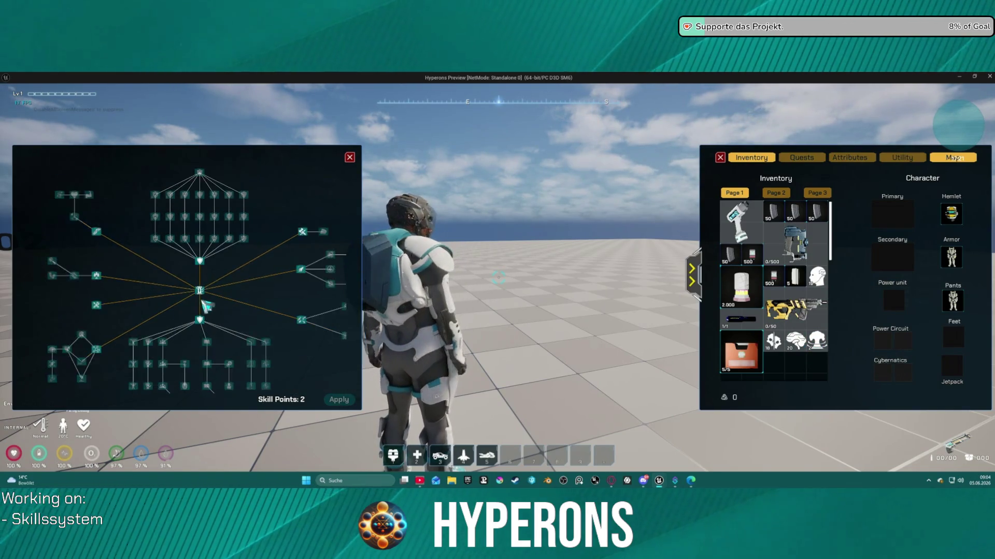
pyautogui.scroll(5, 220, 311)
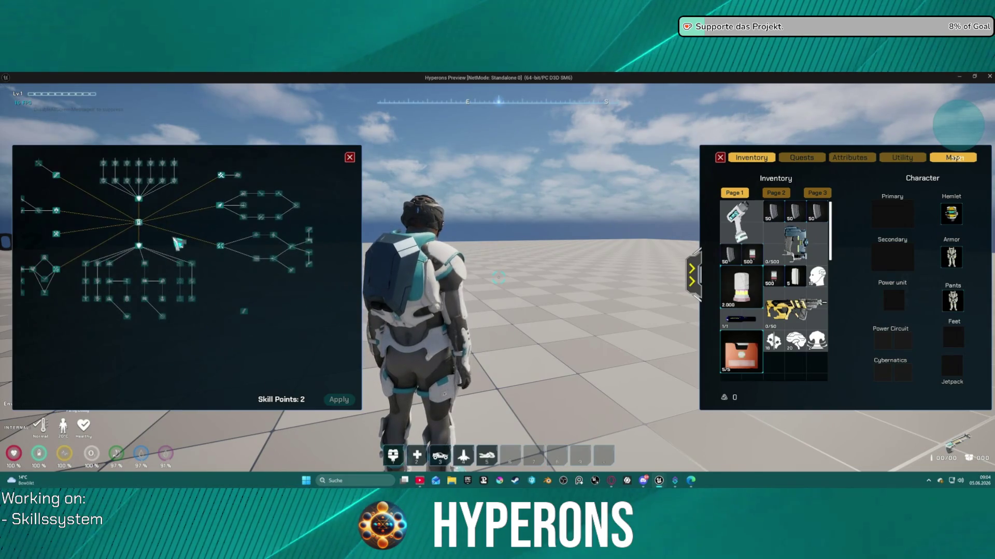
pyautogui.moveTo(179, 250)
pyautogui.mouseDown()
pyautogui.moveTo(216, 282)
pyautogui.moveTo(204, 324)
pyautogui.moveTo(231, 333)
pyautogui.moveTo(216, 296)
pyautogui.moveTo(193, 285)
pyautogui.moveTo(174, 298)
pyautogui.moveTo(170, 288)
pyautogui.moveTo(187, 297)
pyautogui.mouseUp()
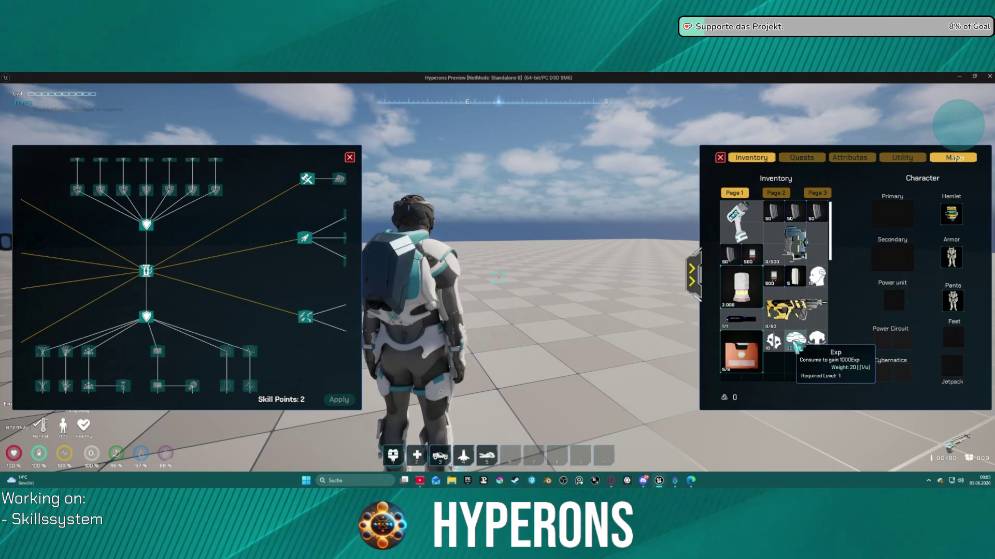
pyautogui.rightClick(796, 346)
# Step: Consume nine more Exp items to level the character up repeatedly
pyautogui.rightClick(796, 346)
pyautogui.rightClick(796, 346)
pyautogui.rightClick(796, 346)
pyautogui.rightClick(796, 346)
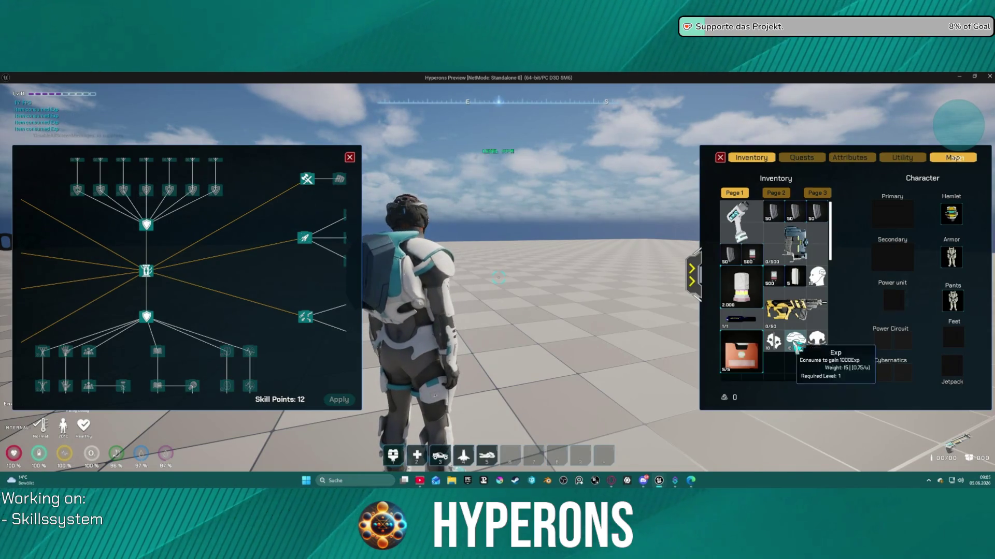
pyautogui.rightClick(796, 346)
pyautogui.rightClick(796, 346)
pyautogui.rightClick(796, 346)
pyautogui.rightClick(796, 346)
pyautogui.rightClick(796, 346)
pyautogui.rightClick(796, 346)
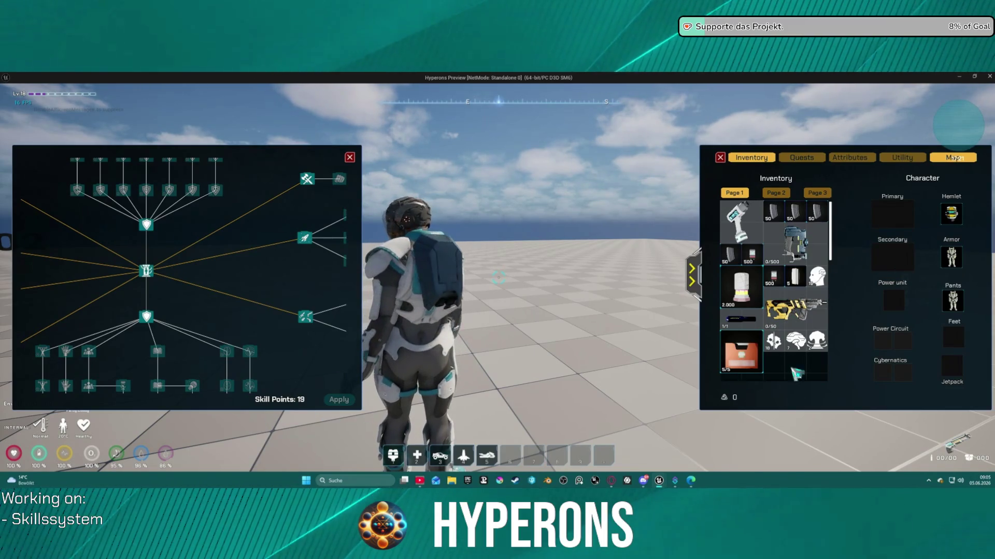
# Step: Use the ResetSkillPoints item to refund skills, then learn eight skill nodes anew
pyautogui.moveTo(819, 349)
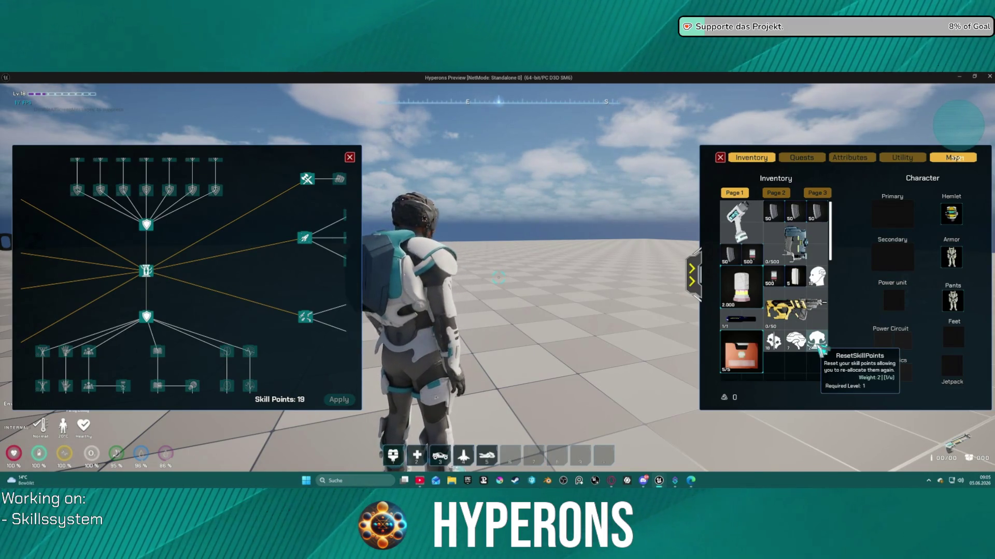
pyautogui.rightClick(818, 349)
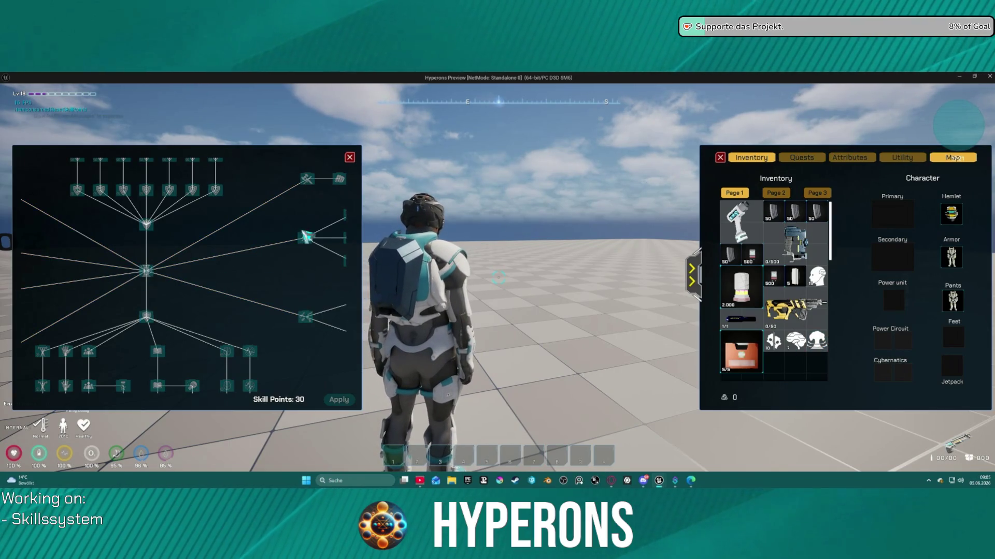
pyautogui.click(146, 271)
pyautogui.click(146, 317)
pyautogui.click(306, 240)
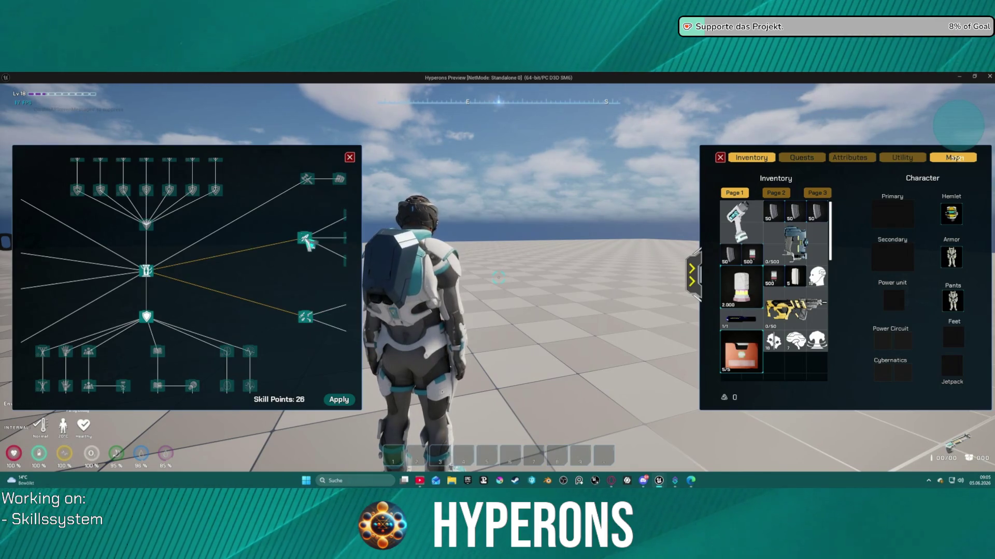
pyautogui.click(308, 180)
pyautogui.click(147, 224)
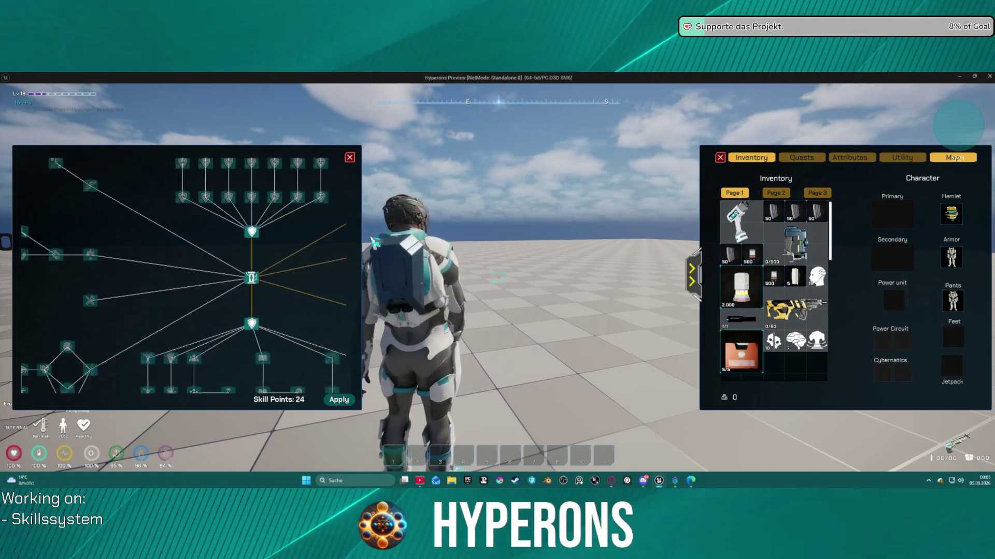
pyautogui.click(185, 182)
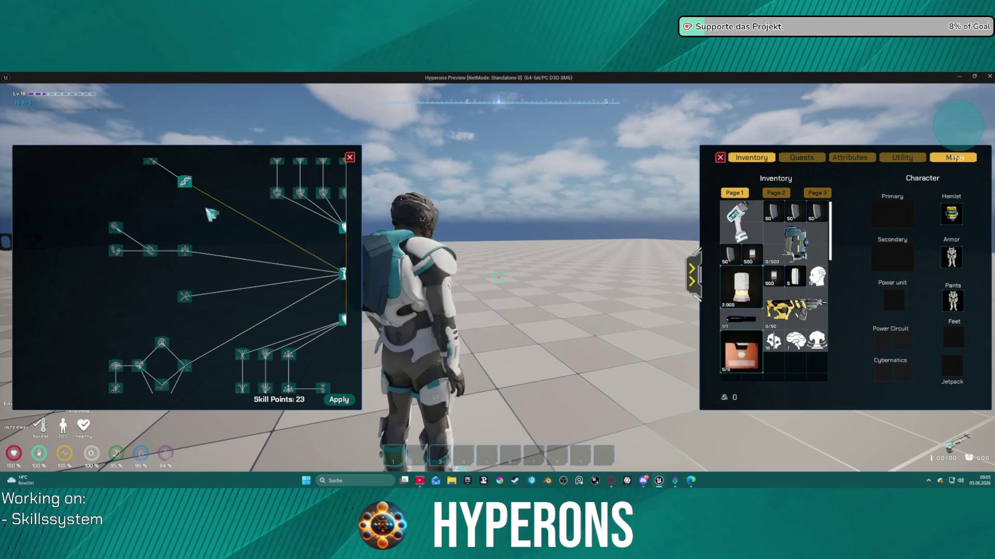
pyautogui.click(186, 298)
pyautogui.click(187, 367)
pyautogui.moveTo(289, 344); pyautogui.dragTo(182, 344)
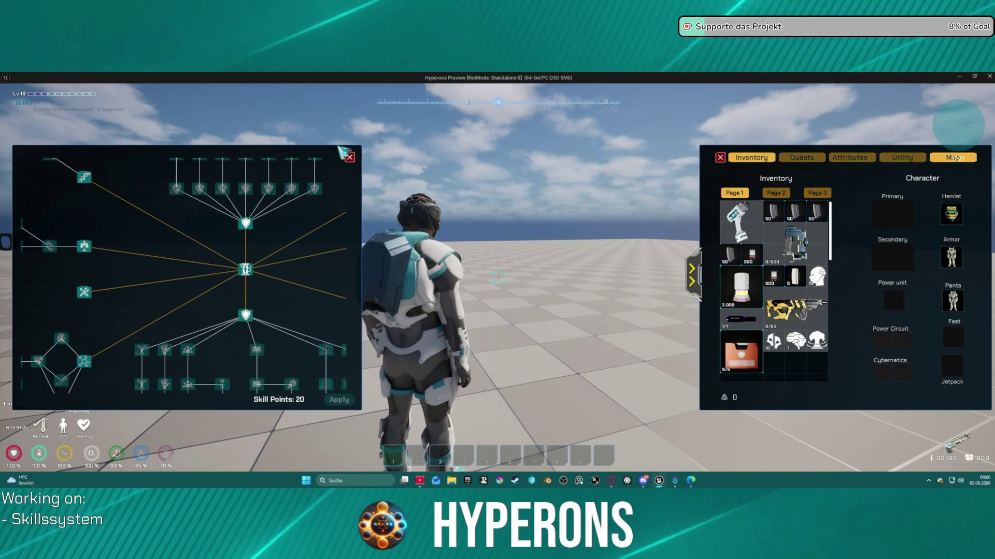
# Step: Close the skill tree window and stop the test play to return to the editor
pyautogui.click(350, 157)
pyautogui.moveTo(415, 178)
pyautogui.mouseDown()
pyautogui.moveTo(508, 193)
pyautogui.moveTo(483, 190)
pyautogui.mouseUp()
pyautogui.press('Escape')
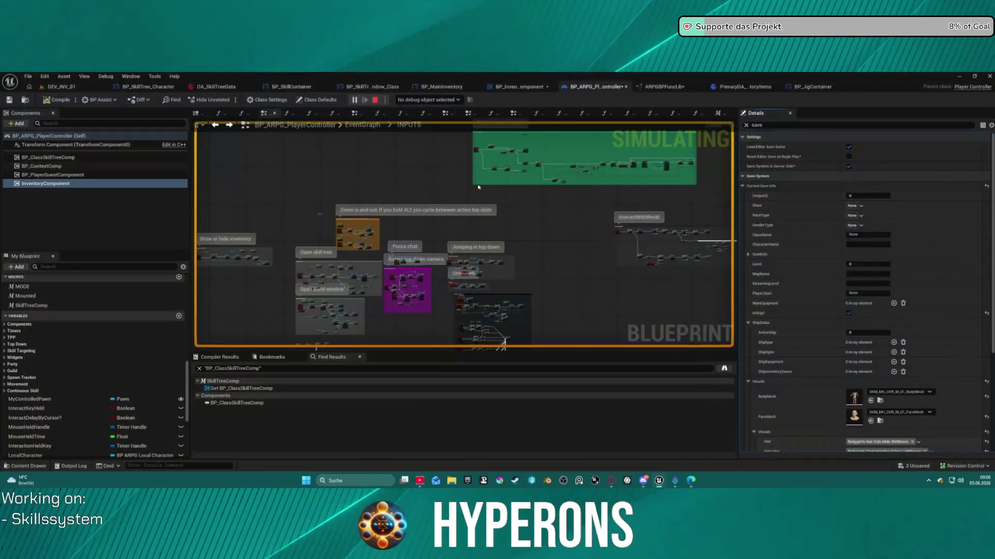
# Step: Save all assets, jump between the player controller's graph sections, then switch to BP_InventoryComponent
pyautogui.hotkey('ctrl', 's')
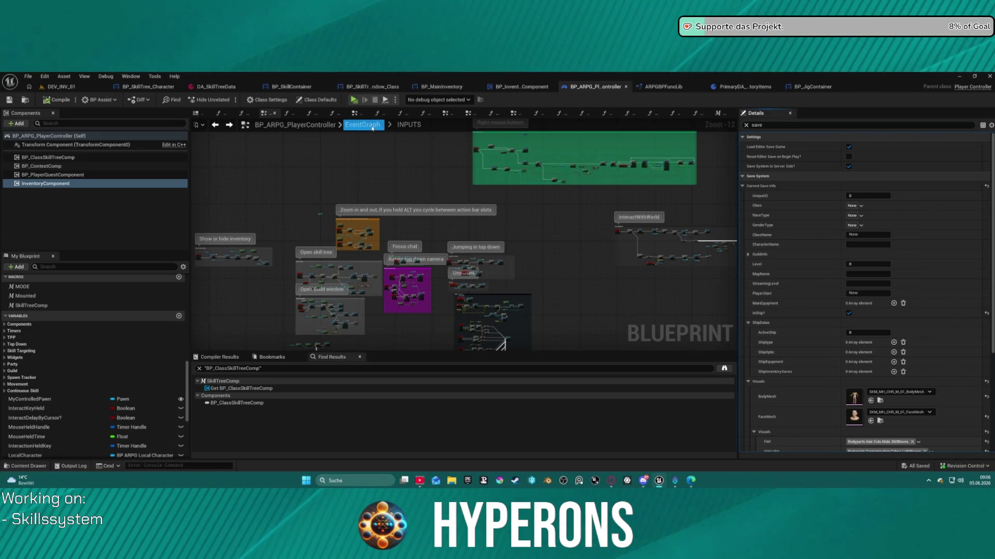
pyautogui.click(468, 118)
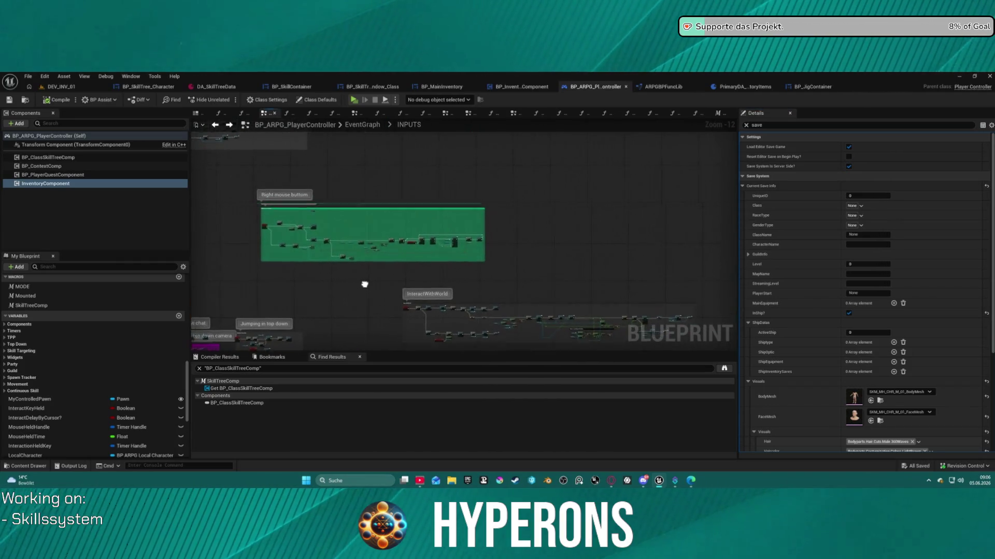
pyautogui.hotkey('alt', 'Left')
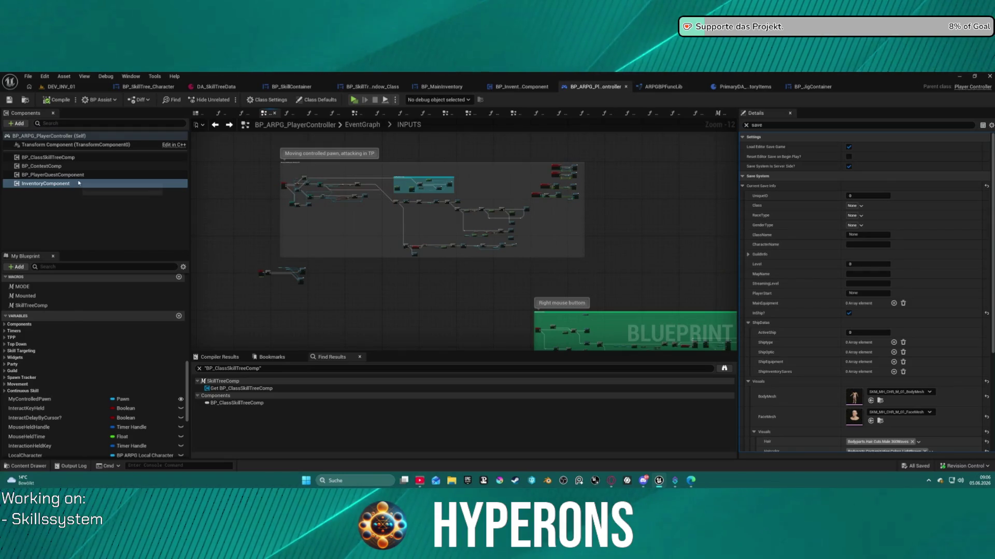
pyautogui.click(519, 86)
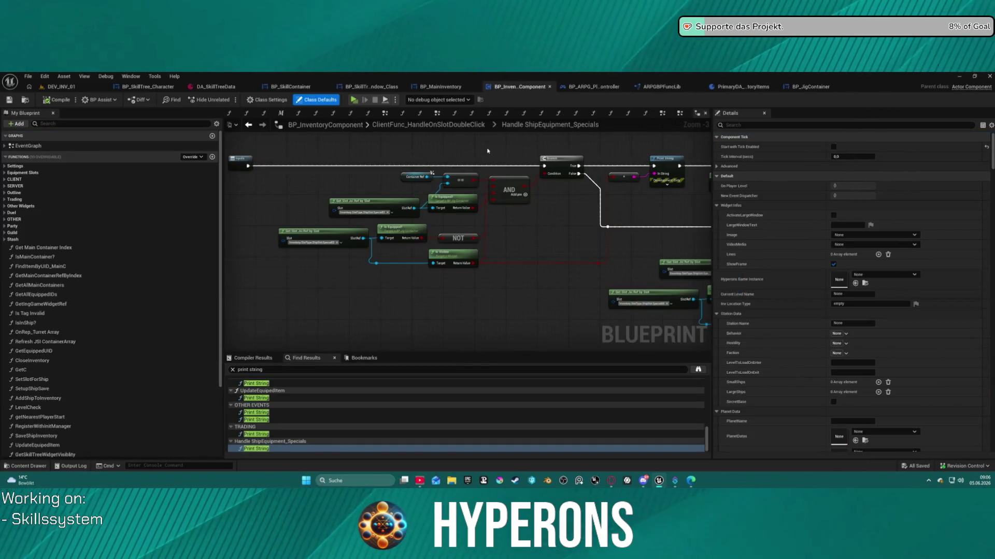
# Step: Close ten leftover graph tabs, including SaveContent, Handle ShipEquipment_Specials and TRADING
pyautogui.middleClick(332, 113)
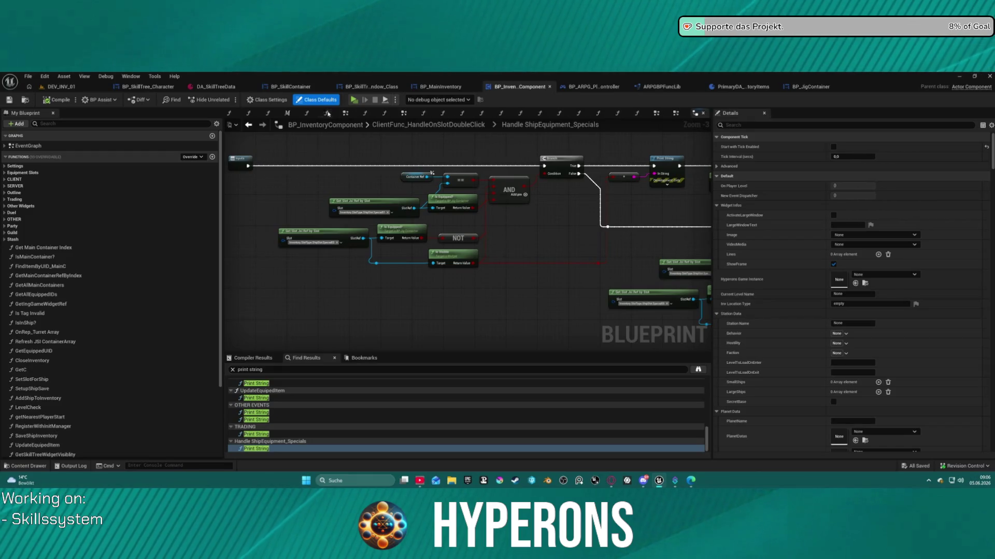
pyautogui.middleClick(265, 116)
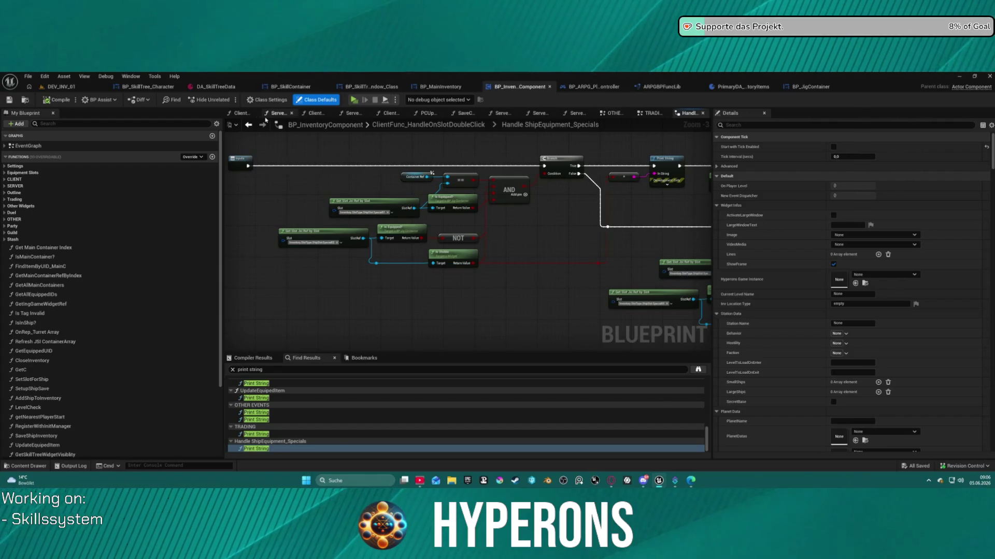
pyautogui.middleClick(264, 116)
pyautogui.middleClick(265, 116)
pyautogui.middleClick(265, 116)
pyautogui.middleClick(265, 116)
pyautogui.middleClick(266, 116)
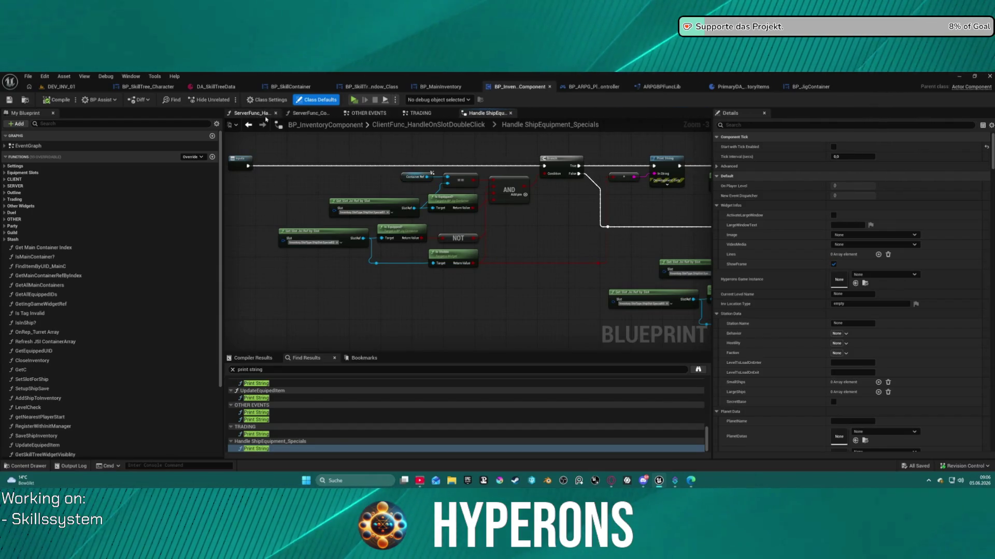
pyautogui.middleClick(266, 116)
pyautogui.middleClick(266, 116)
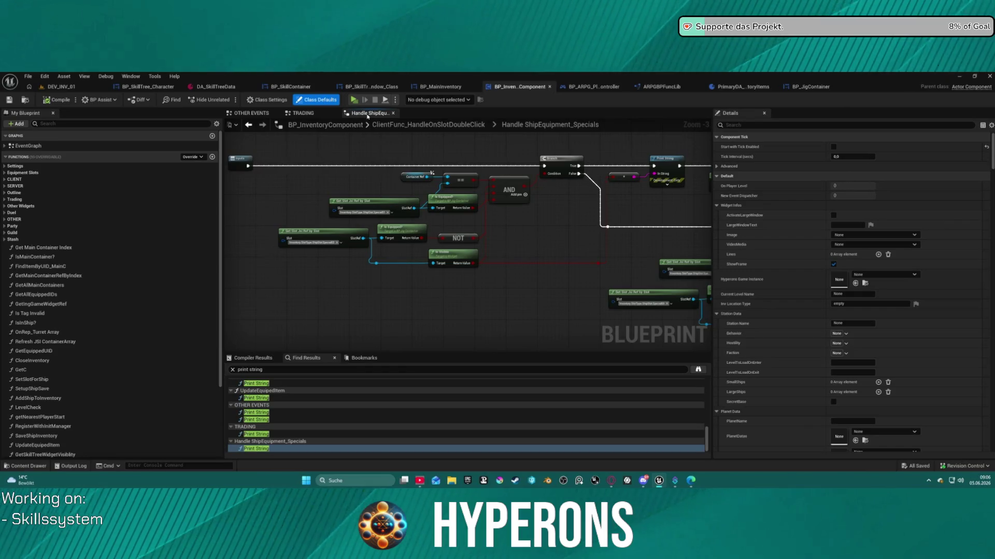
pyautogui.middleClick(367, 116)
pyautogui.middleClick(288, 116)
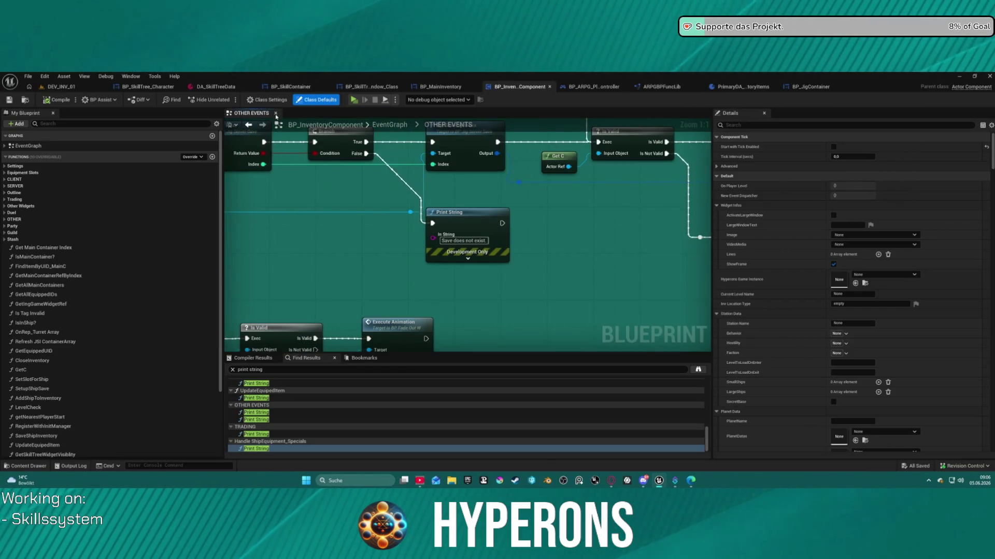
# Step: Return to the EventGraph and open the INITIALIZE STARTING ITEMS collapsed graph
pyautogui.click(393, 124)
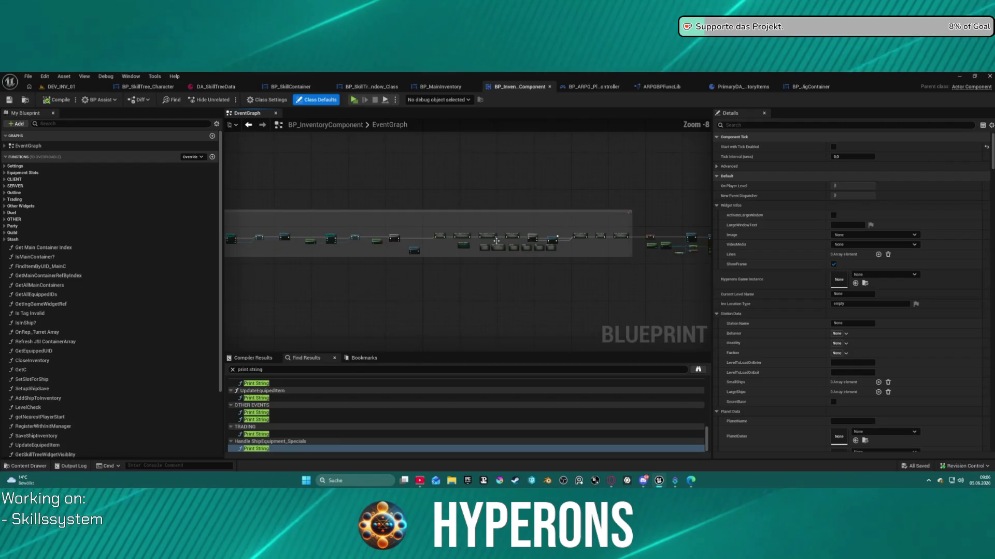
pyautogui.scroll(8, 566, 222)
pyautogui.moveTo(377, 248); pyautogui.dragTo(412, 182)
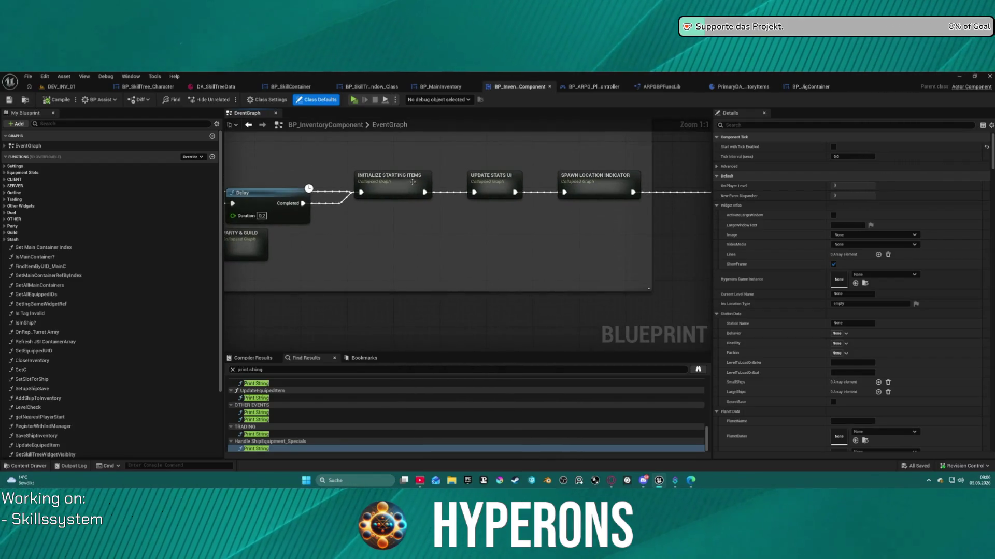
pyautogui.doubleClick(418, 180)
# Step: In the INITIALIZE STARTING ITEMS graph, select and nudge the Make S Save Survival System node
pyautogui.scroll(5, 417, 237)
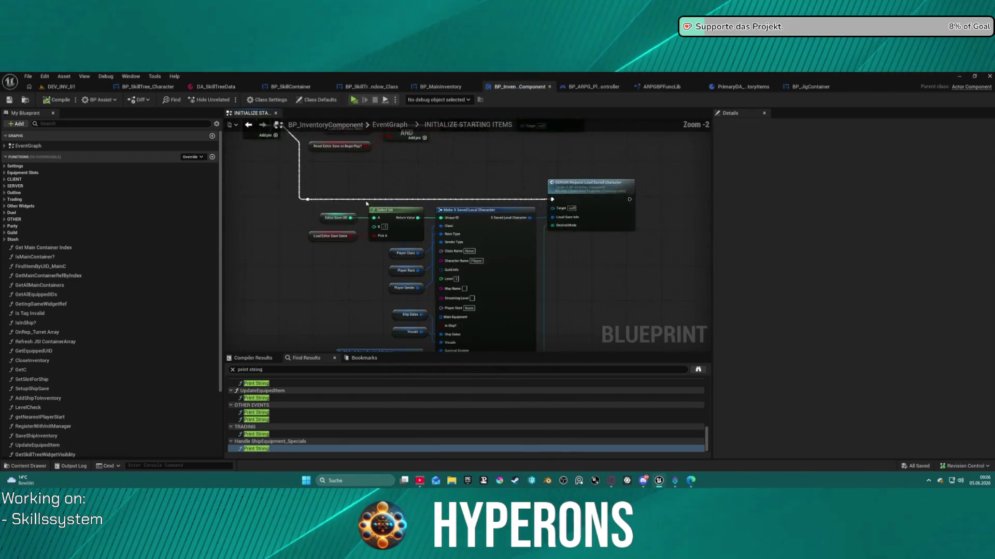
pyautogui.moveTo(417, 237)
pyautogui.mouseDown()
pyautogui.moveTo(374, 261)
pyautogui.moveTo(445, 310)
pyautogui.moveTo(535, 257)
pyautogui.moveTo(474, 260)
pyautogui.moveTo(448, 280)
pyautogui.moveTo(426, 342)
pyautogui.moveTo(510, 146)
pyautogui.mouseUp()
pyautogui.scroll(-2, 417, 238)
pyautogui.scroll(3, 535, 257)
pyautogui.click(365, 218)
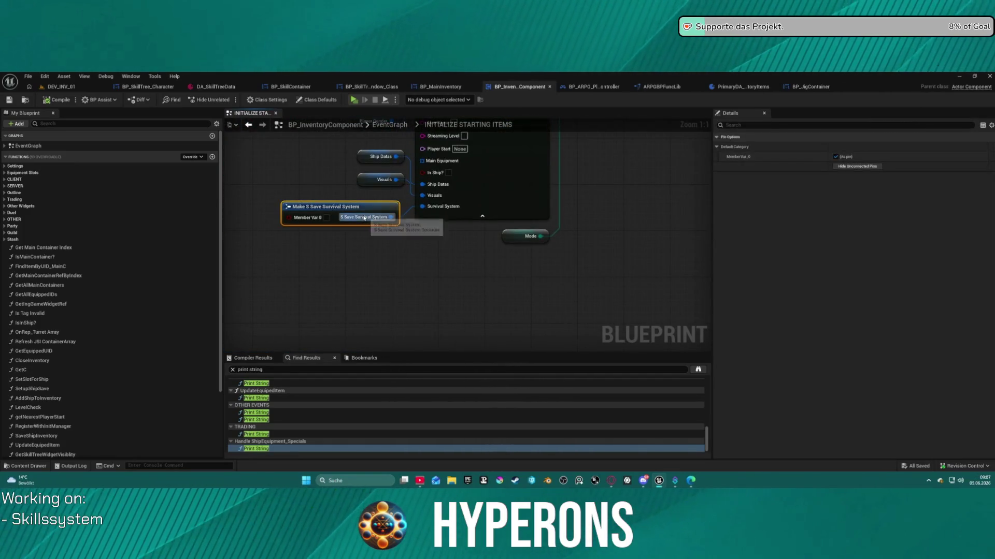
pyautogui.moveTo(303, 214)
pyautogui.mouseDown()
pyautogui.moveTo(303, 229)
pyautogui.moveTo(299, 211)
pyautogui.mouseUp()
# Step: Survey the saved-character, SERVER and Select Int nodes, then move Make S Save Survival System lower-left
pyautogui.moveTo(425, 155); pyautogui.dragTo(306, 349)
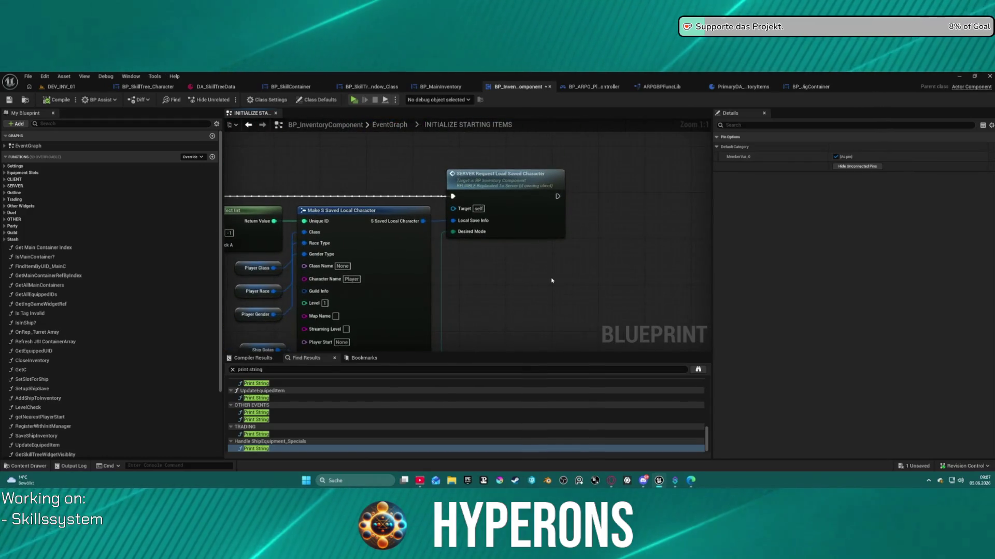
pyautogui.moveTo(441, 287); pyautogui.dragTo(579, 238)
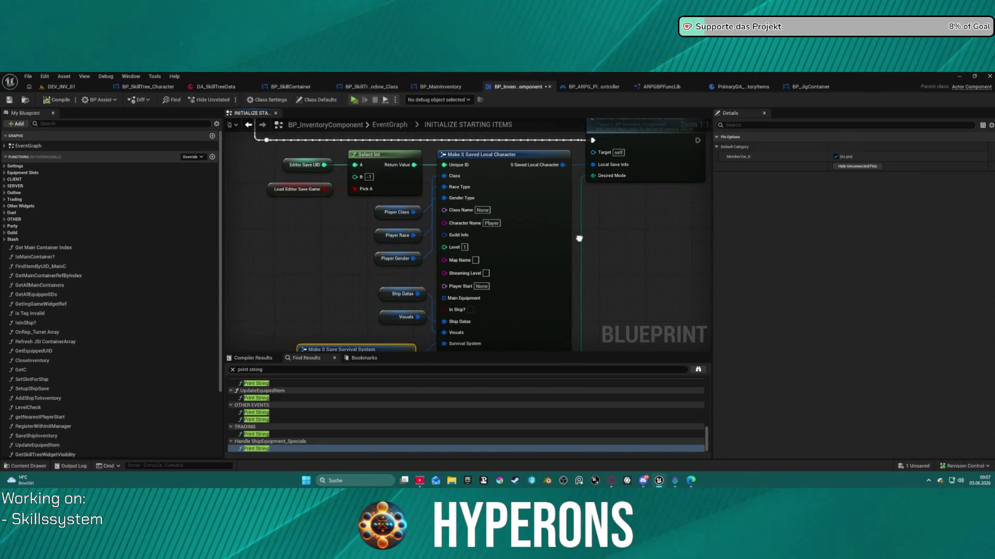
pyautogui.scroll(-4, 579, 238)
pyautogui.moveTo(438, 220)
pyautogui.mouseDown()
pyautogui.moveTo(466, 272)
pyautogui.moveTo(455, 155)
pyautogui.moveTo(446, 217)
pyautogui.moveTo(441, 208)
pyautogui.moveTo(287, 281)
pyautogui.moveTo(388, 229)
pyautogui.moveTo(513, 238)
pyautogui.moveTo(480, 231)
pyautogui.moveTo(401, 81)
pyautogui.mouseUp()
pyautogui.scroll(2, 388, 228)
pyautogui.moveTo(451, 264)
pyautogui.mouseDown()
pyautogui.moveTo(521, 245)
pyautogui.moveTo(542, 289)
pyautogui.moveTo(446, 286)
pyautogui.mouseUp()
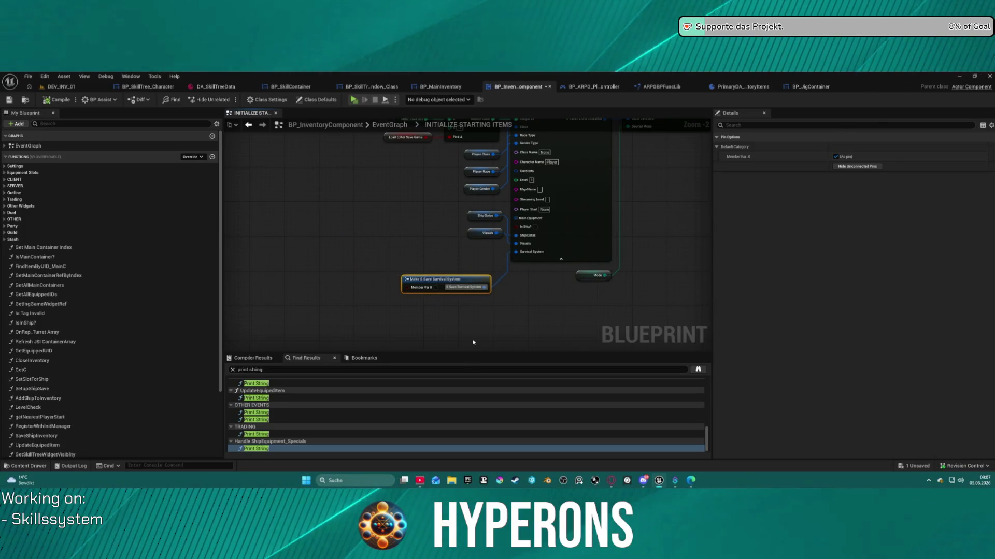
pyautogui.moveTo(545, 310); pyautogui.dragTo(499, 320)
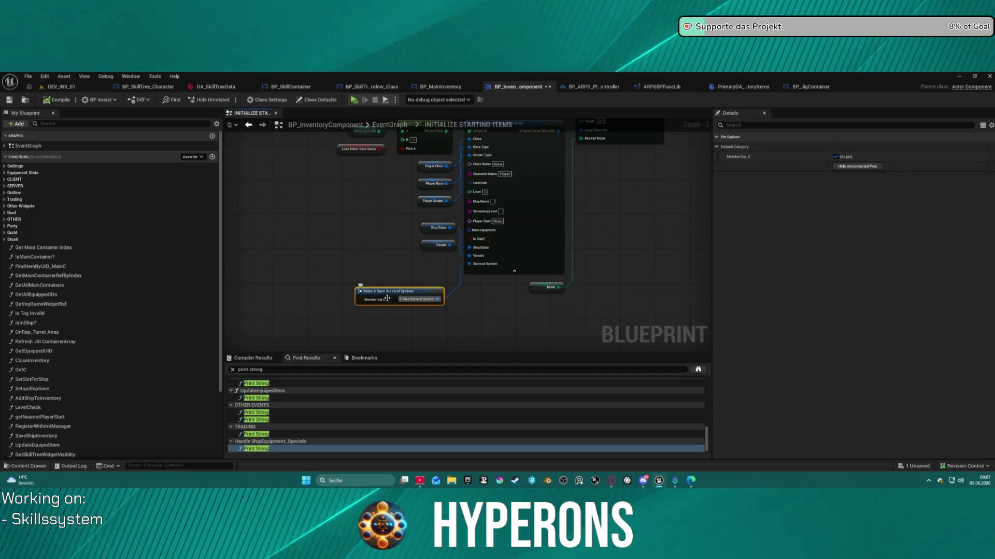
pyautogui.click(477, 237)
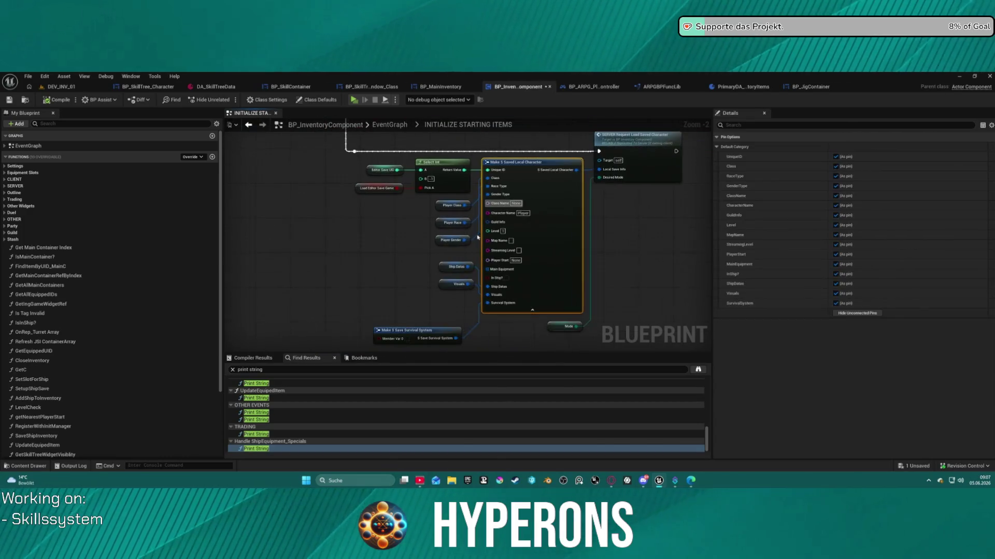
pyautogui.moveTo(324, 332)
pyautogui.mouseDown()
pyautogui.moveTo(395, 263)
pyautogui.moveTo(486, 334)
pyautogui.moveTo(444, 249)
pyautogui.moveTo(385, 280)
pyautogui.moveTo(191, 210)
pyautogui.mouseUp()
pyautogui.moveTo(602, 295); pyautogui.dragTo(600, 293)
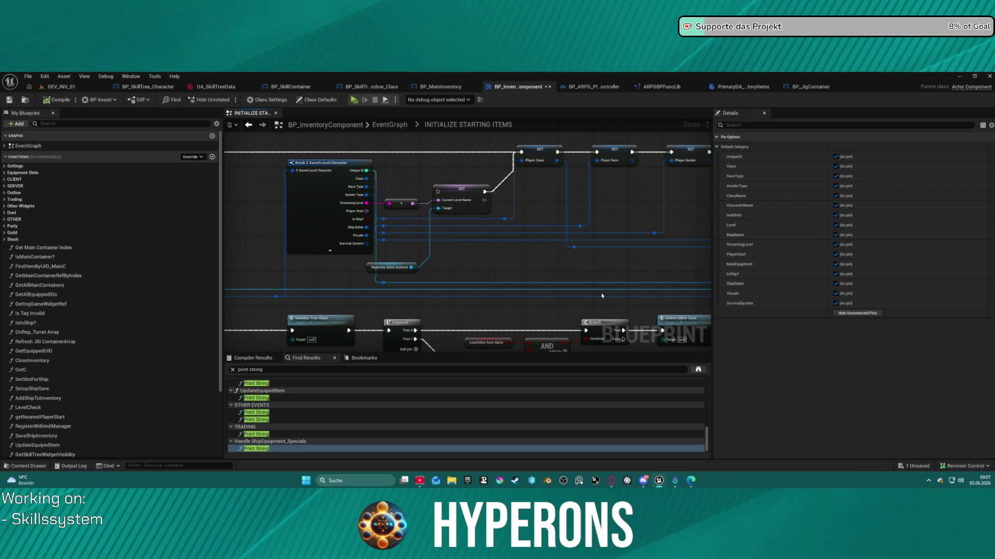
pyautogui.moveTo(648, 166); pyautogui.dragTo(264, 210)
pyautogui.moveTo(624, 245)
pyautogui.mouseDown()
pyautogui.moveTo(456, 271)
pyautogui.moveTo(147, 272)
pyautogui.mouseUp()
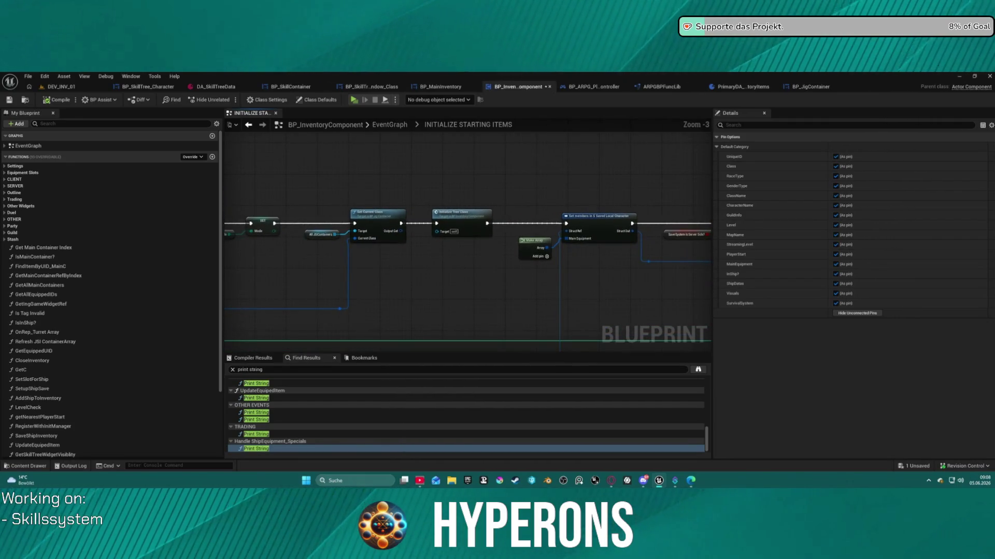
pyautogui.scroll(-3, 468, 238)
pyautogui.scroll(7, 296, 169)
pyautogui.moveTo(431, 269)
pyautogui.mouseDown()
pyautogui.moveTo(400, 255)
pyautogui.moveTo(410, 192)
pyautogui.moveTo(376, 133)
pyautogui.moveTo(392, 151)
pyautogui.moveTo(228, 121)
pyautogui.mouseUp()
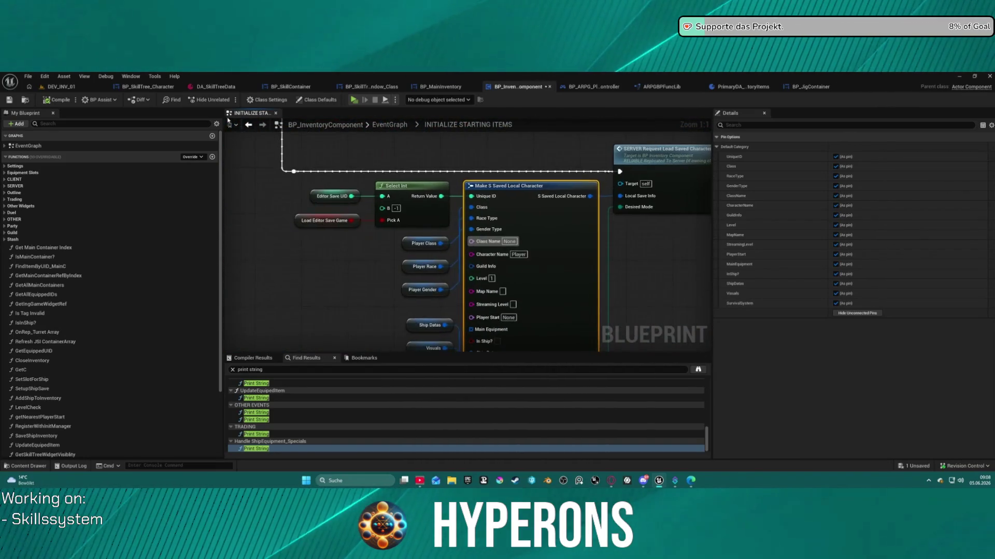
pyautogui.moveTo(435, 303)
pyautogui.mouseDown()
pyautogui.moveTo(515, 224)
pyautogui.moveTo(468, 217)
pyautogui.moveTo(350, 319)
pyautogui.moveTo(391, 277)
pyautogui.moveTo(475, 141)
pyautogui.moveTo(476, 169)
pyautogui.mouseUp()
pyautogui.click(475, 170)
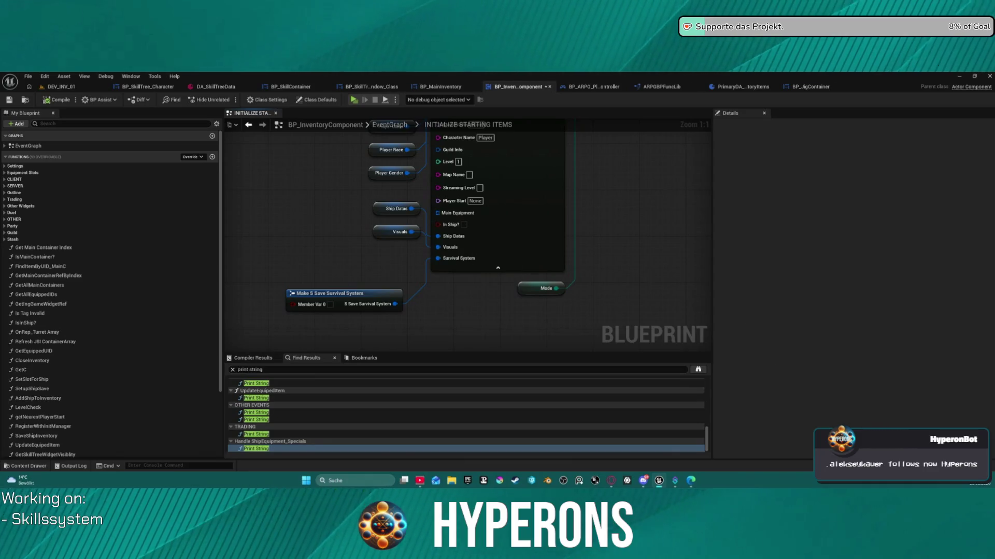
pyautogui.moveTo(546, 315); pyautogui.dragTo(497, 192)
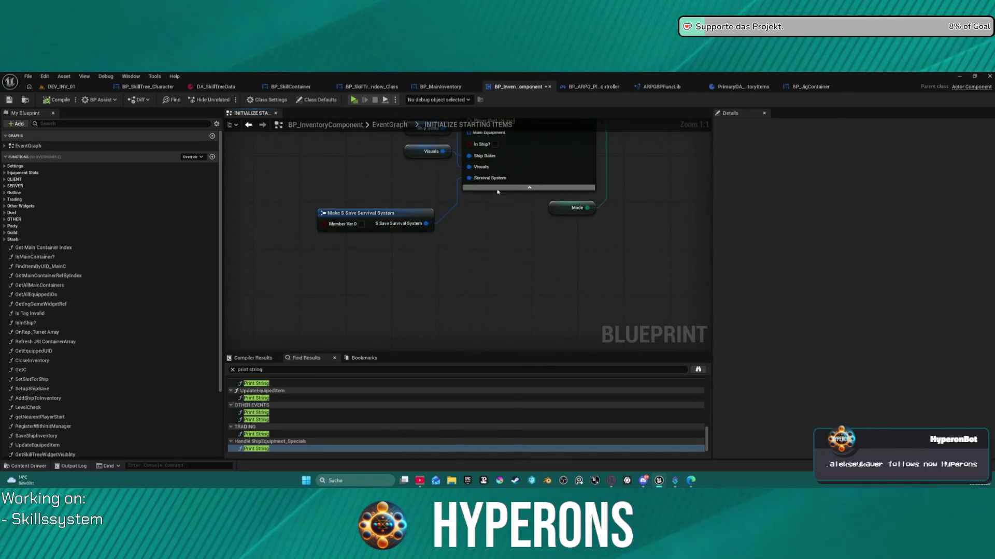
pyautogui.moveTo(402, 210)
pyautogui.mouseDown()
pyautogui.moveTo(402, 193)
pyautogui.moveTo(314, 405)
pyautogui.mouseUp()
pyautogui.moveTo(362, 290)
pyautogui.mouseDown()
pyautogui.moveTo(511, 301)
pyautogui.moveTo(524, 344)
pyautogui.mouseUp()
pyautogui.moveTo(518, 218)
pyautogui.mouseDown()
pyautogui.moveTo(520, 252)
pyautogui.moveTo(426, 279)
pyautogui.moveTo(401, 330)
pyautogui.moveTo(340, 331)
pyautogui.mouseUp()
pyautogui.moveTo(466, 259); pyautogui.dragTo(259, 277)
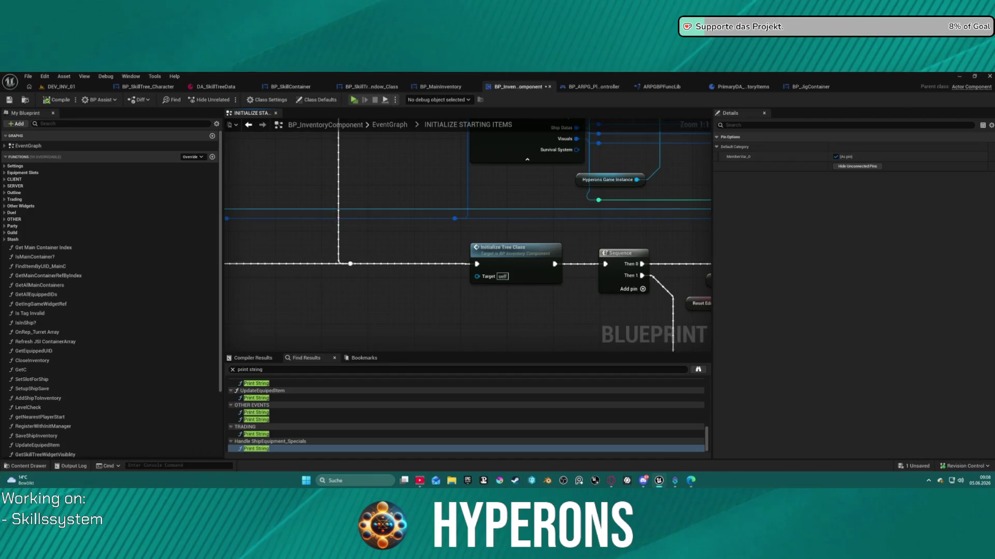
pyautogui.moveTo(467, 218); pyautogui.dragTo(334, 351)
pyautogui.moveTo(466, 233)
pyautogui.mouseDown()
pyautogui.moveTo(259, 218)
pyautogui.moveTo(197, 264)
pyautogui.moveTo(156, 249)
pyautogui.mouseUp()
pyautogui.scroll(-7, 467, 239)
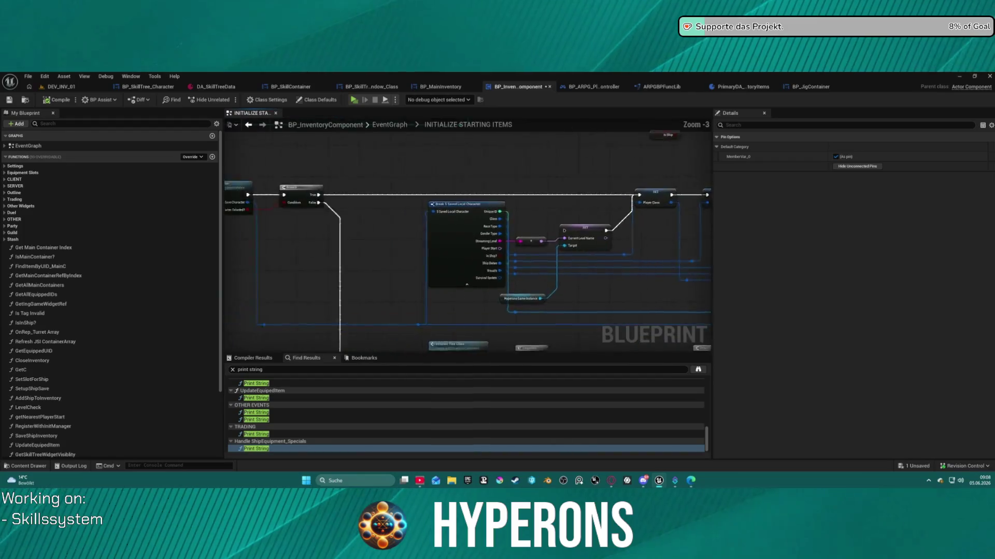
pyautogui.scroll(7, 355, 208)
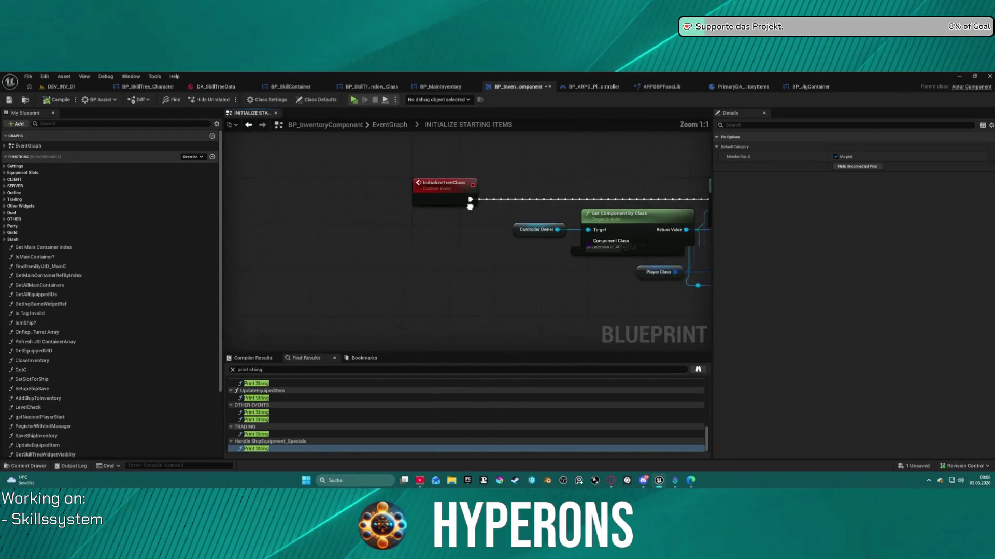
pyautogui.moveTo(539, 243)
pyautogui.mouseDown()
pyautogui.moveTo(416, 243)
pyautogui.moveTo(269, 266)
pyautogui.moveTo(267, 286)
pyautogui.moveTo(30, 280)
pyautogui.mouseUp()
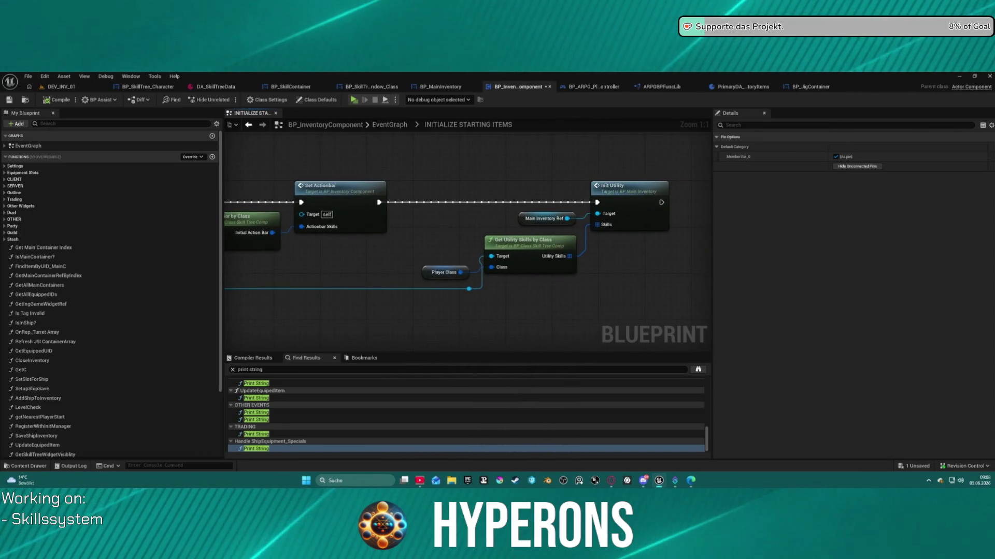
pyautogui.moveTo(363, 285); pyautogui.dragTo(421, 286)
pyautogui.scroll(-4, 537, 268)
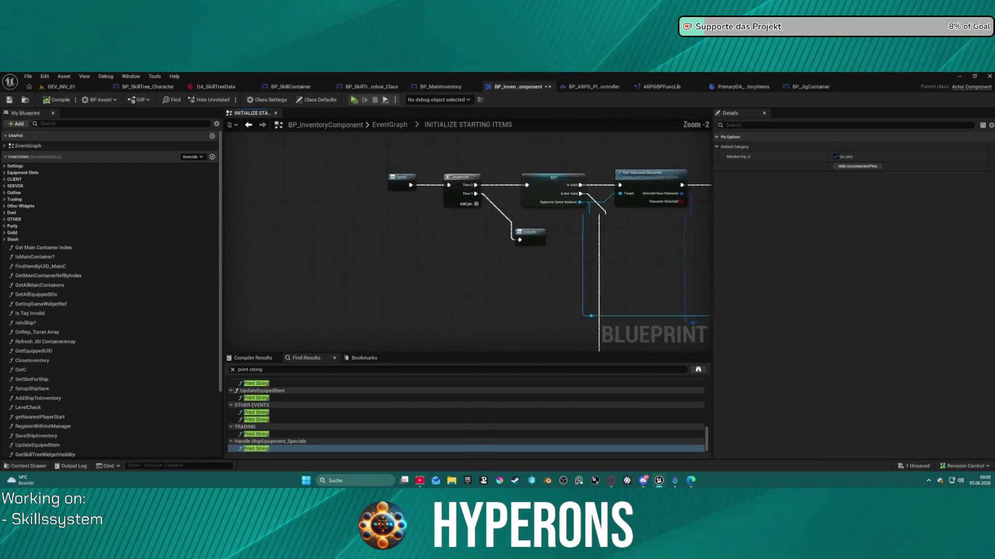
pyautogui.scroll(-1, 363, 288)
pyautogui.moveTo(455, 224)
pyautogui.mouseDown()
pyautogui.moveTo(455, 253)
pyautogui.moveTo(460, 200)
pyautogui.moveTo(420, 244)
pyautogui.mouseUp()
pyautogui.scroll(3, 325, 230)
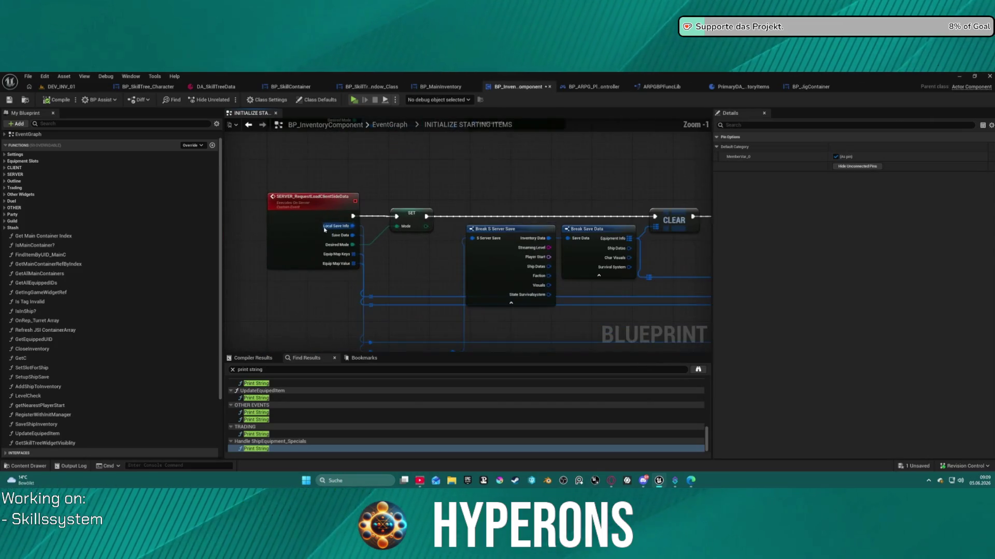
pyautogui.moveTo(366, 294)
pyautogui.mouseDown()
pyautogui.moveTo(422, 261)
pyautogui.moveTo(503, 249)
pyautogui.moveTo(241, 152)
pyautogui.moveTo(362, 234)
pyautogui.moveTo(498, 275)
pyautogui.moveTo(536, 262)
pyautogui.mouseUp()
pyautogui.moveTo(497, 316)
pyautogui.mouseDown()
pyautogui.moveTo(526, 275)
pyautogui.moveTo(347, 228)
pyautogui.moveTo(324, 134)
pyautogui.moveTo(259, 244)
pyautogui.moveTo(244, 251)
pyautogui.moveTo(227, 346)
pyautogui.mouseUp()
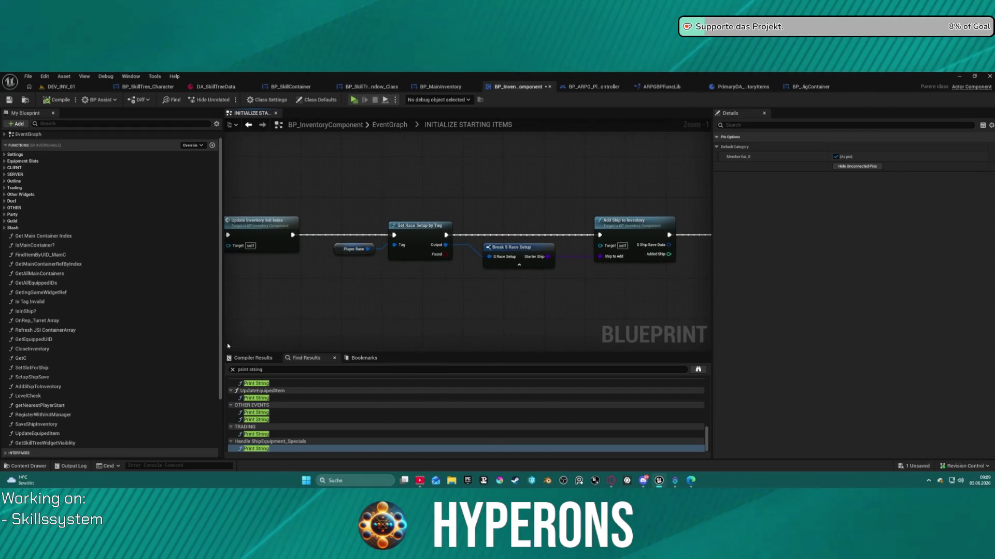
pyautogui.click(266, 236)
pyautogui.doubleClick(267, 236)
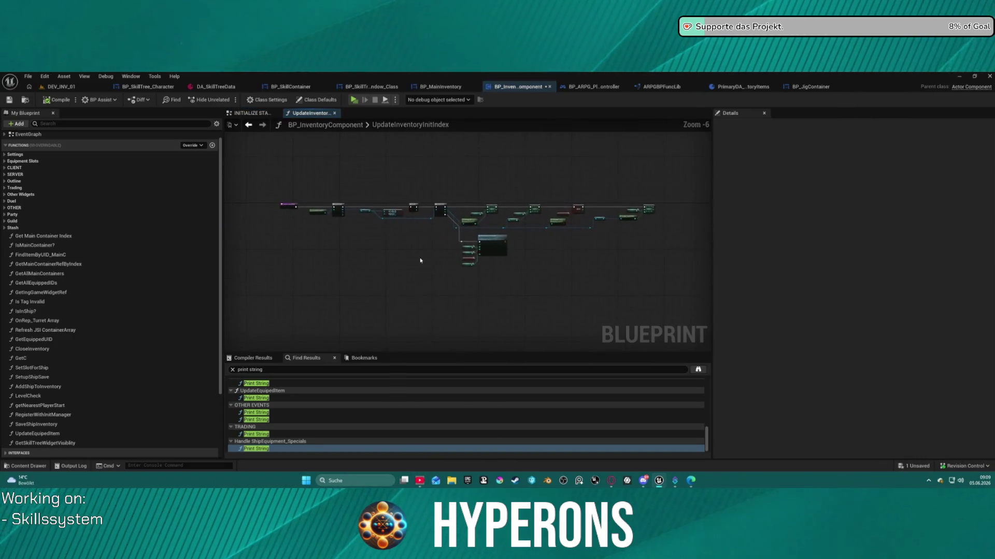
pyautogui.scroll(3, 579, 173)
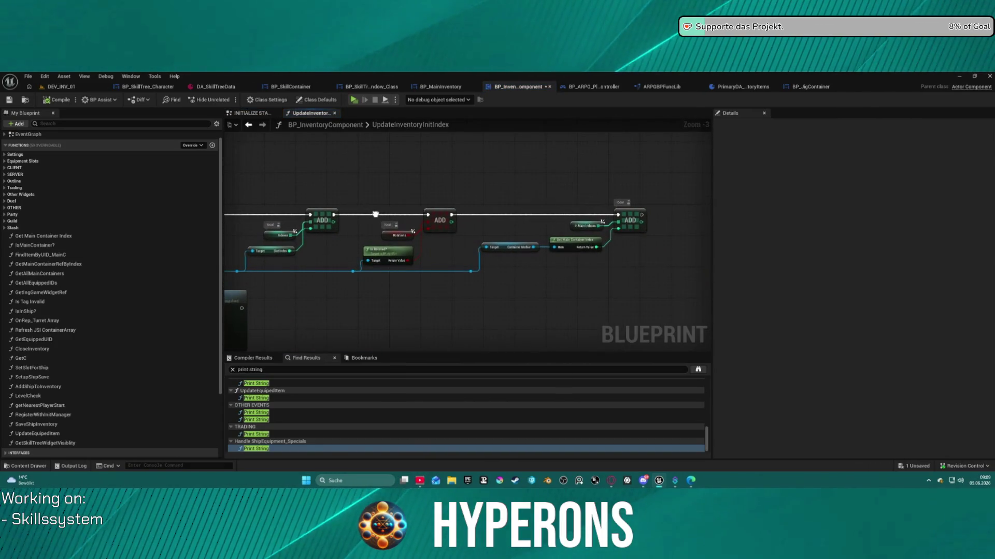
pyautogui.moveTo(368, 207); pyautogui.dragTo(801, 179)
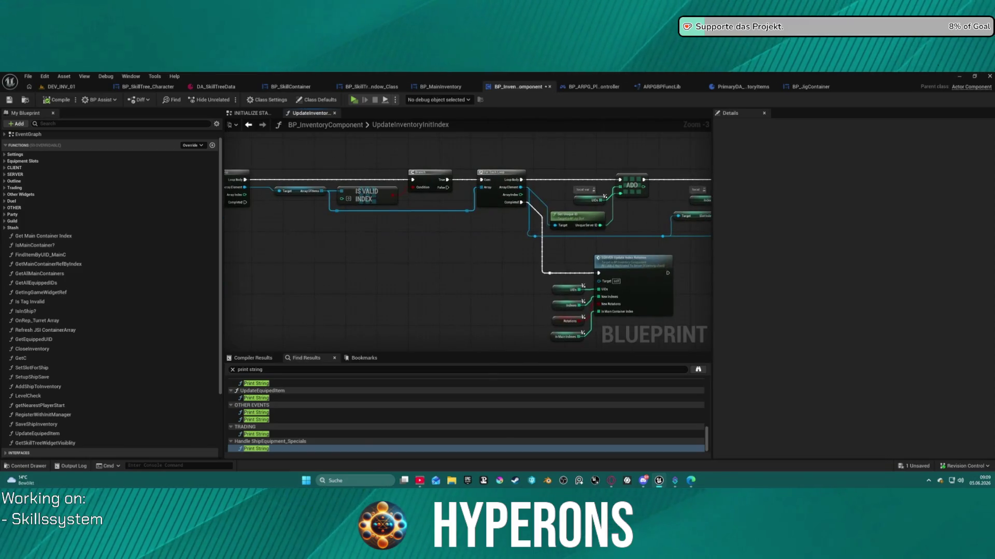
pyautogui.moveTo(466, 233); pyautogui.dragTo(593, 234)
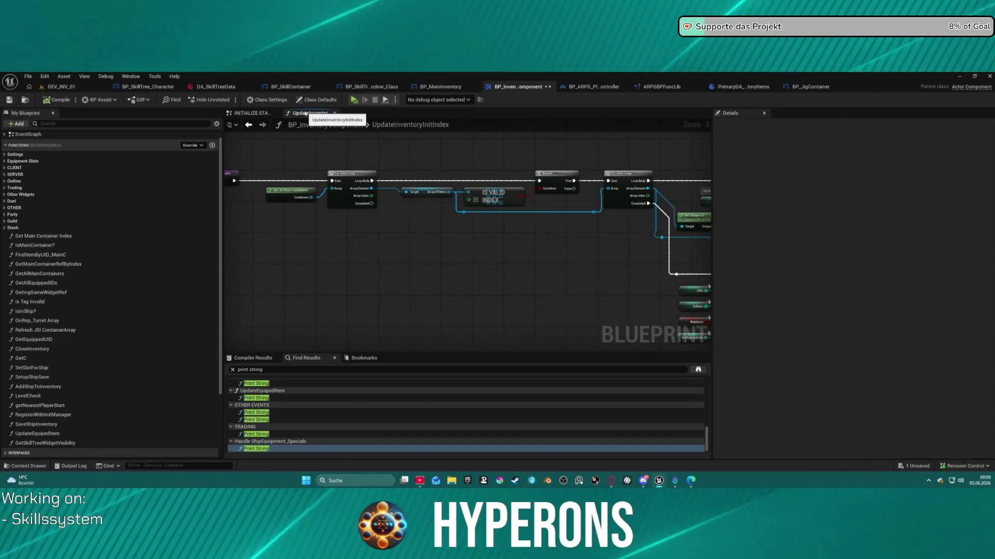
pyautogui.click(251, 113)
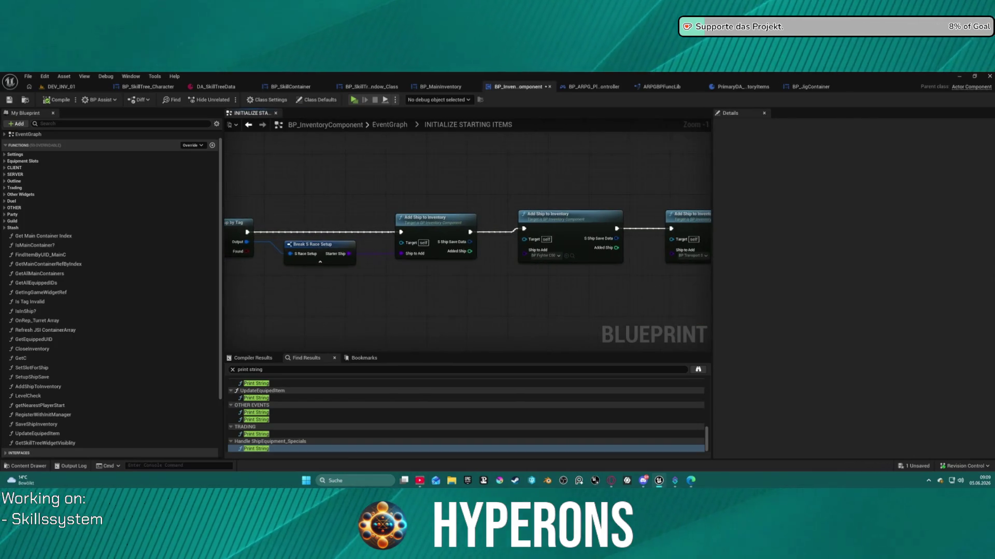
pyautogui.moveTo(402, 180)
pyautogui.mouseDown()
pyautogui.moveTo(280, 166)
pyautogui.moveTo(224, 173)
pyautogui.mouseUp()
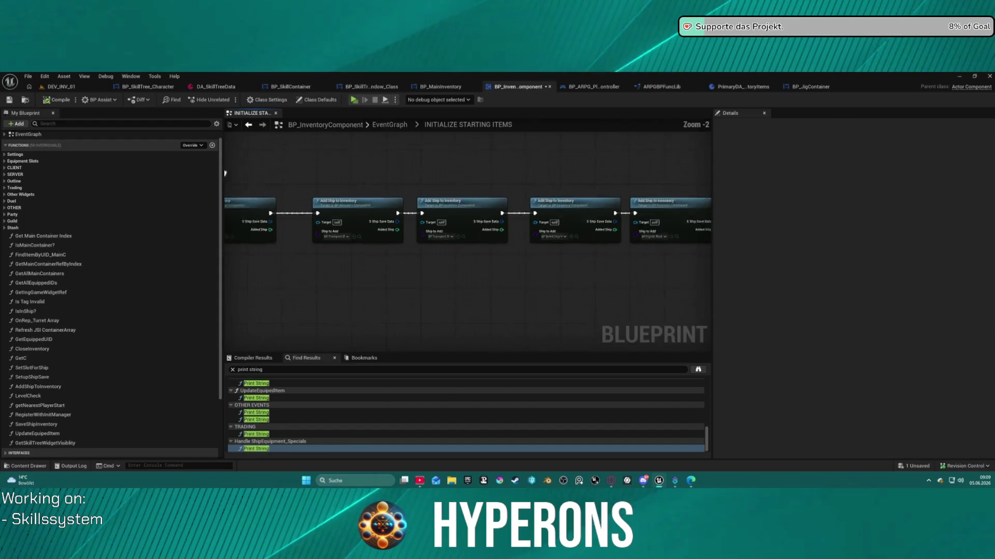
pyautogui.scroll(-1, 225, 173)
pyautogui.moveTo(424, 213)
pyautogui.mouseDown()
pyautogui.moveTo(688, 257)
pyautogui.moveTo(681, 215)
pyautogui.moveTo(519, 212)
pyautogui.moveTo(467, 223)
pyautogui.moveTo(424, 264)
pyautogui.moveTo(445, 298)
pyautogui.moveTo(620, 299)
pyautogui.mouseUp()
pyautogui.click(215, 87)
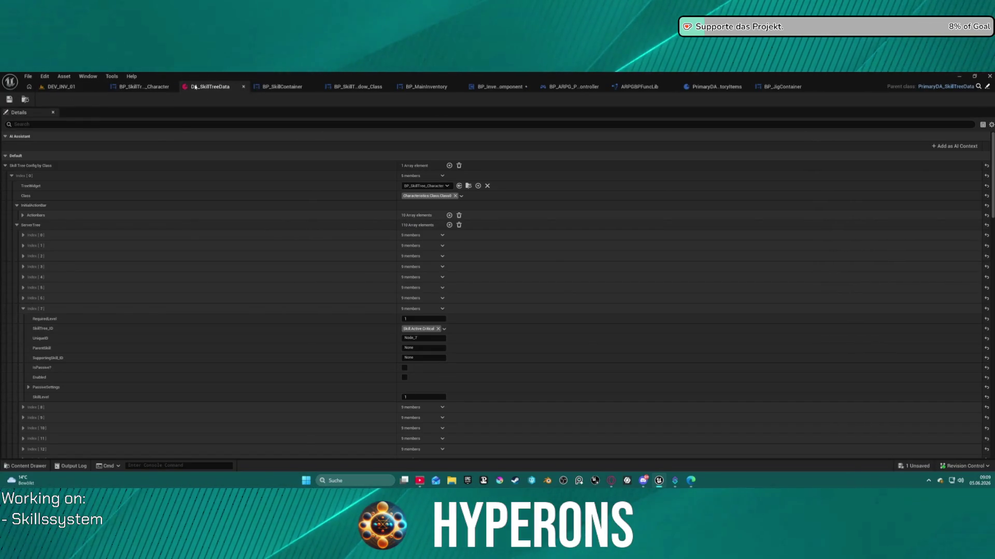
# Step: Browse Character > Blueprints > Lobby > ClassSetups in the Content Drawer and open DA_LobbySetup
pyautogui.click(25, 100)
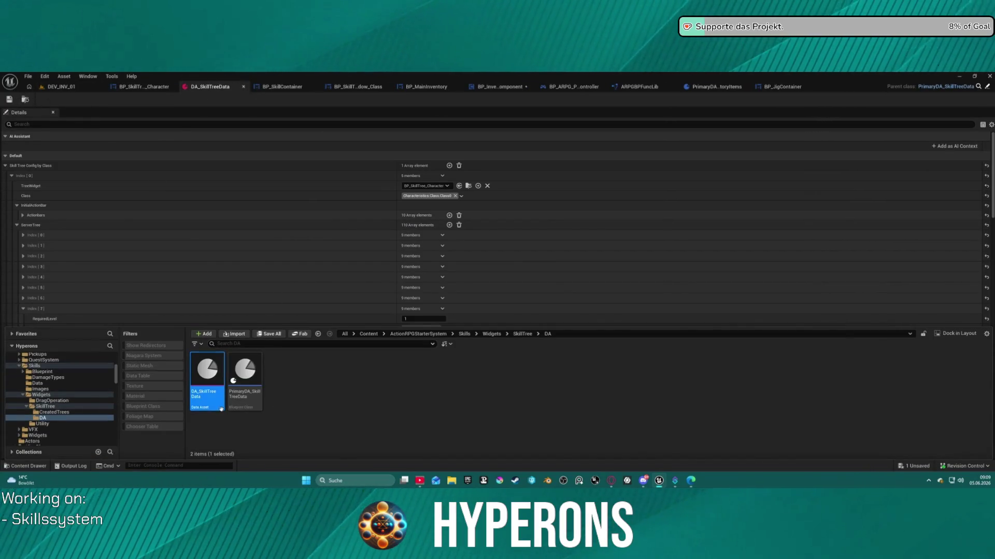
pyautogui.scroll(2, 71, 399)
pyautogui.scroll(3, 65, 407)
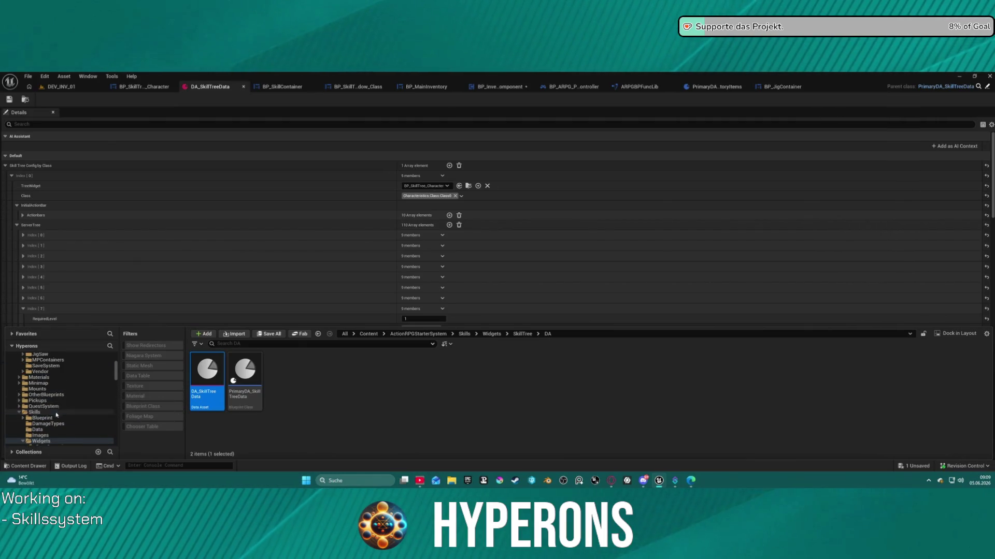
pyautogui.scroll(2, 67, 403)
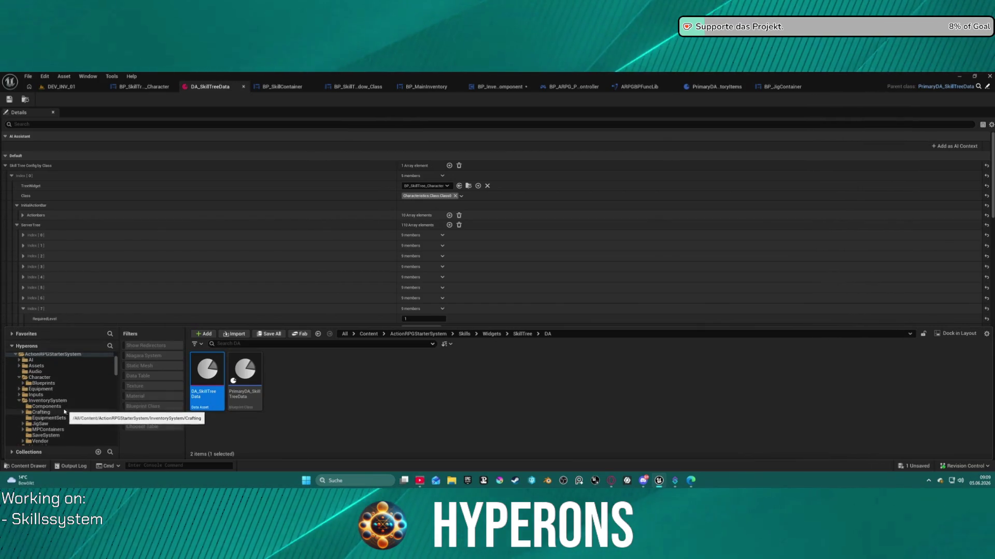
pyautogui.click(57, 383)
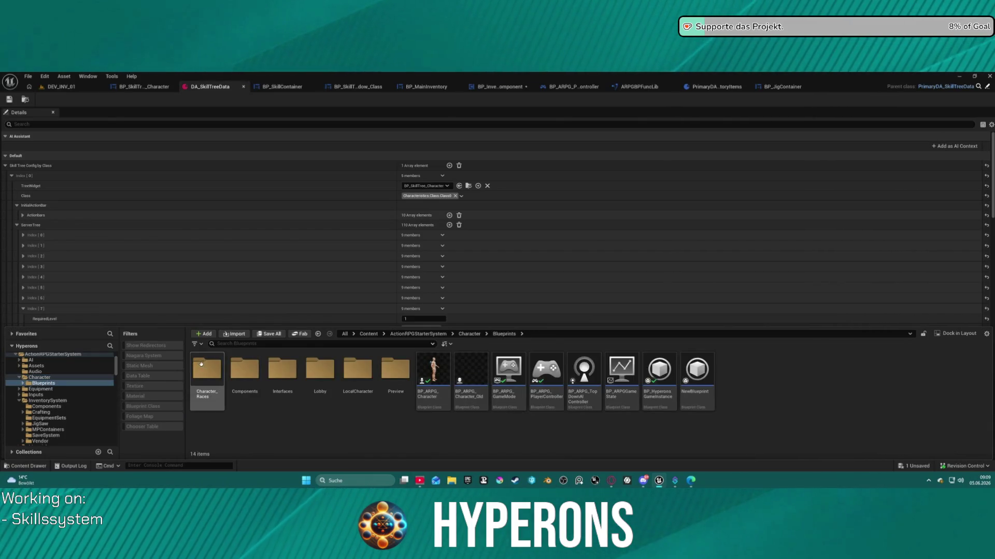
pyautogui.doubleClick(321, 362)
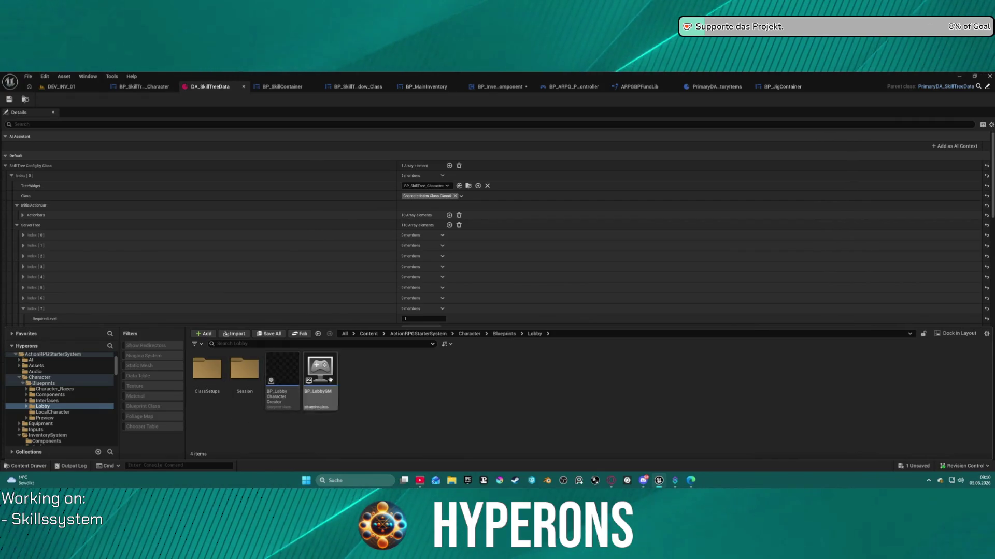
pyautogui.click(206, 404)
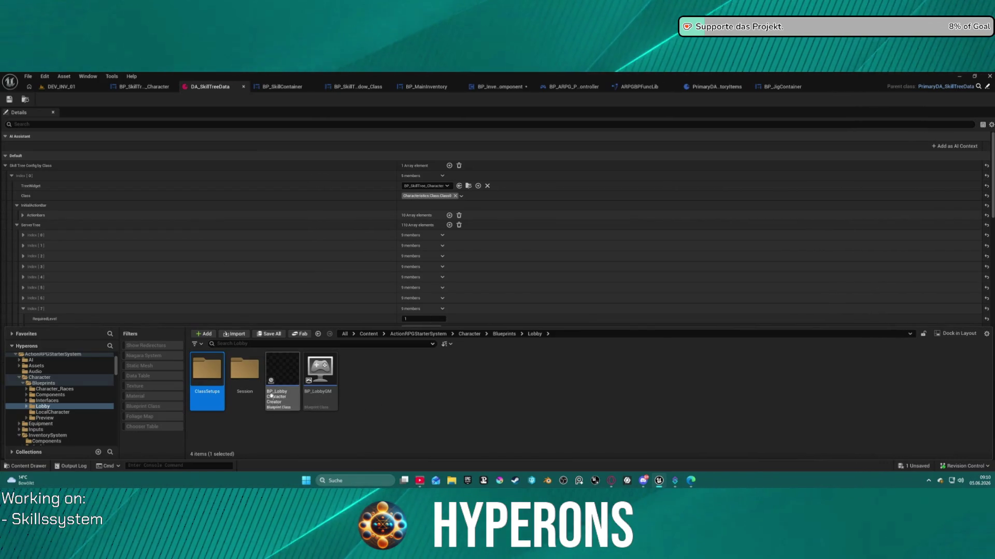
pyautogui.doubleClick(193, 383)
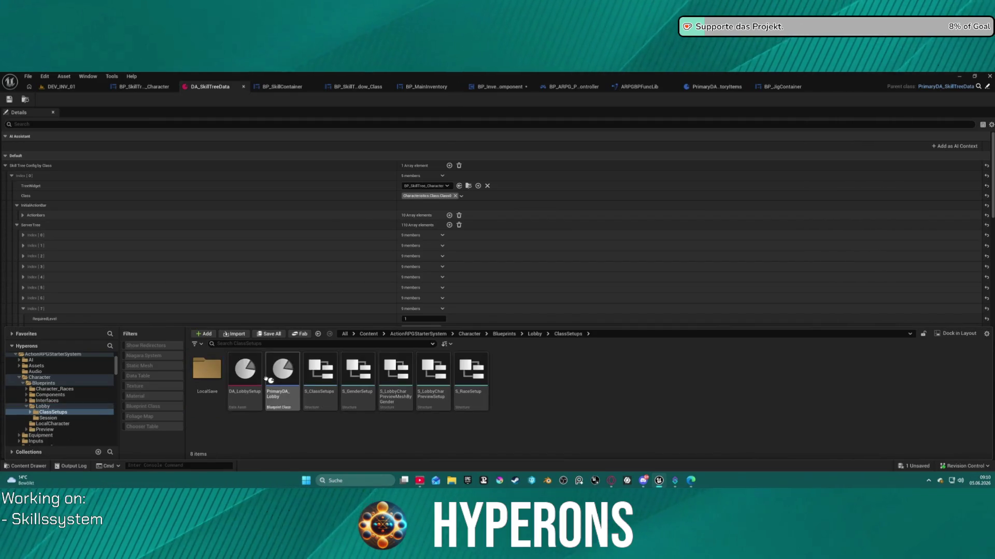
pyautogui.doubleClick(244, 374)
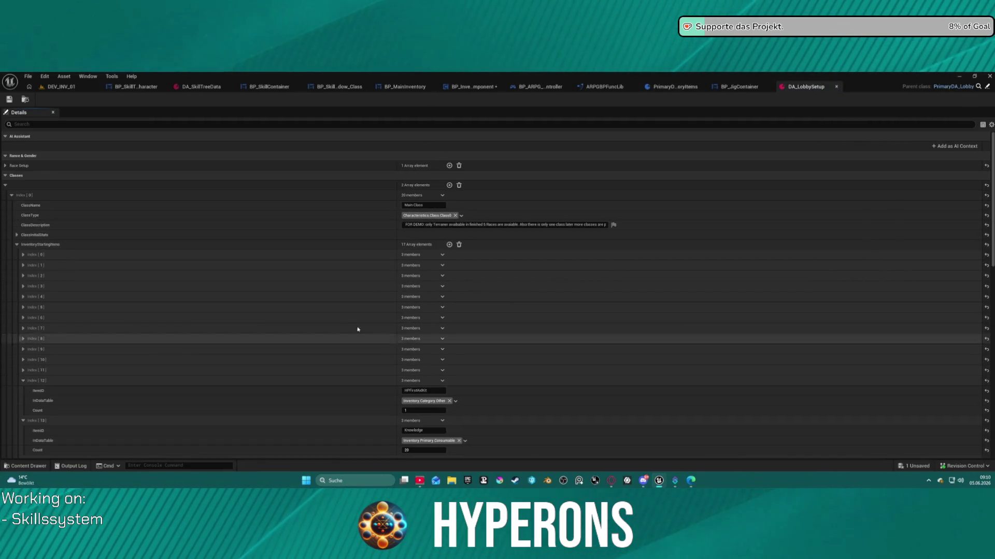
# Step: Expand starting items Index [0] through [6], then collapse the list and expand EquippedPrimary
pyautogui.click(23, 255)
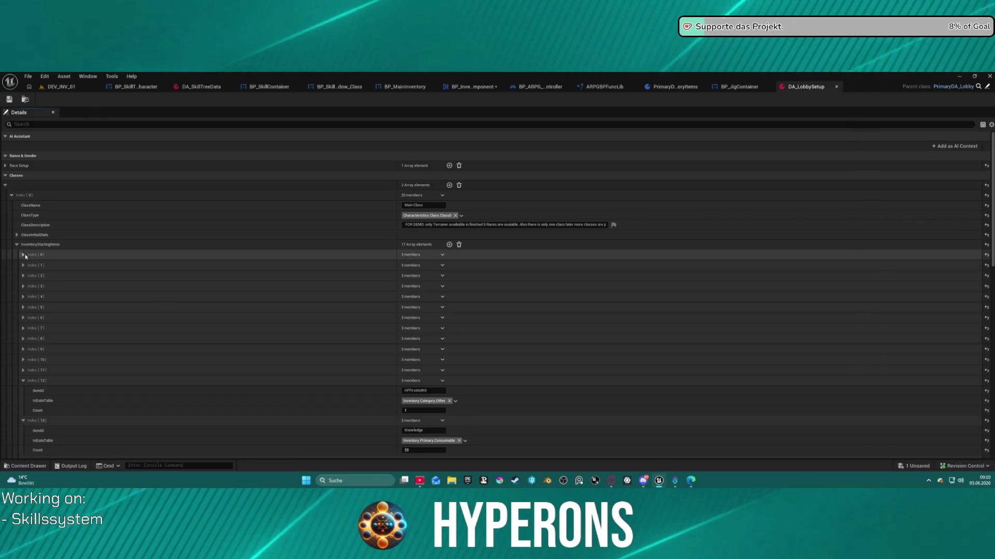
pyautogui.click(23, 294)
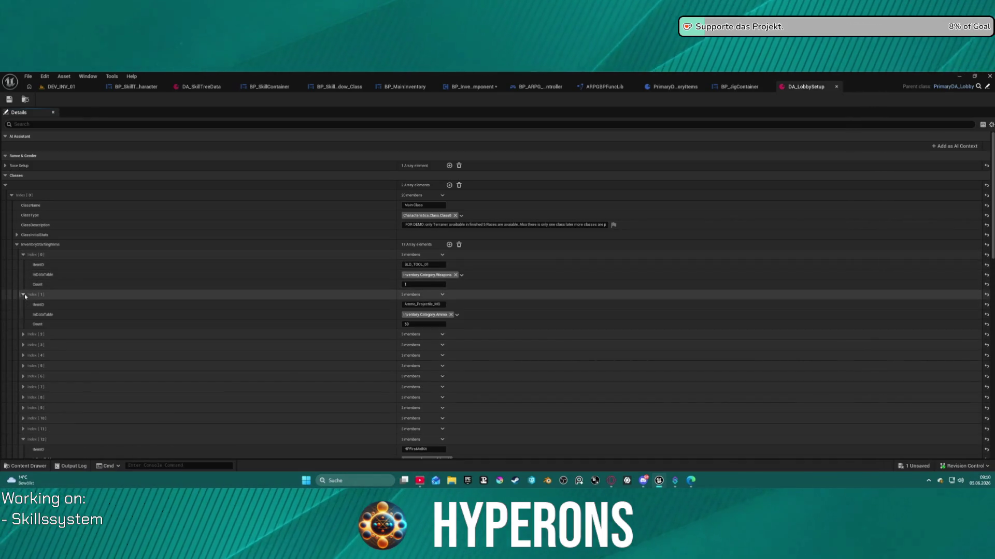
pyautogui.click(24, 335)
pyautogui.click(23, 374)
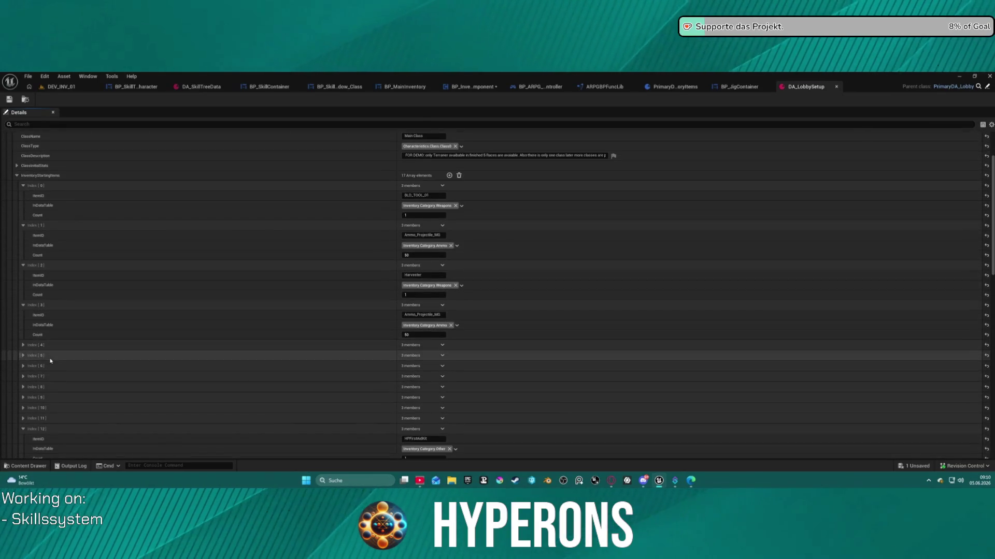
pyautogui.scroll(-3, 46, 363)
pyautogui.click(24, 321)
pyautogui.click(23, 361)
pyautogui.click(24, 401)
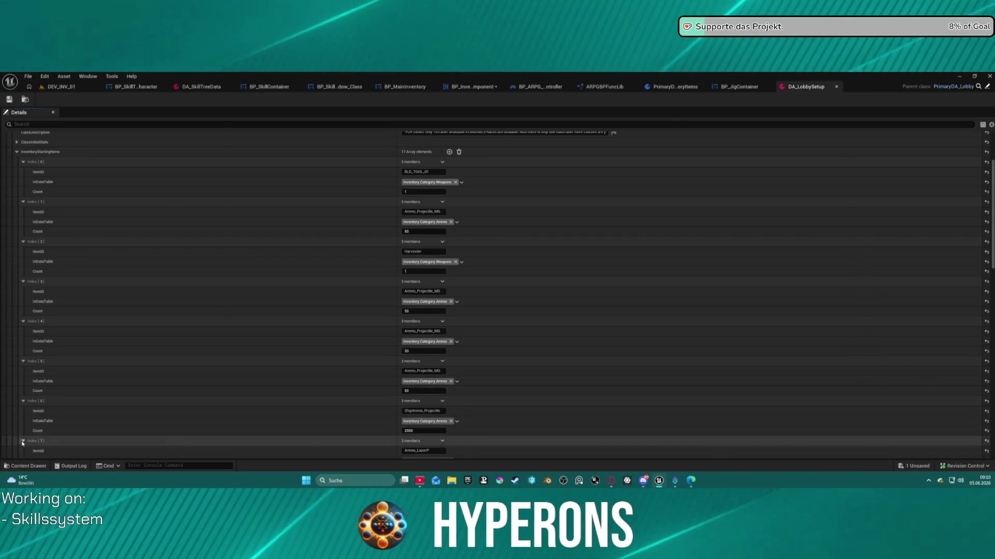
pyautogui.click(16, 152)
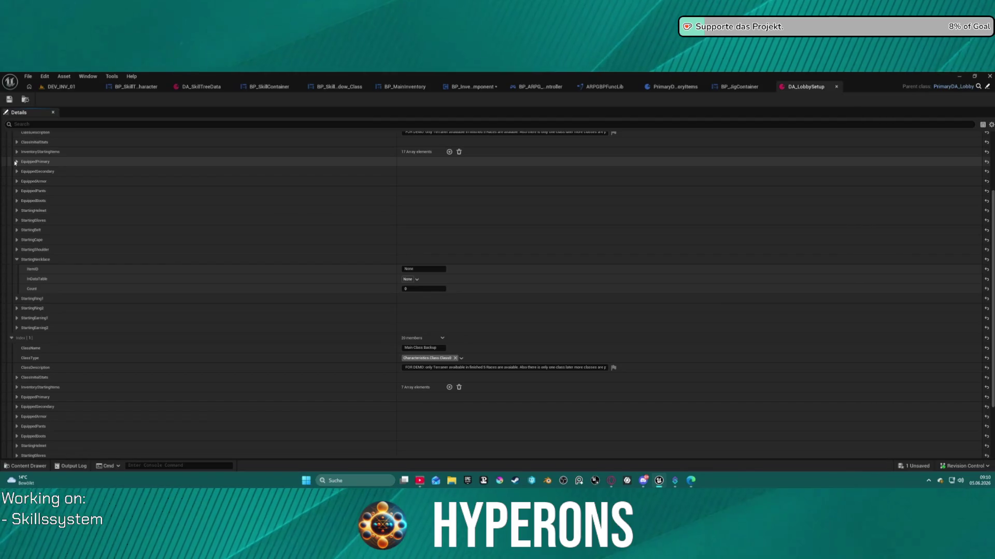
pyautogui.click(16, 161)
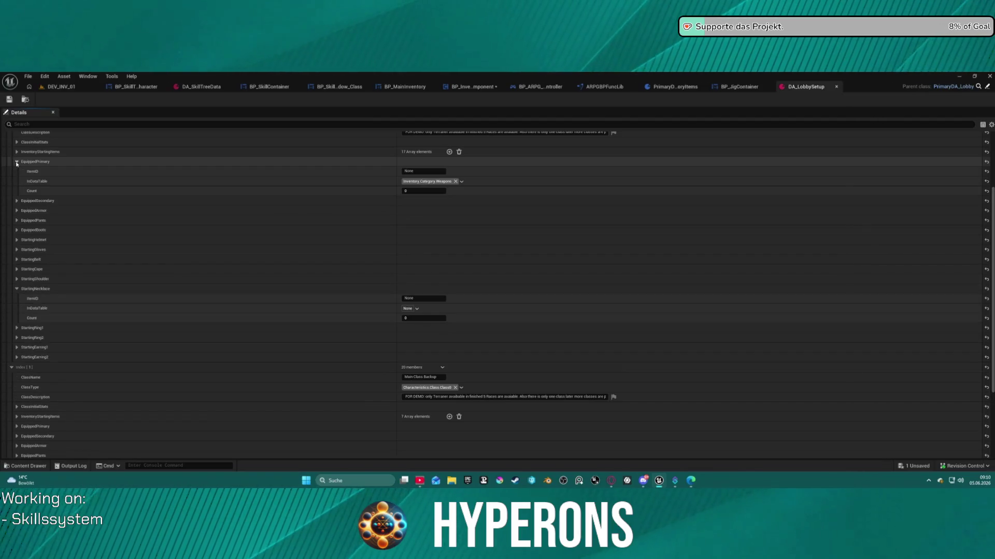
# Step: Clear the Weapons tag from EquippedPrimary's InDataTable so it reads None
pyautogui.click(17, 201)
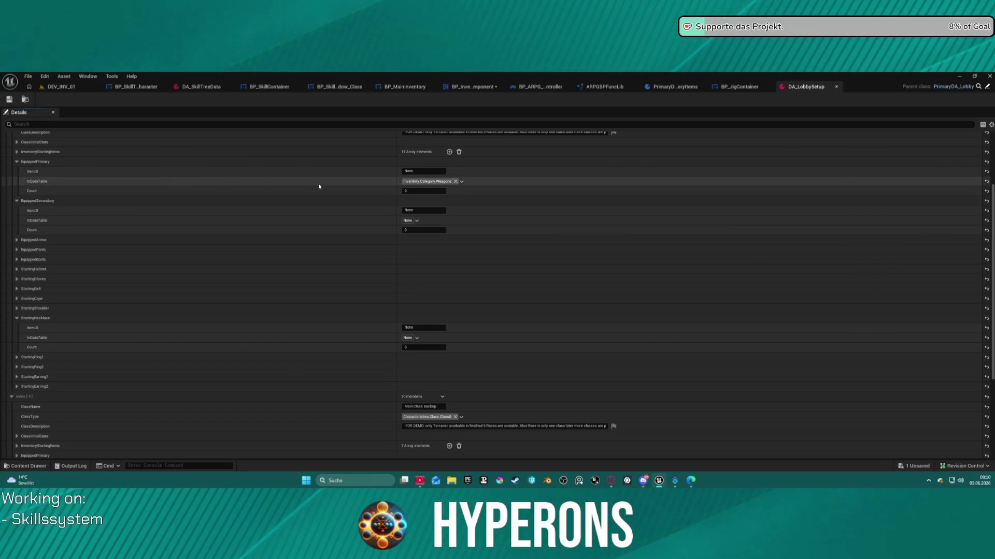
pyautogui.click(461, 181)
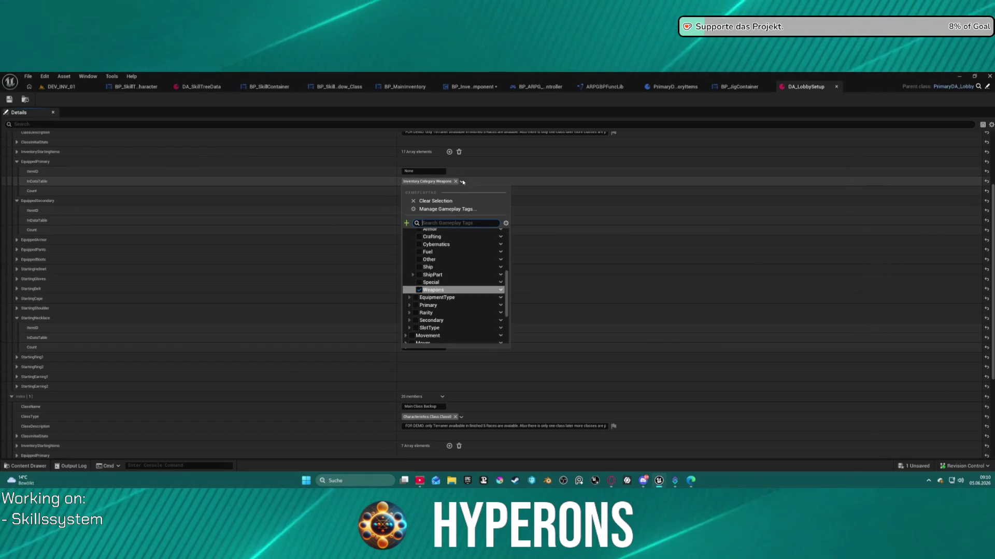
pyautogui.click(417, 202)
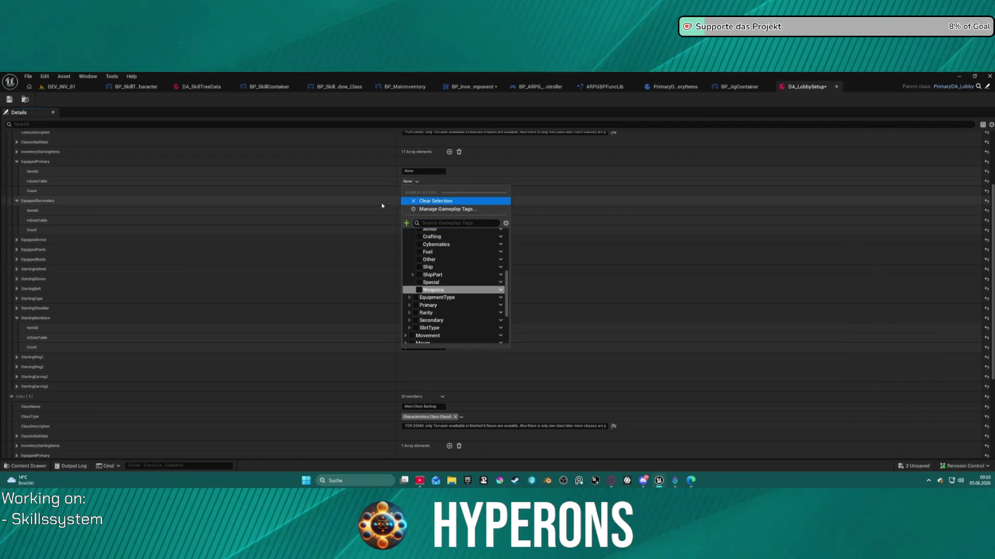
pyautogui.click(17, 161)
pyautogui.click(16, 172)
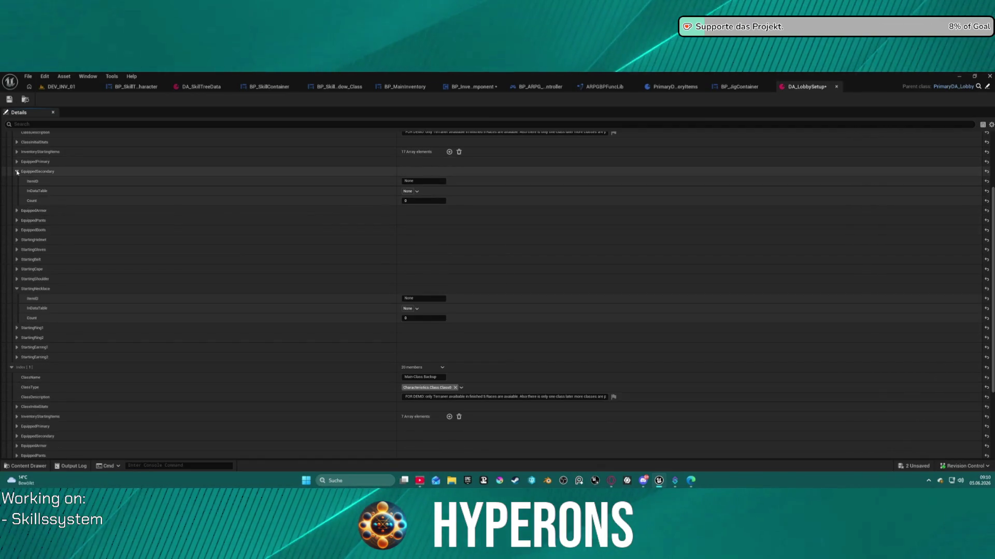
# Step: Inspect the EquippedArmor, EquippedPants, EquippedBoots, EquippedSecondary and StartingHelmet slot values
pyautogui.click(17, 181)
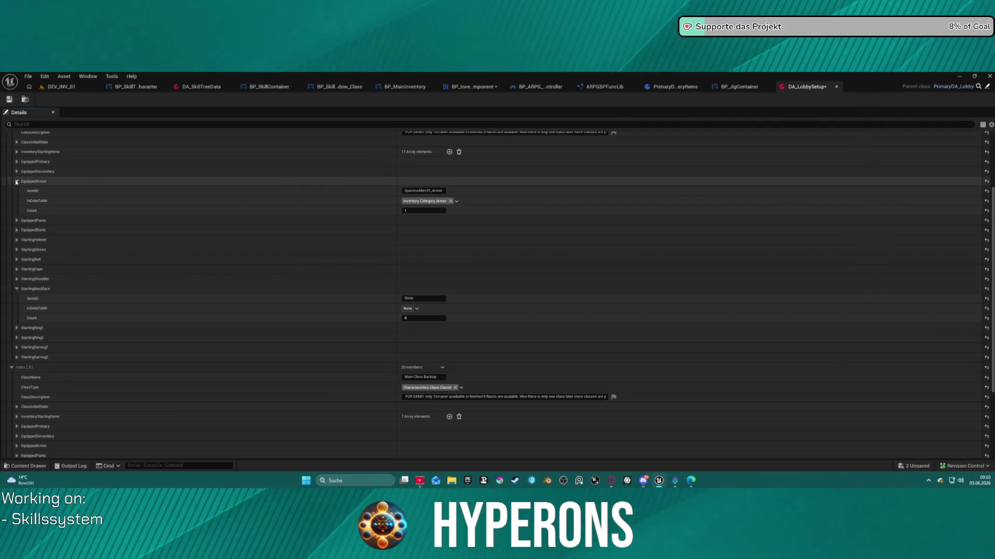
pyautogui.click(16, 181)
pyautogui.click(17, 191)
pyautogui.click(17, 191)
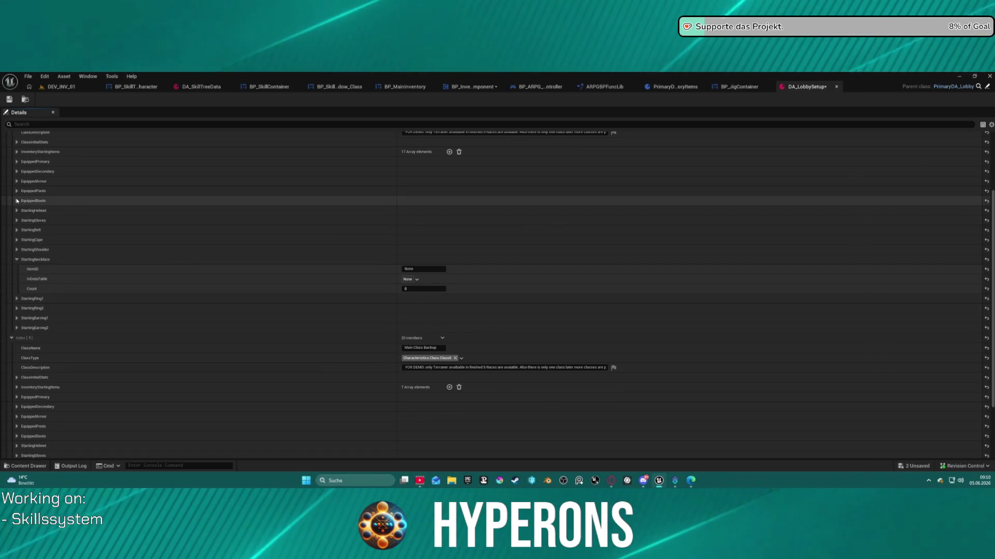
pyautogui.click(16, 201)
pyautogui.click(17, 201)
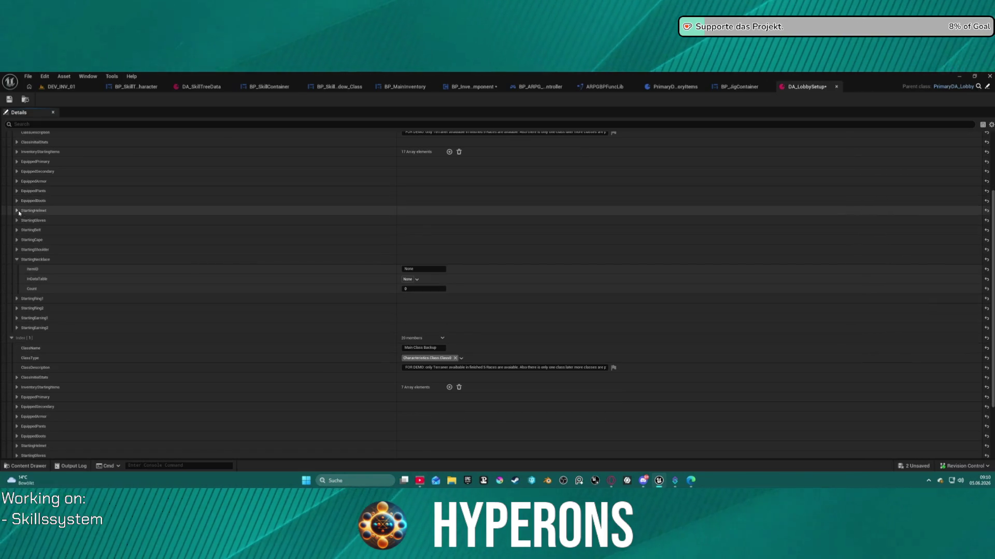
pyautogui.click(17, 211)
pyautogui.click(17, 211)
pyautogui.click(16, 210)
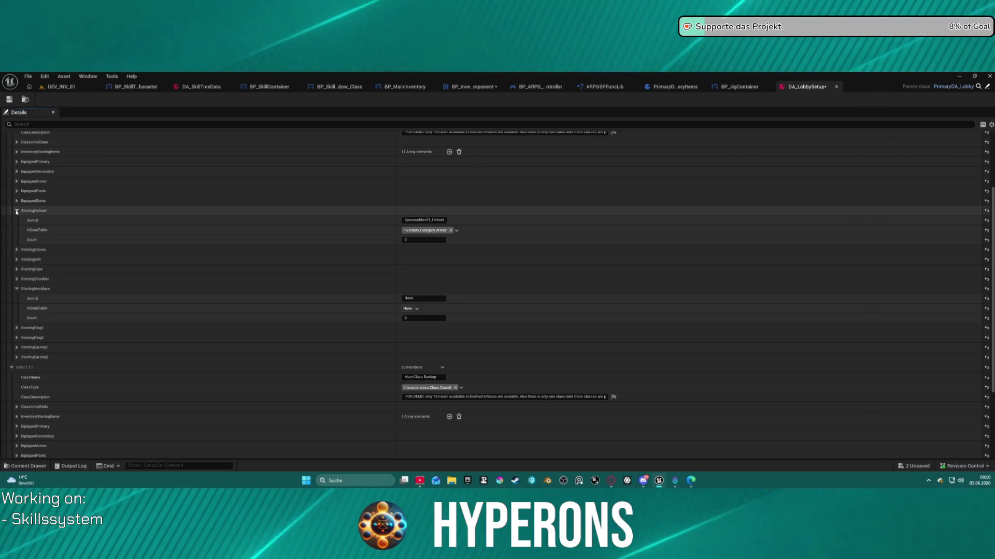
pyautogui.click(17, 172)
pyautogui.click(18, 171)
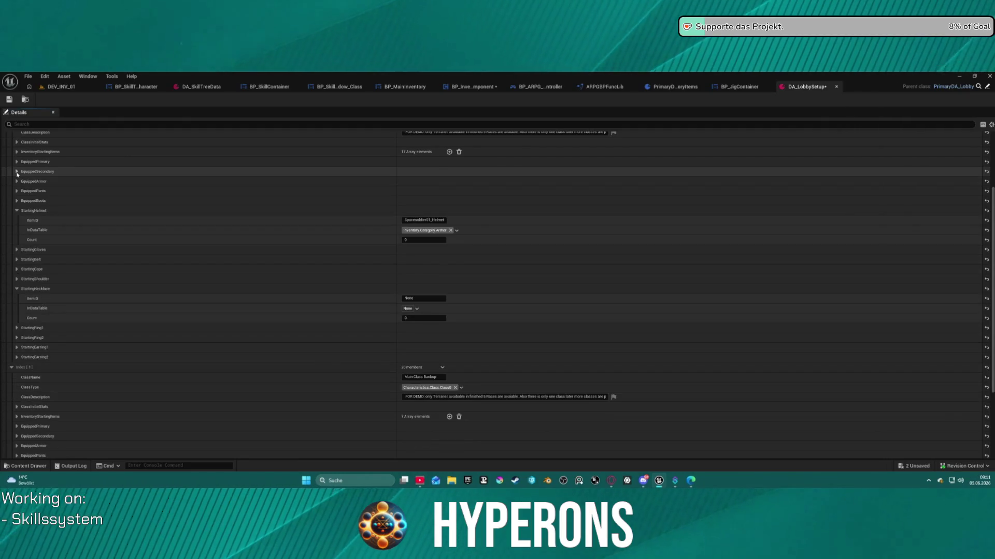
pyautogui.click(17, 162)
pyautogui.click(17, 161)
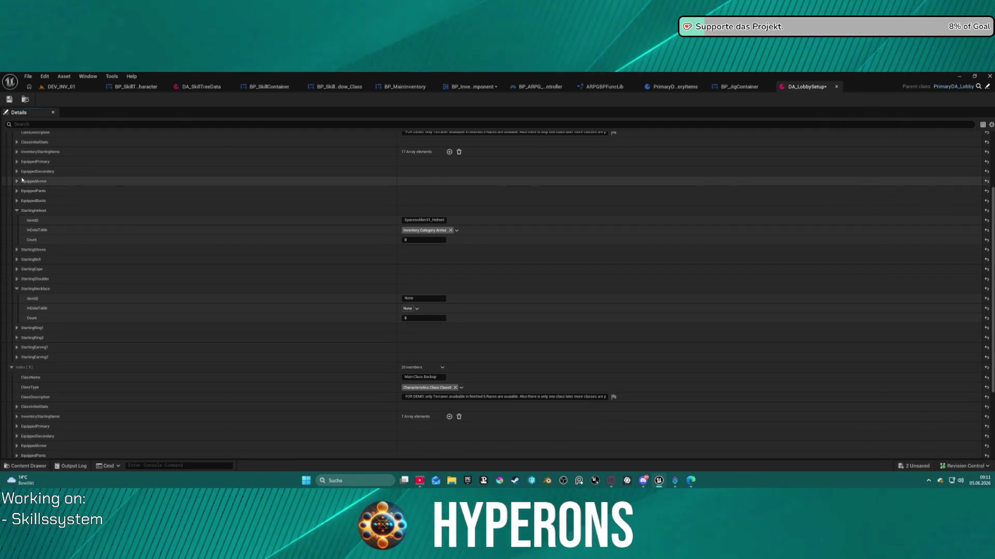
pyautogui.click(17, 181)
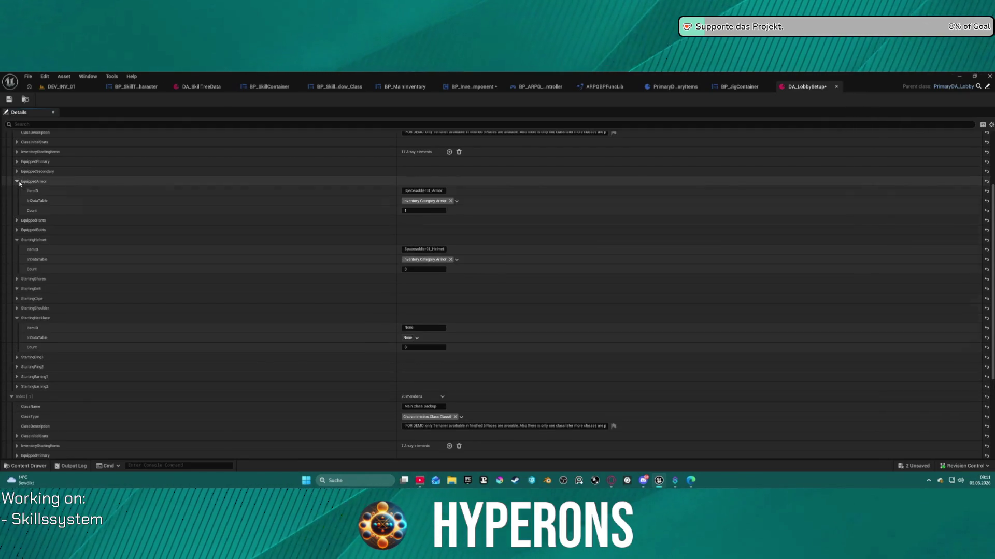
pyautogui.click(16, 240)
# Step: Check the StartingGloves, Belt, Cape, Shoulder, Necklace, Ring and Earring slots, which remain empty
pyautogui.click(17, 250)
pyautogui.click(16, 249)
pyautogui.click(16, 260)
pyautogui.click(17, 260)
pyautogui.click(17, 270)
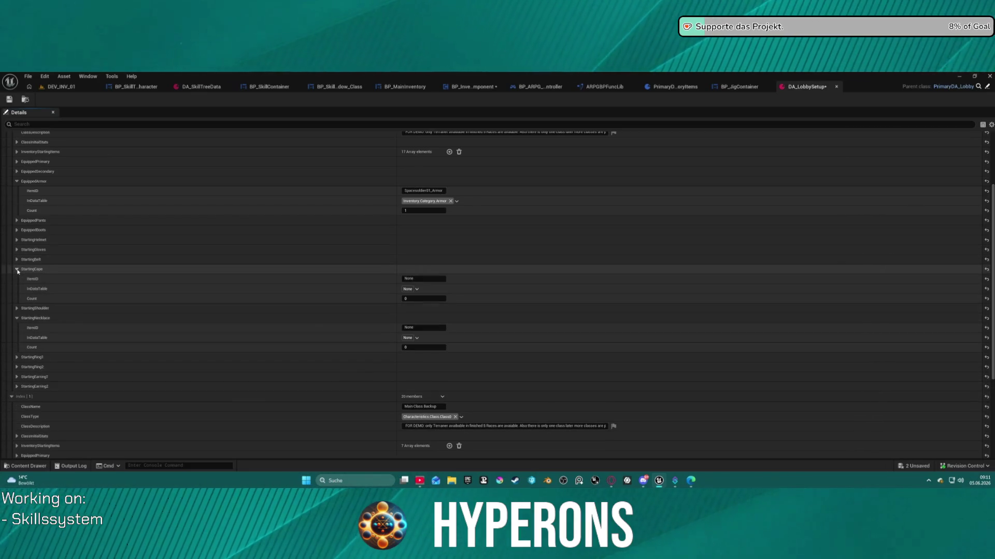
pyautogui.click(17, 269)
pyautogui.click(17, 279)
pyautogui.click(17, 288)
pyautogui.click(16, 298)
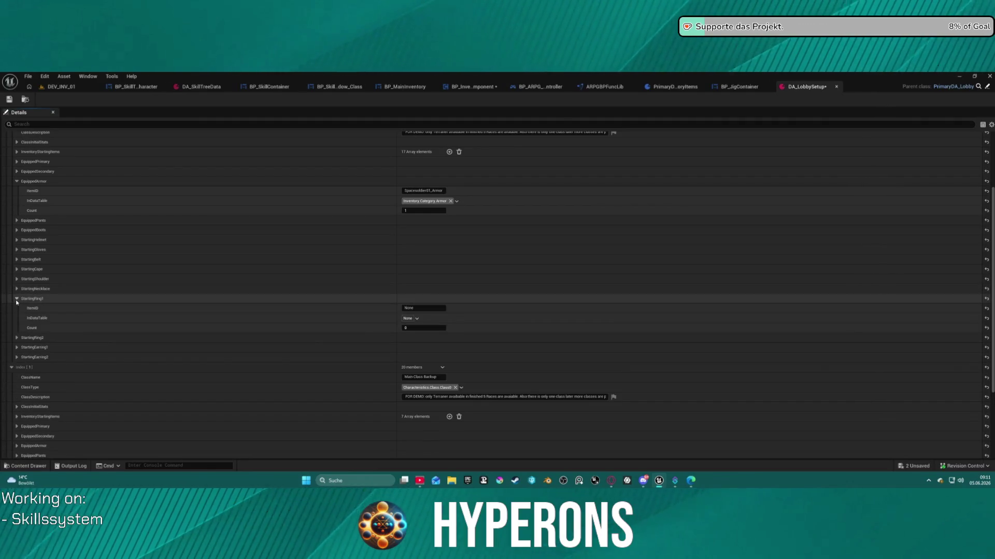
pyautogui.click(16, 299)
pyautogui.click(18, 308)
pyautogui.click(17, 308)
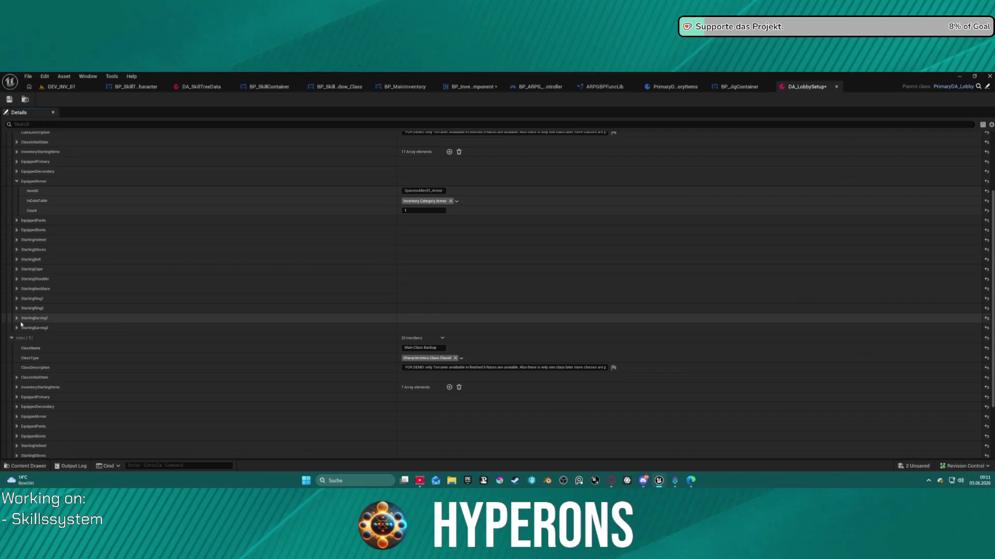
pyautogui.click(17, 318)
pyautogui.click(17, 318)
pyautogui.click(17, 318)
pyautogui.click(17, 318)
pyautogui.scroll(-3, 83, 360)
pyautogui.scroll(5, 83, 360)
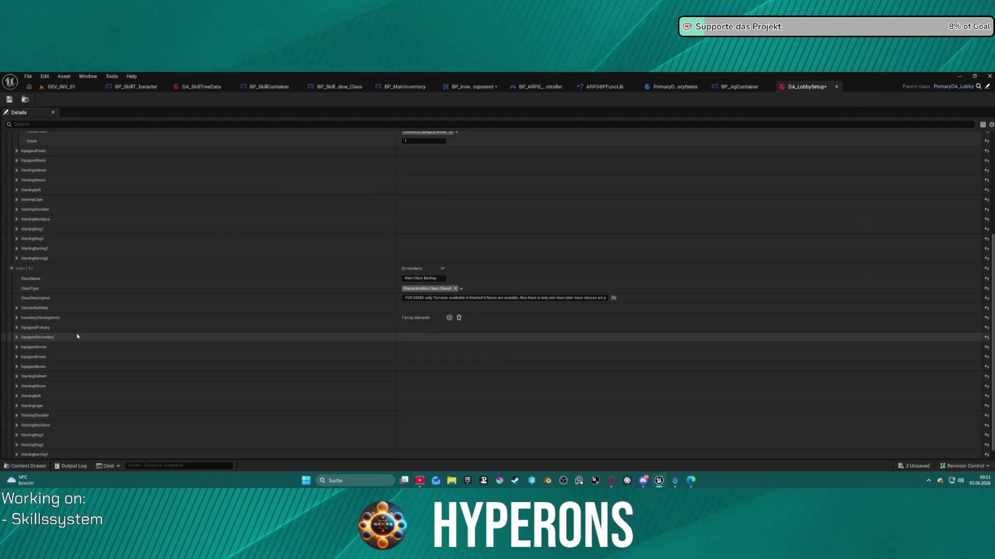
pyautogui.scroll(3, 86, 311)
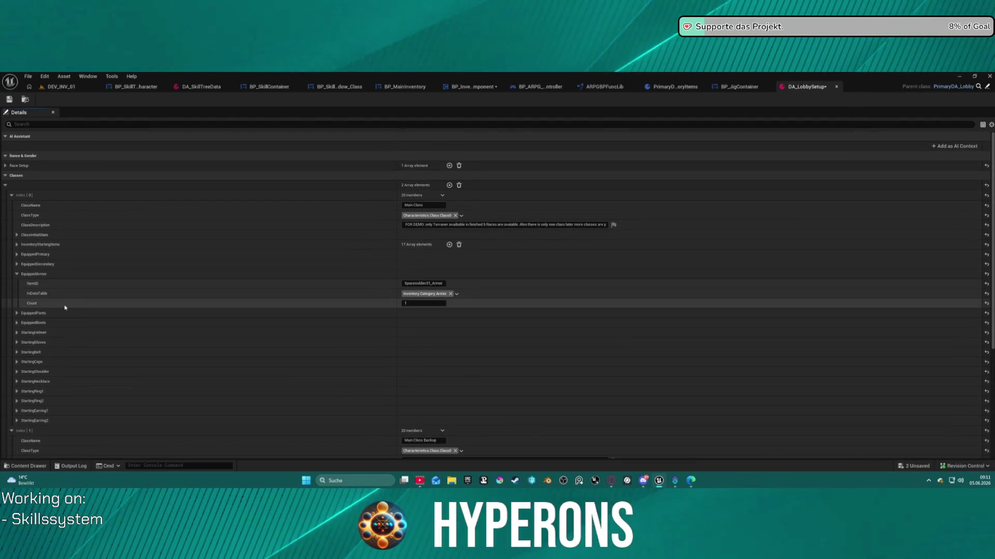
pyautogui.click(17, 274)
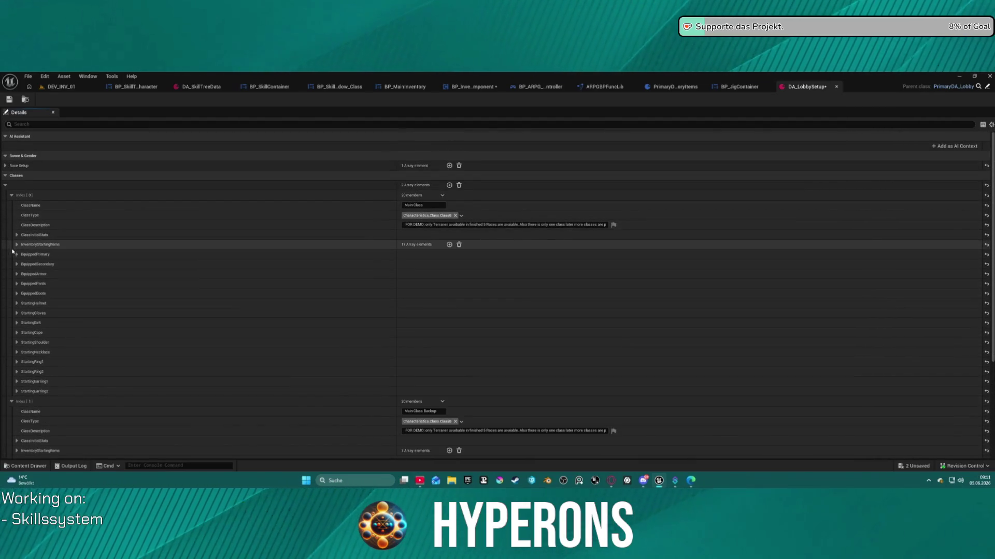
# Step: Expand the main class's InventoryStartingItems and review entries Index [8] through [11]
pyautogui.click(17, 245)
pyautogui.scroll(-10, 225, 275)
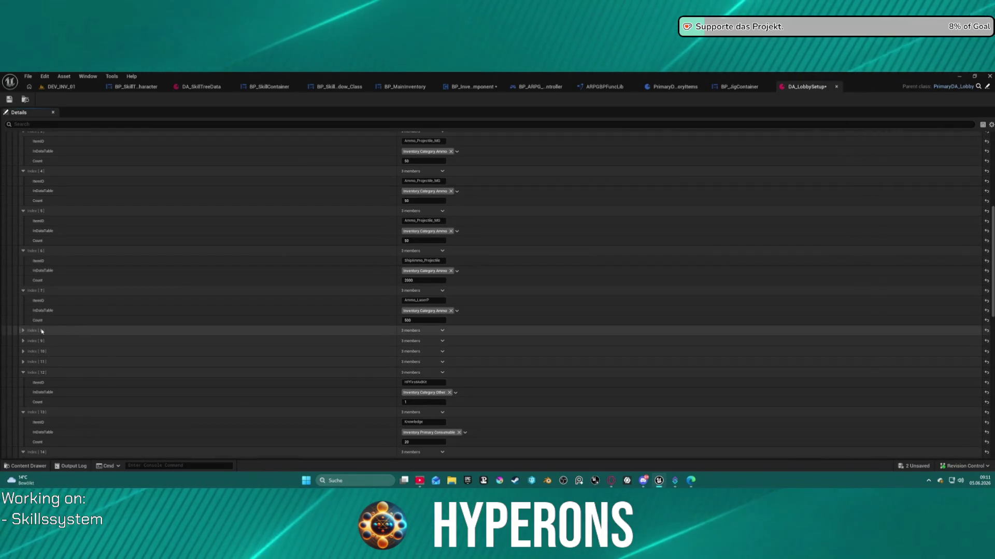
pyautogui.click(23, 330)
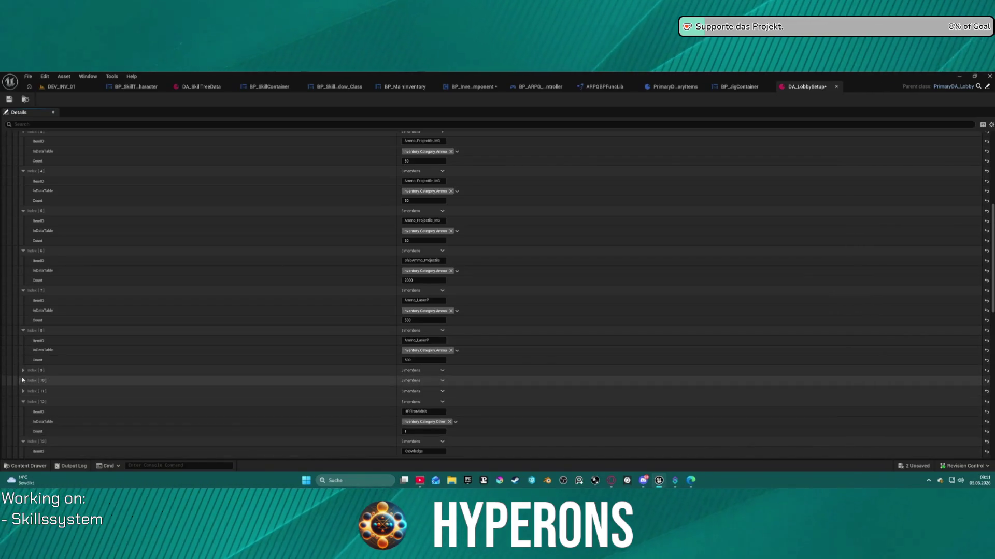
pyautogui.click(23, 380)
pyautogui.click(23, 370)
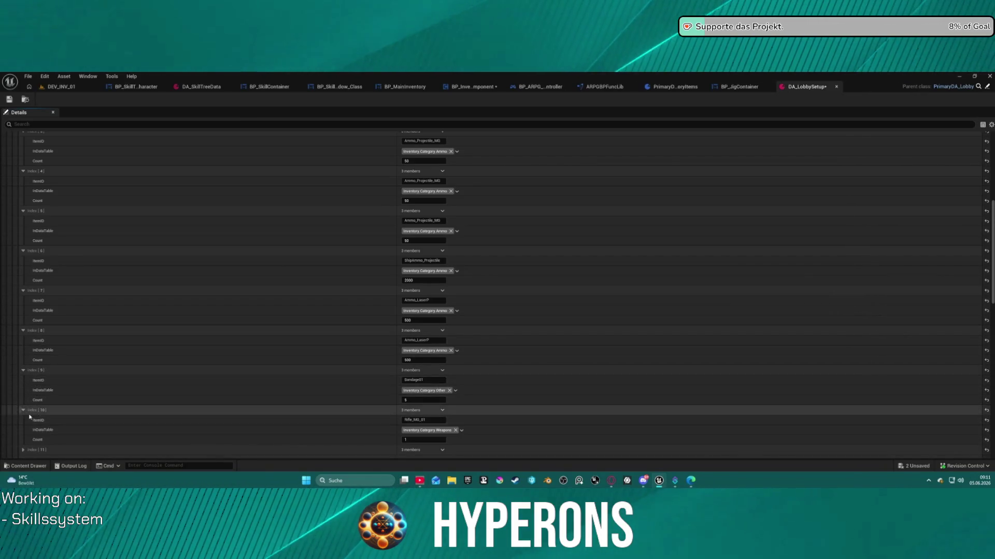
pyautogui.scroll(-3, 29, 417)
pyautogui.click(23, 381)
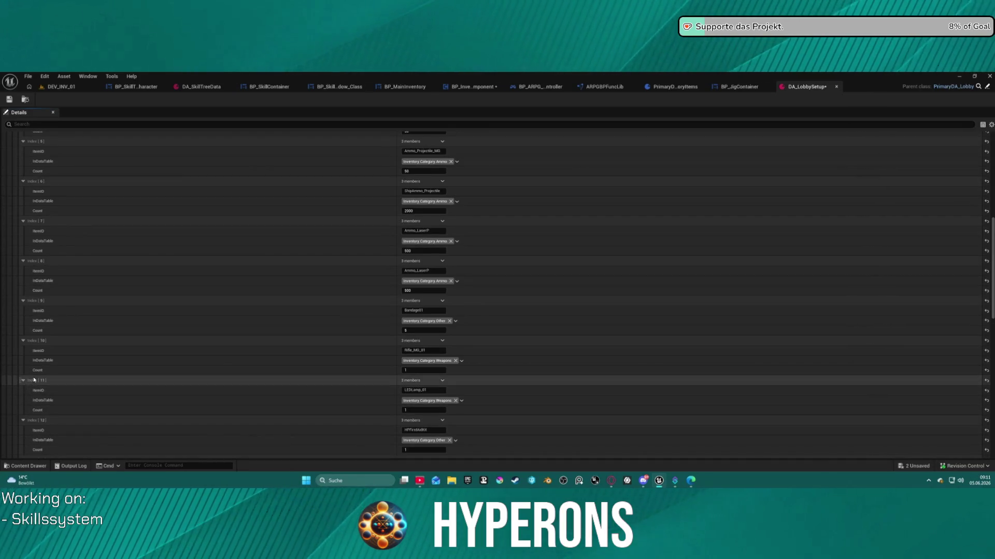
pyautogui.scroll(-10, 34, 380)
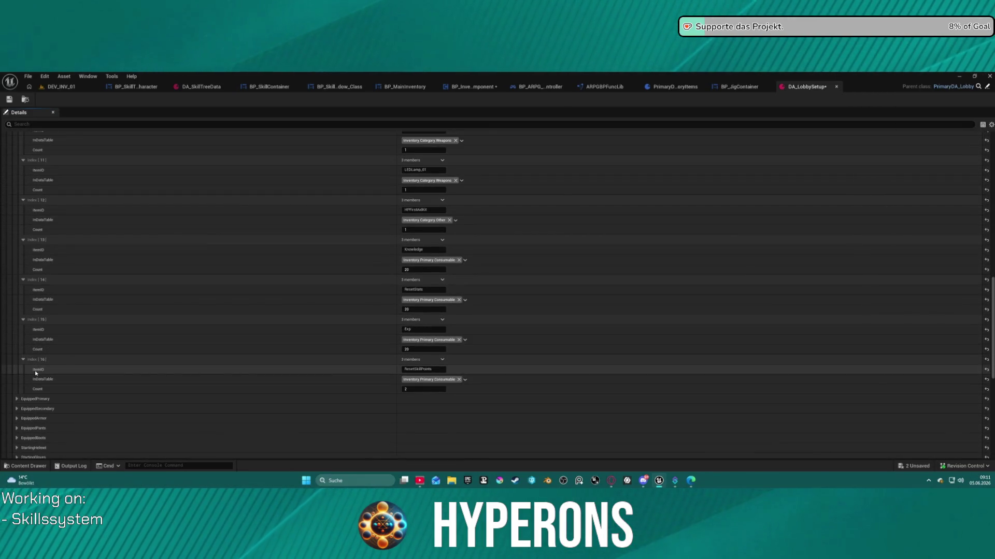
pyautogui.scroll(1, 62, 321)
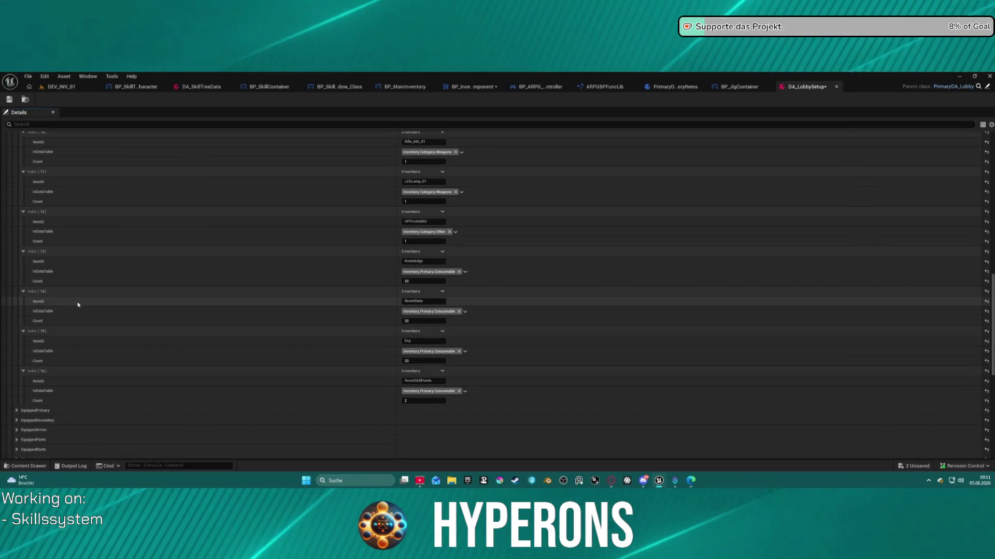
pyautogui.scroll(5, 146, 275)
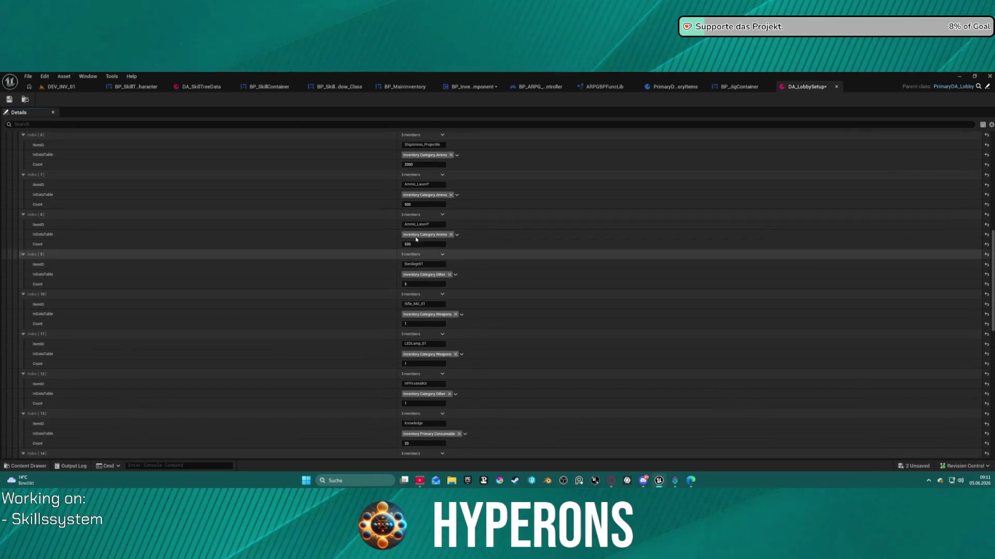
pyautogui.scroll(3, 517, 232)
pyautogui.scroll(7, 518, 232)
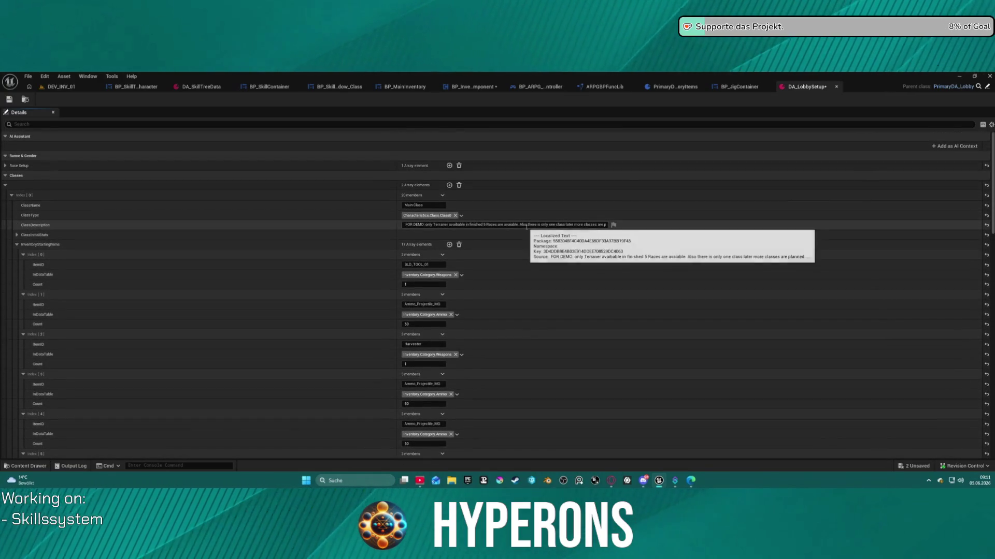
# Step: Save DA_LobbySetup and go back to BP_JigContainer's GetItemByUniqueID graph
pyautogui.click(9, 100)
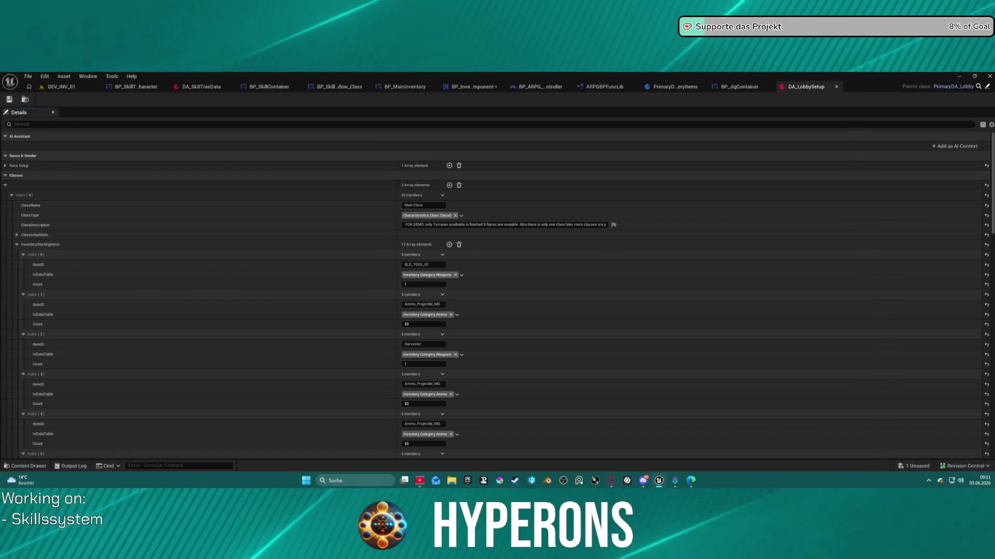
pyautogui.click(605, 87)
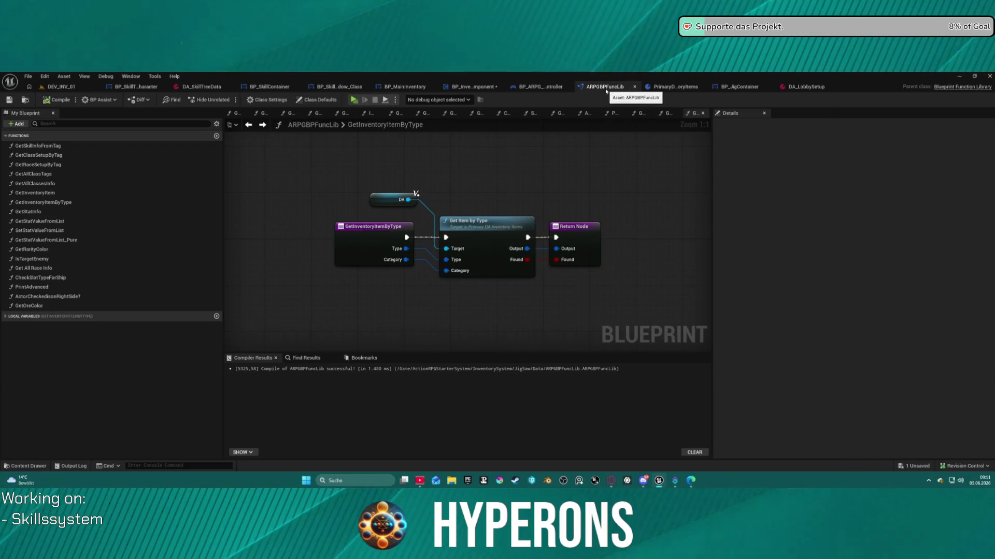
pyautogui.click(665, 91)
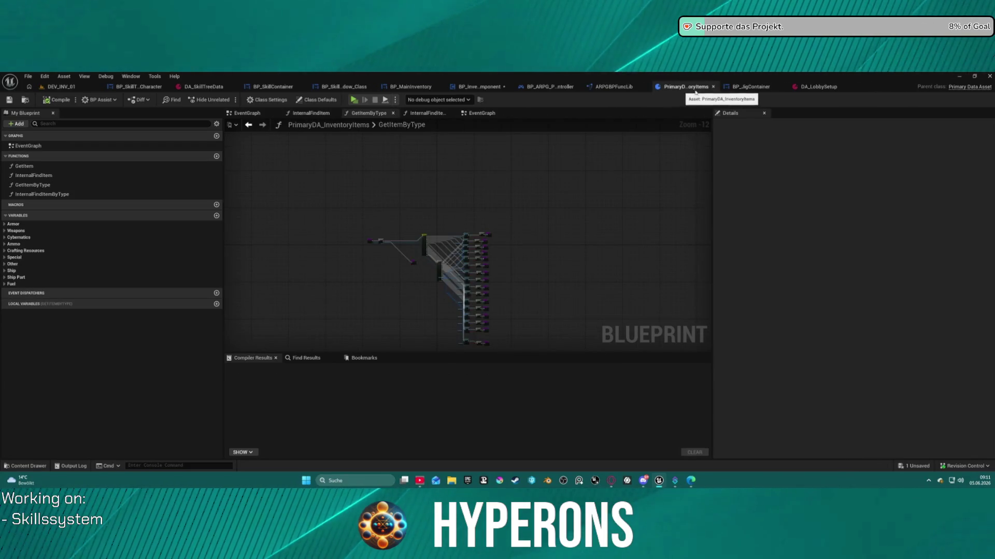
pyautogui.scroll(6, 460, 265)
pyautogui.scroll(-3, 414, 280)
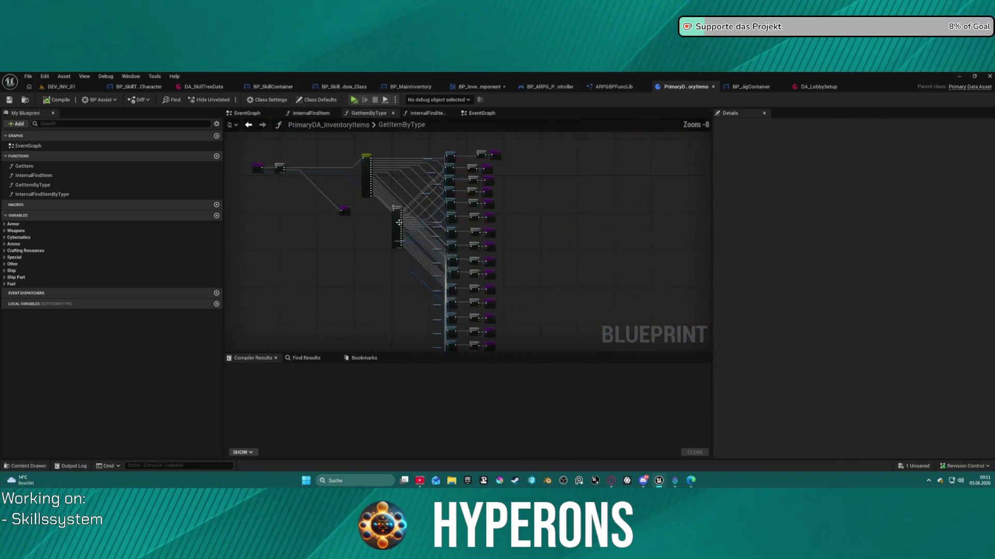
pyautogui.click(747, 92)
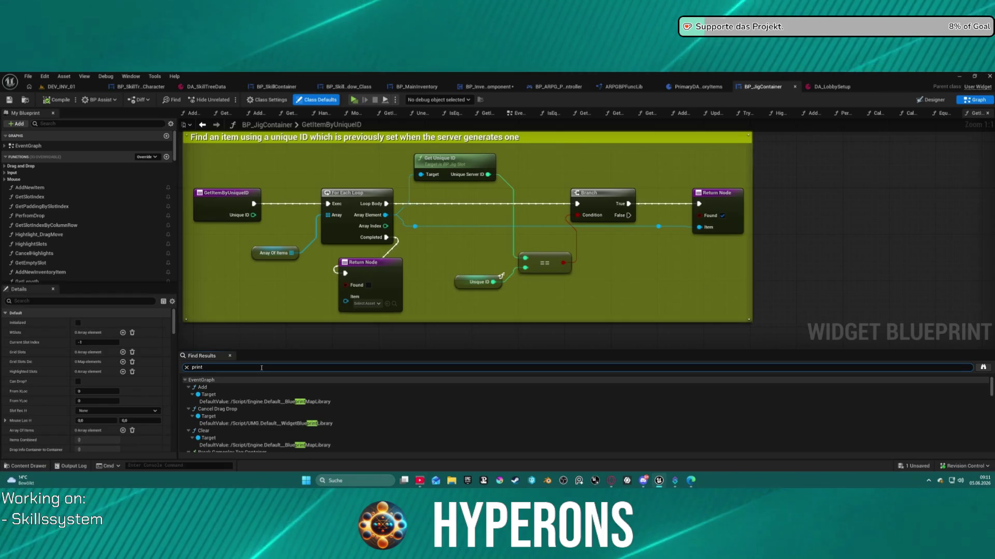
# Step: Add a breakpoint on AddNewInventoryItem's Print String node and start a play session
pyautogui.scroll(-10, 222, 435)
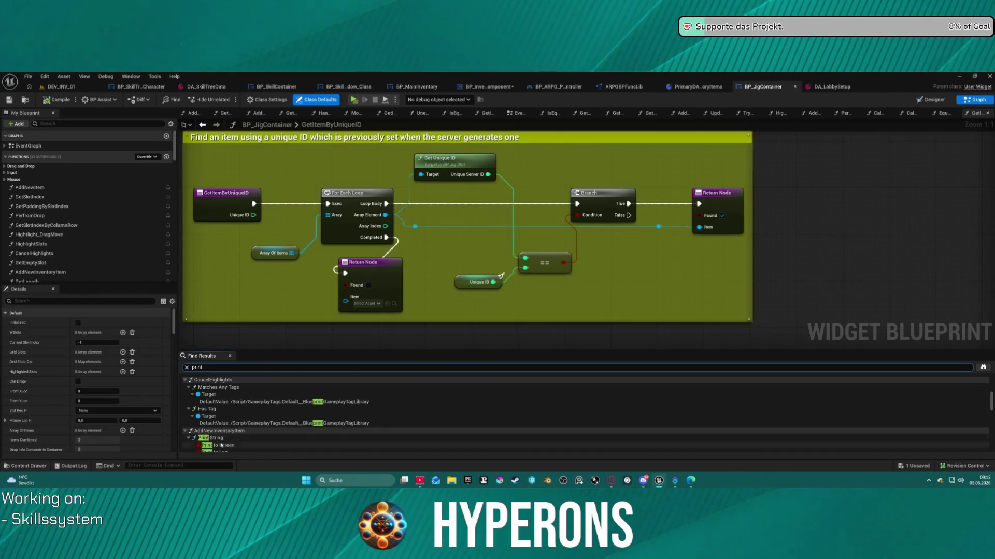
pyautogui.doubleClick(216, 439)
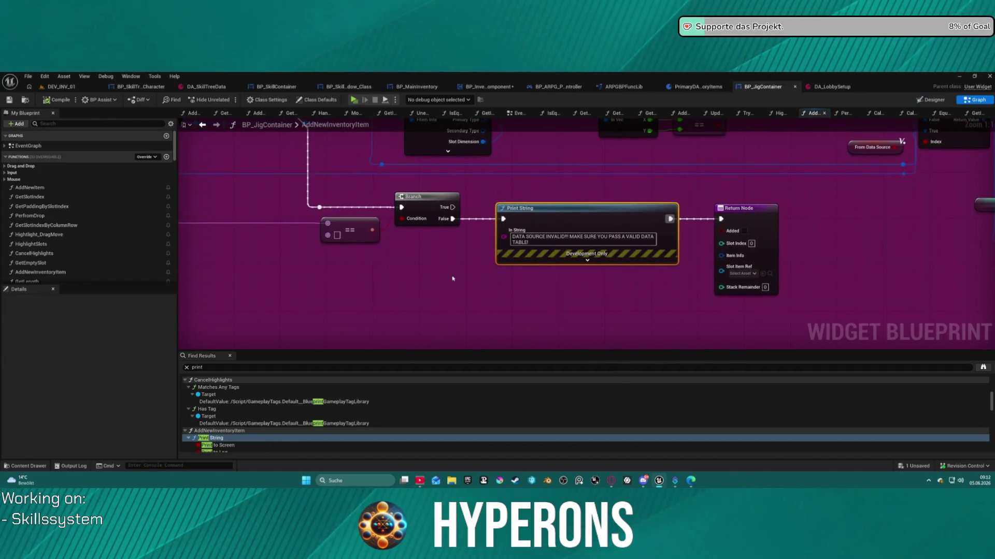
pyautogui.scroll(-6, 470, 266)
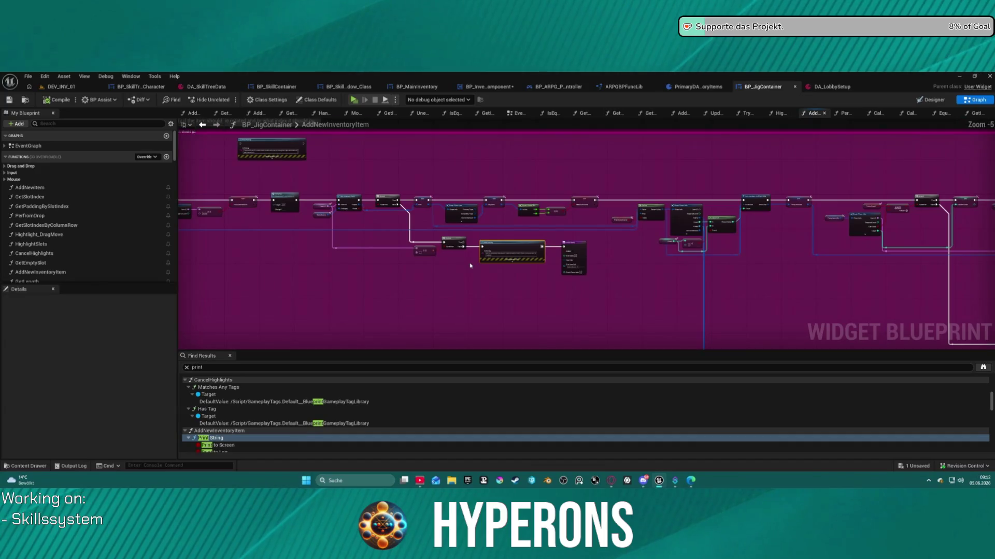
pyautogui.scroll(5, 470, 266)
pyautogui.rightClick(470, 265)
pyautogui.rightClick(527, 213)
pyautogui.moveTo(527, 214); pyautogui.dragTo(667, 271)
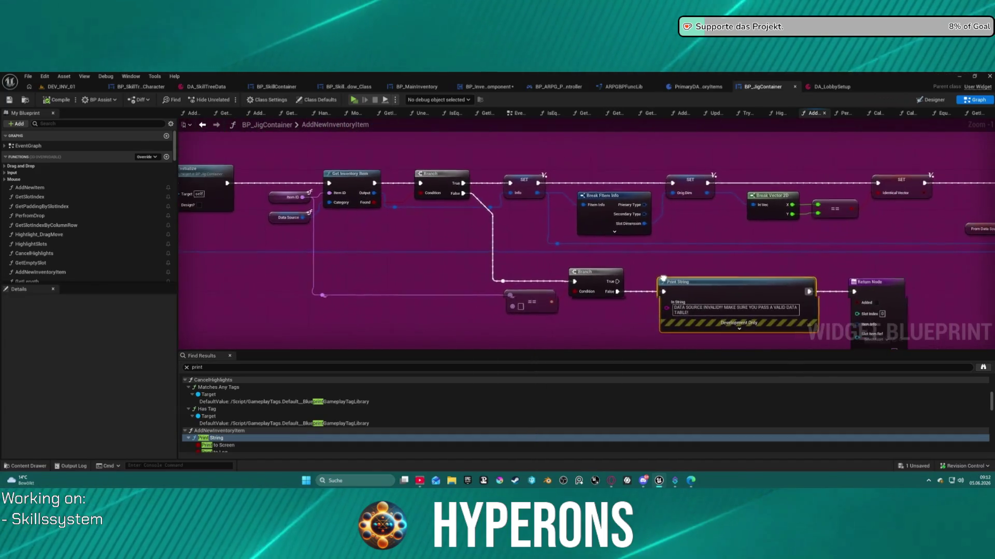
pyautogui.rightClick(716, 273)
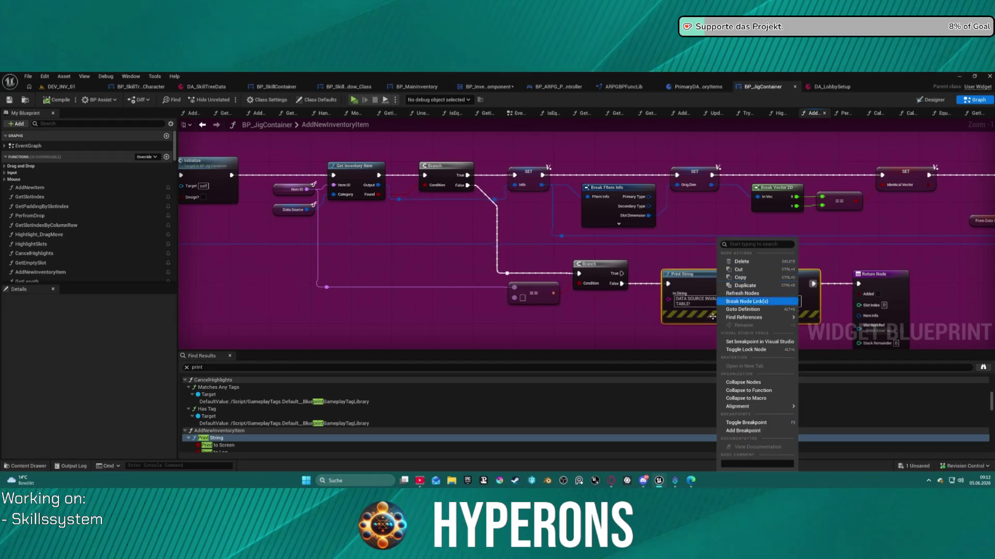
pyautogui.click(730, 431)
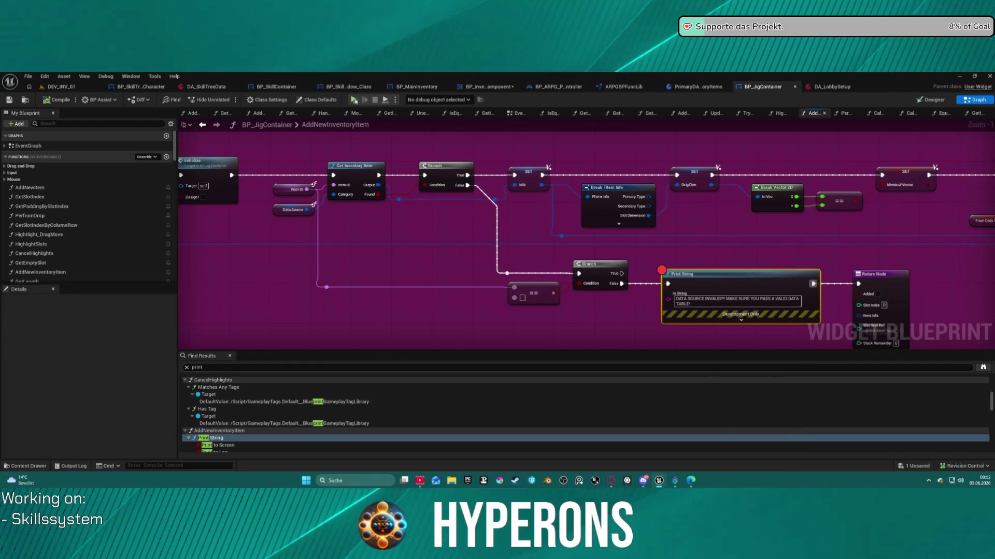
pyautogui.hotkey('alt', 'p')
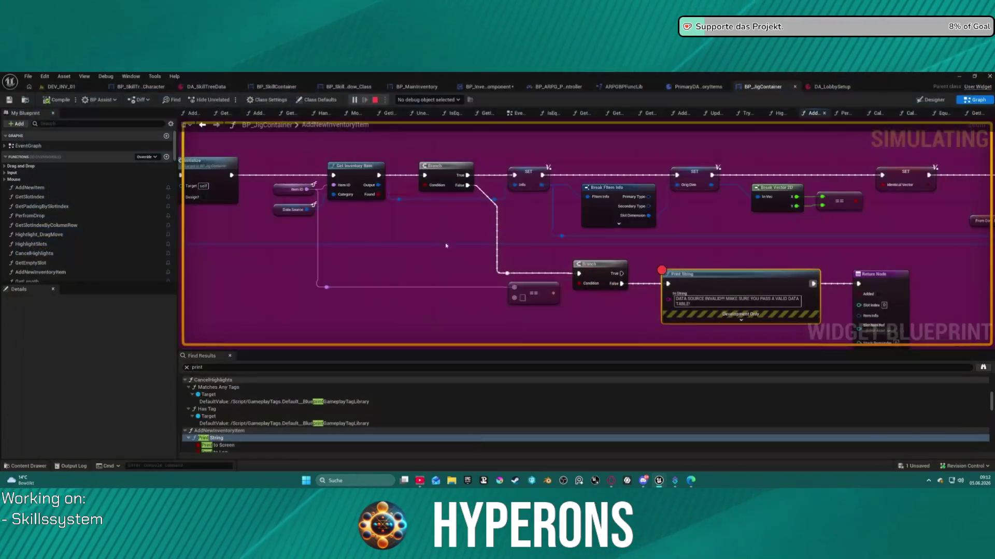
# Step: Resume past the breakpoint and stop, then run a standalone preview, walking toward the red cube
pyautogui.press('F5')
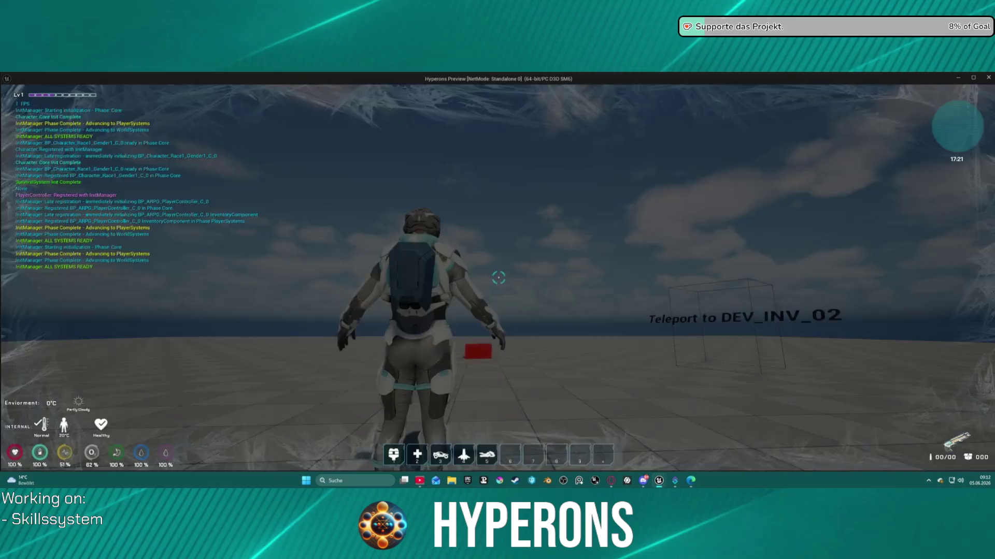
pyautogui.press('Escape')
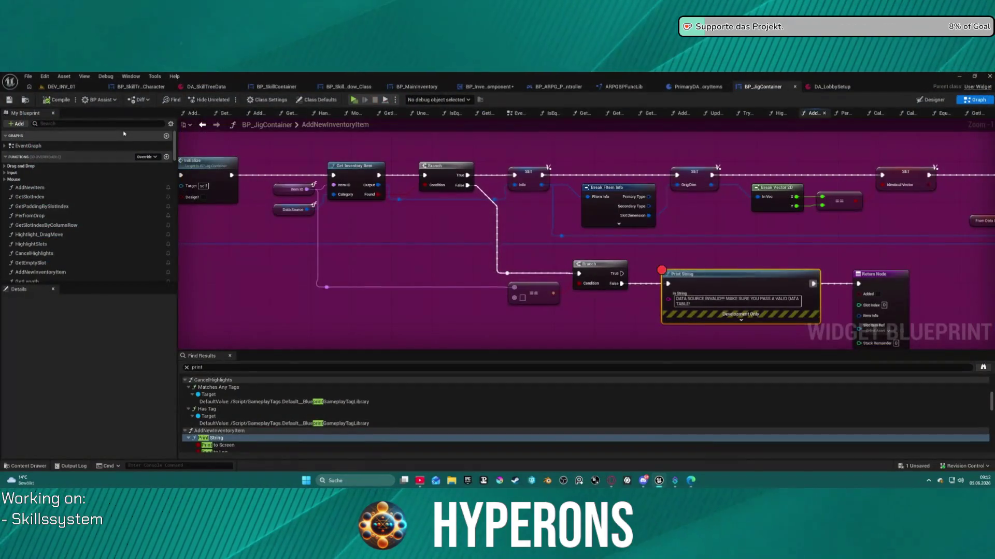
pyautogui.click(354, 100)
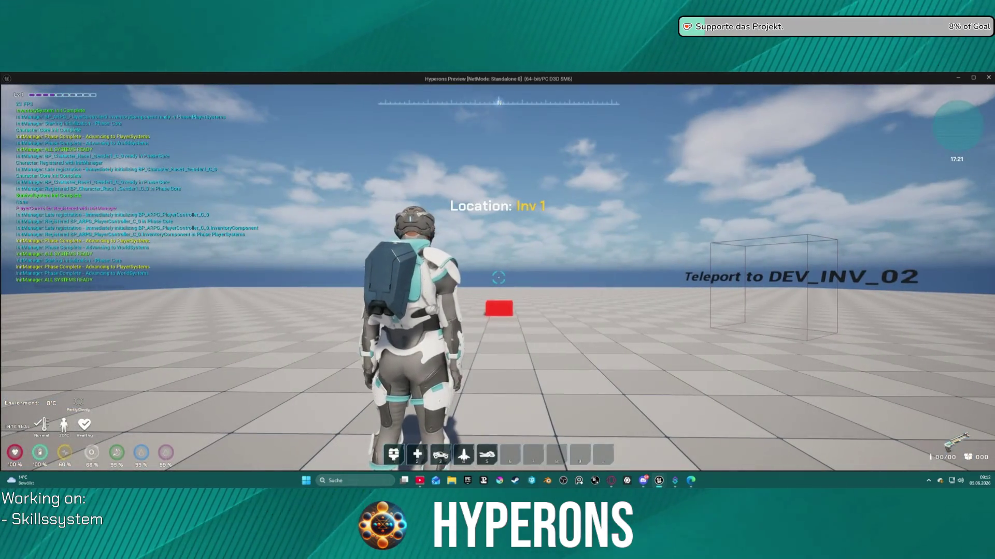
pyautogui.press('w')
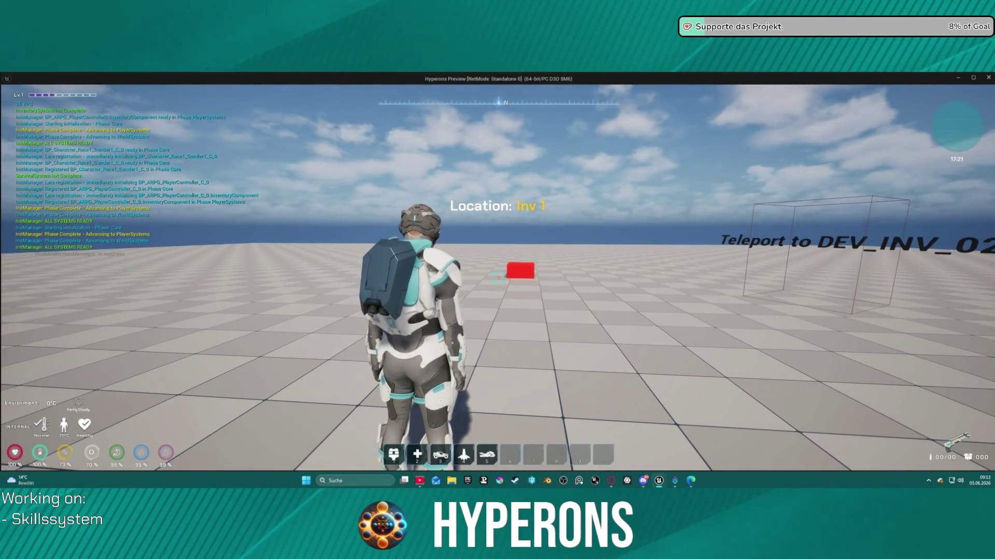
pyautogui.press('Escape')
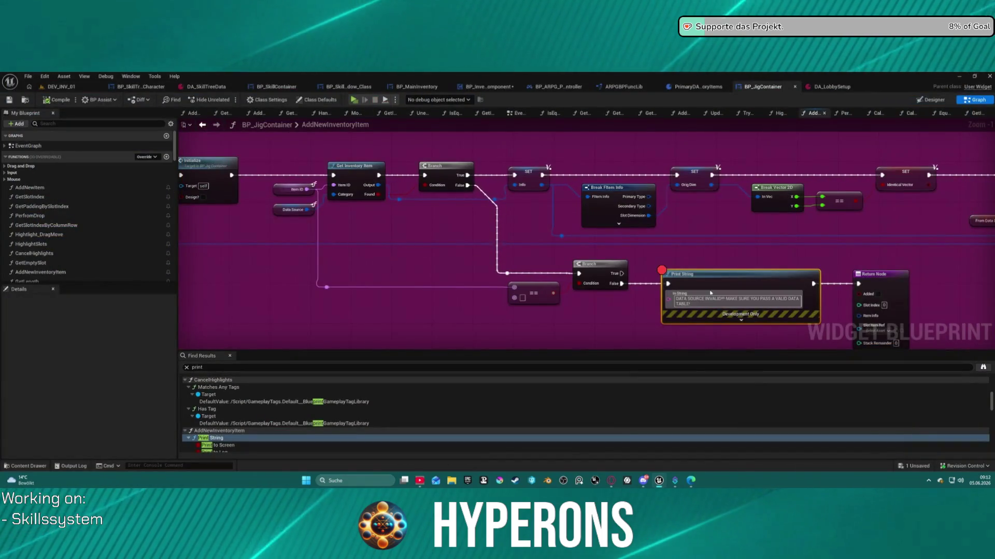
# Step: Remove the Print String node's breakpoint and return to BP_InventoryComponent
pyautogui.rightClick(721, 278)
pyautogui.click(774, 424)
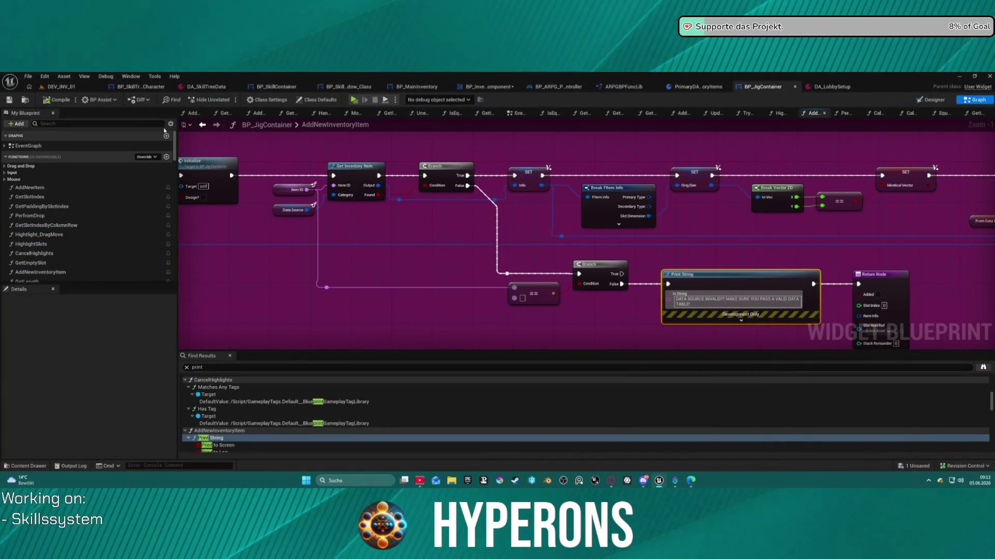
pyautogui.click(454, 86)
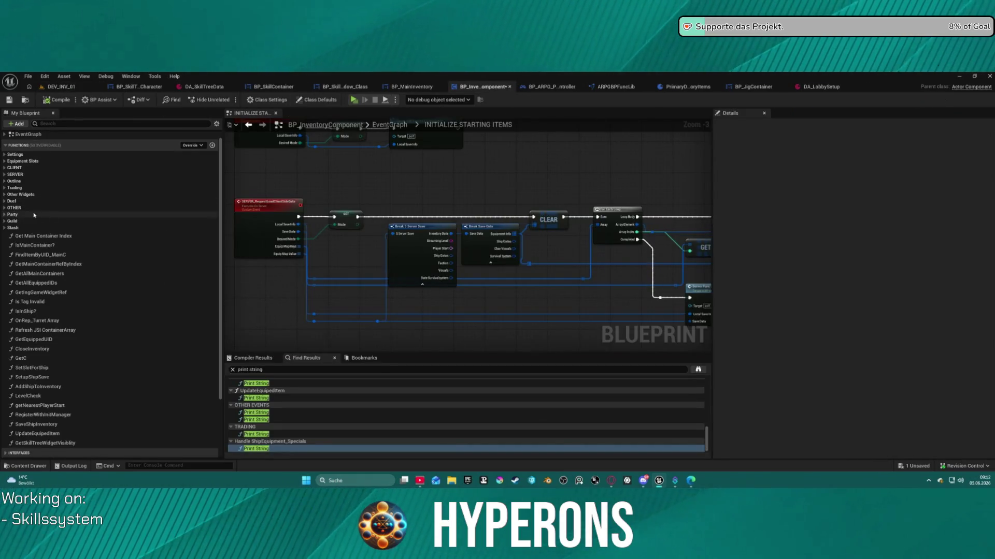
# Step: From BP_ARPG_PlayerController, run and close a standalone preview, then start another play session
pyautogui.scroll(1, 140, 186)
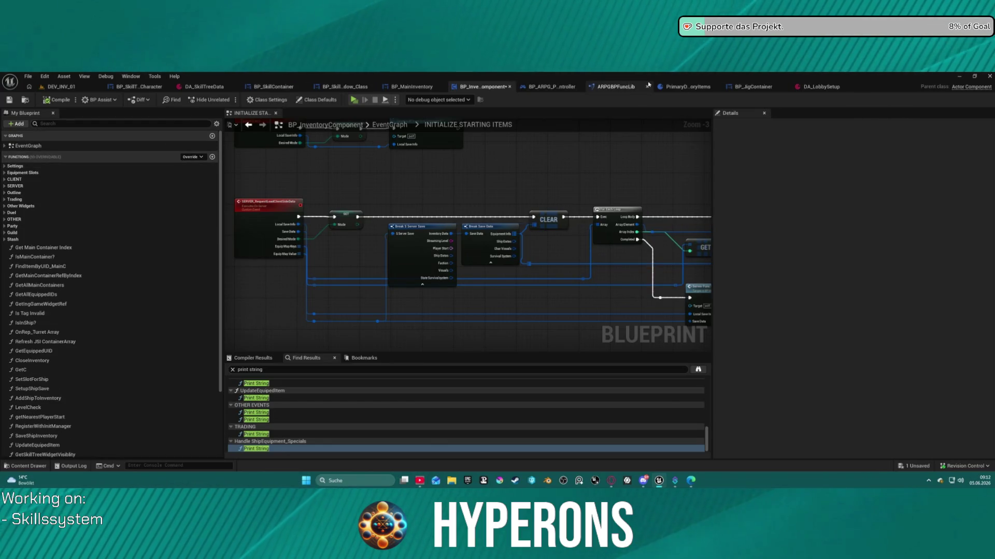
pyautogui.click(568, 87)
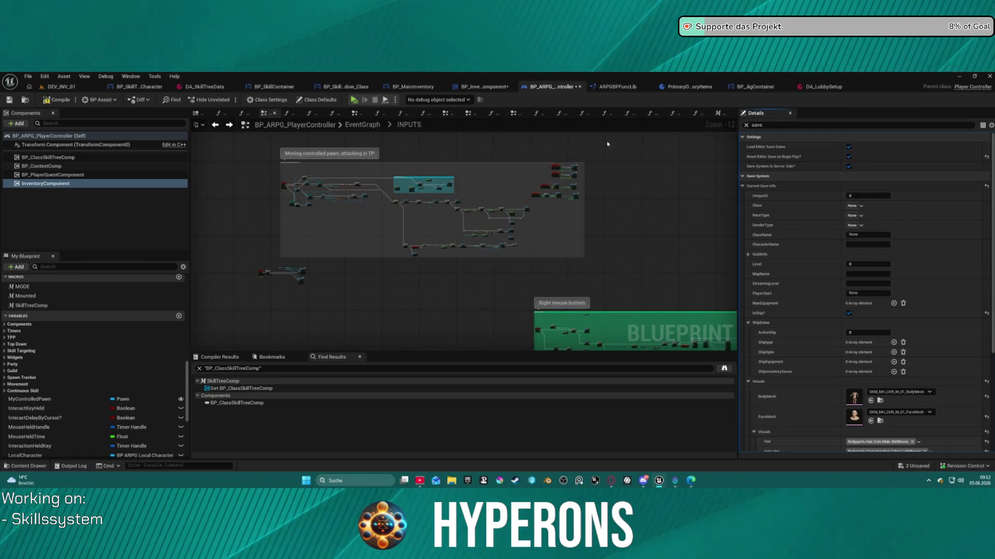
pyautogui.click(355, 101)
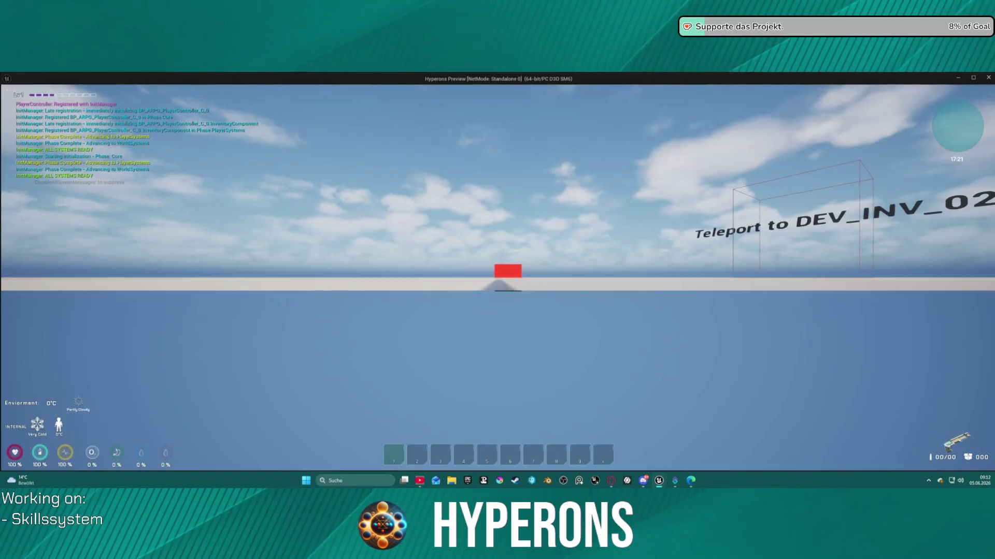
pyautogui.press('Escape')
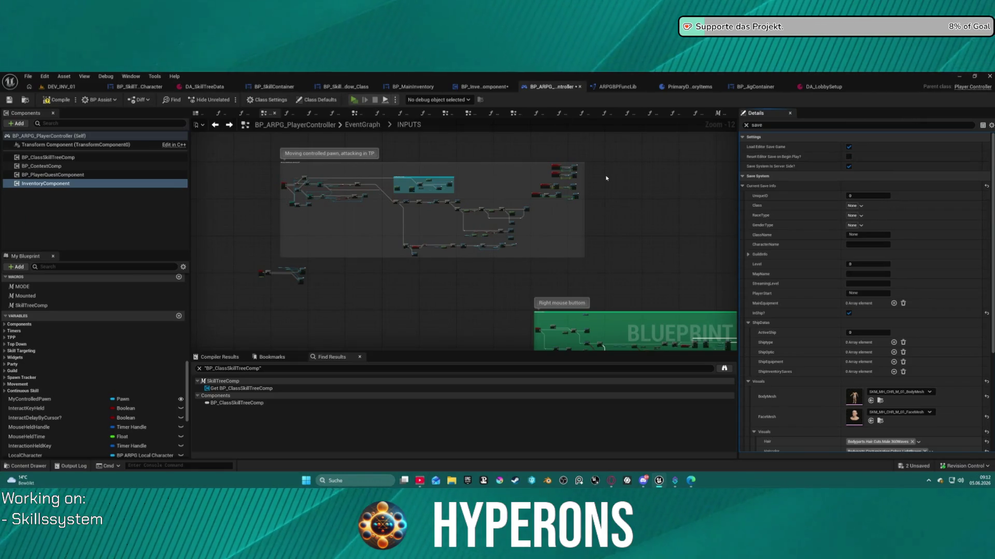
pyautogui.hotkey('alt', 'p')
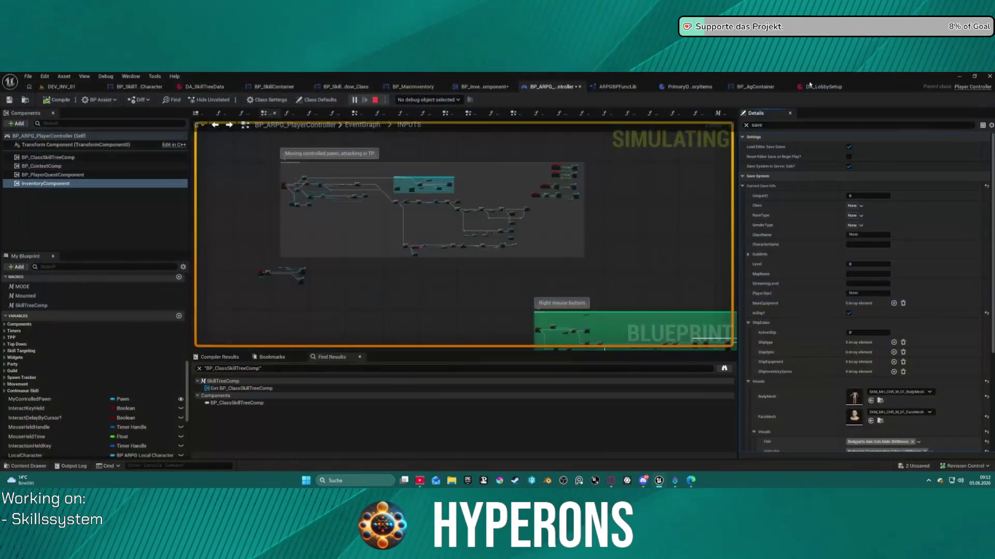
pyautogui.click(809, 86)
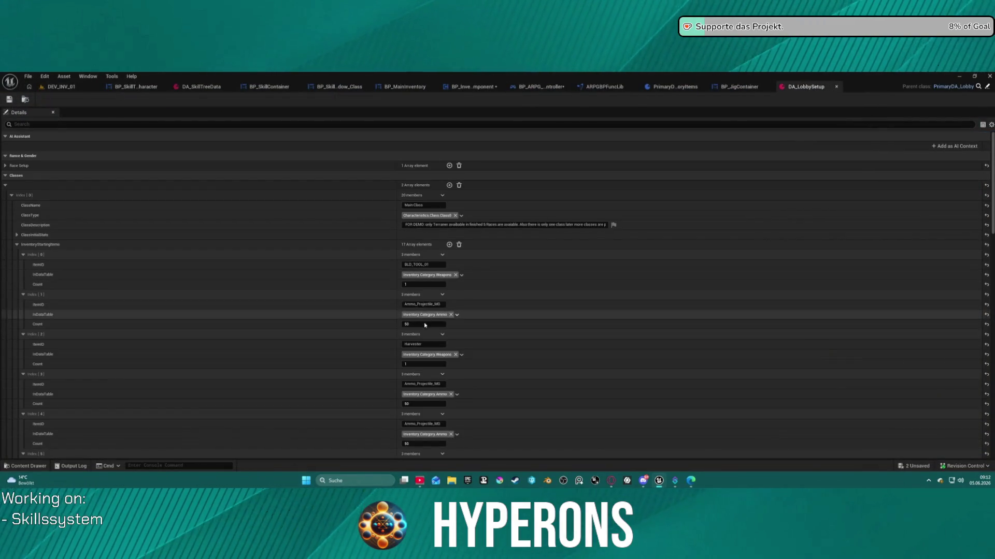
# Step: Expand the main class's StartingHelmet, edit its Count, and save DA_LobbySetup
pyautogui.scroll(-3, 427, 326)
pyautogui.scroll(10, 437, 355)
pyautogui.click(18, 244)
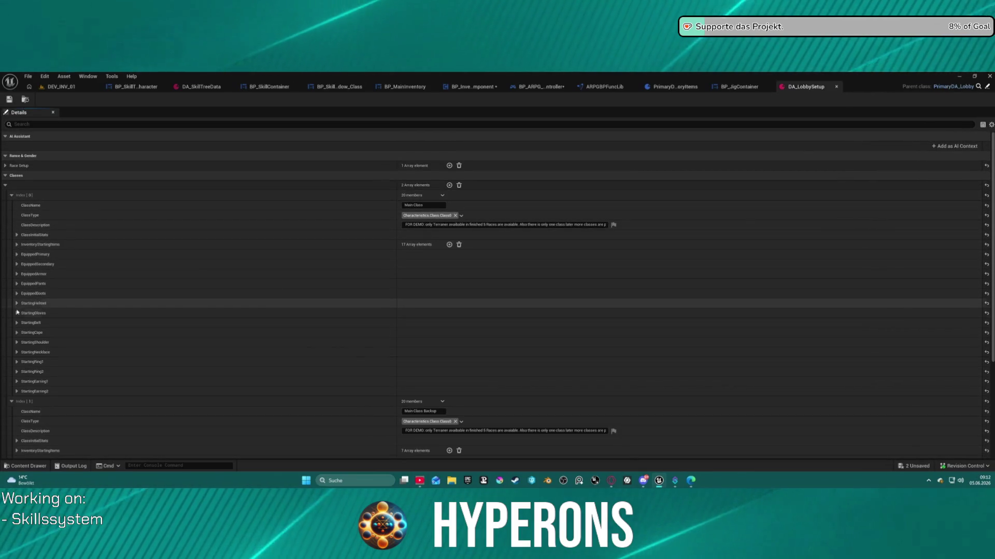
pyautogui.click(17, 304)
pyautogui.click(420, 333)
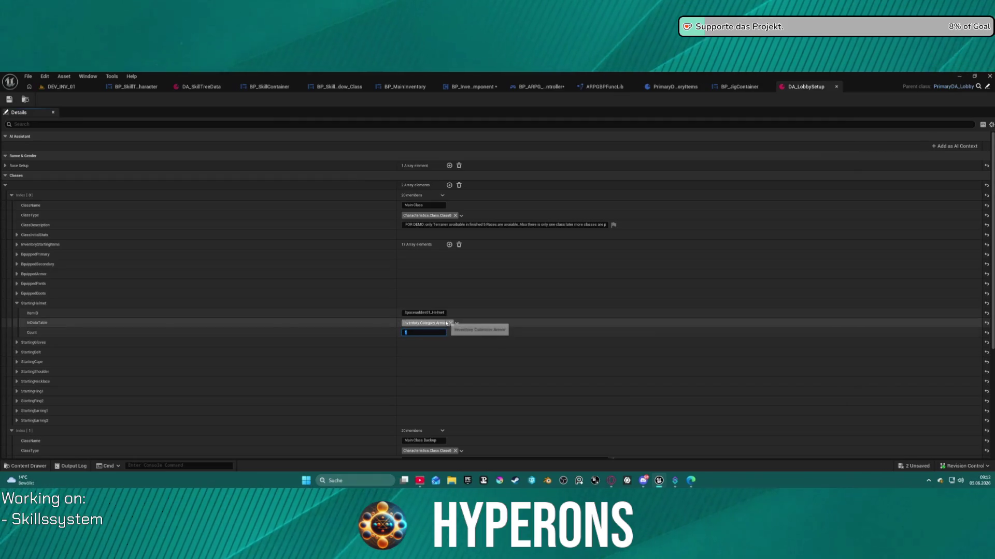
pyautogui.click(12, 101)
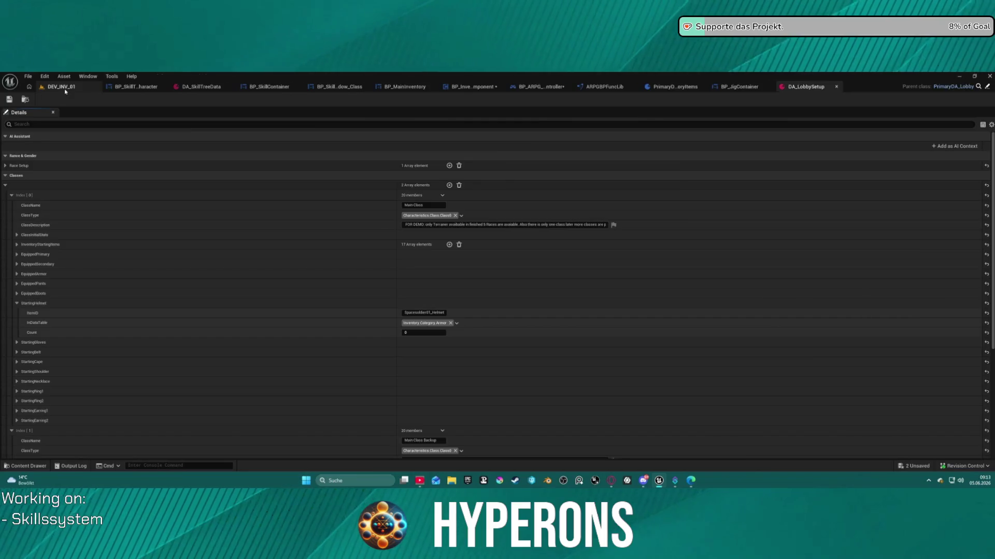
# Step: Test-play DEV_INV_01 in the editor and in a standalone preview
pyautogui.click(61, 86)
pyautogui.click(200, 100)
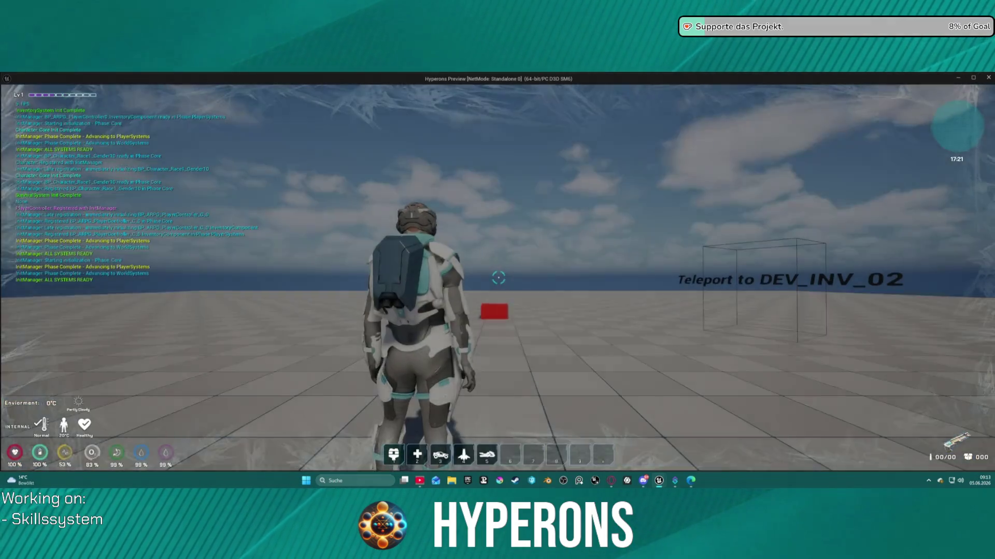
pyautogui.press('Escape')
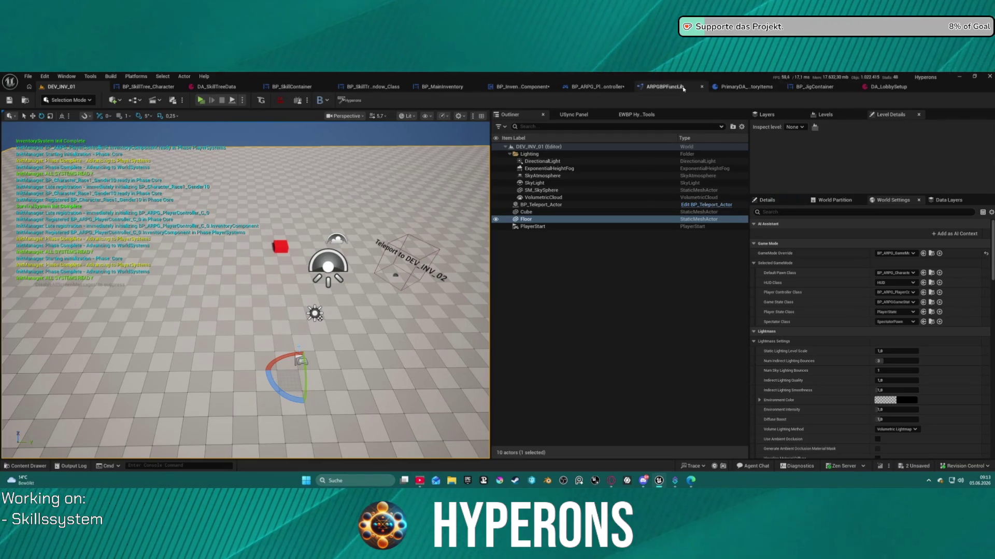
pyautogui.click(595, 87)
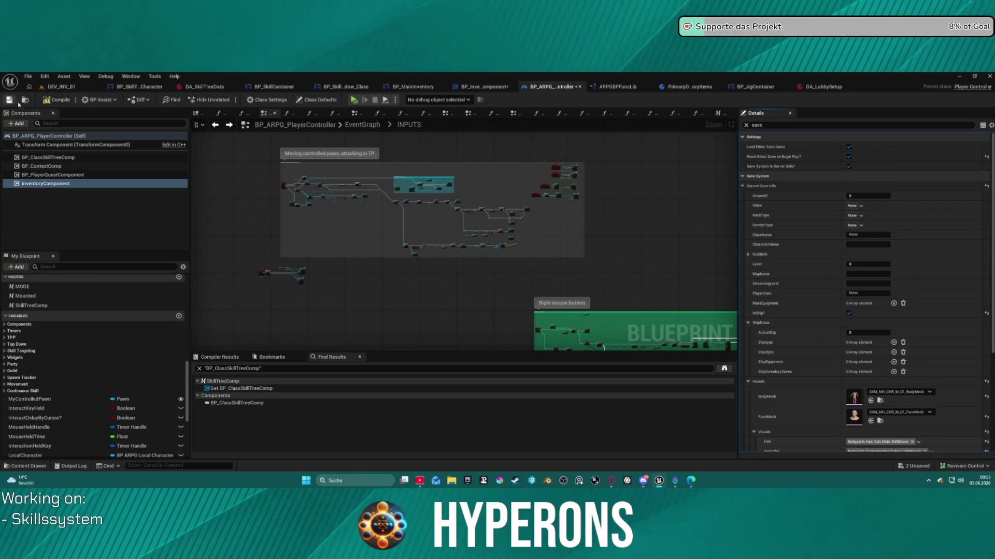
pyautogui.click(355, 102)
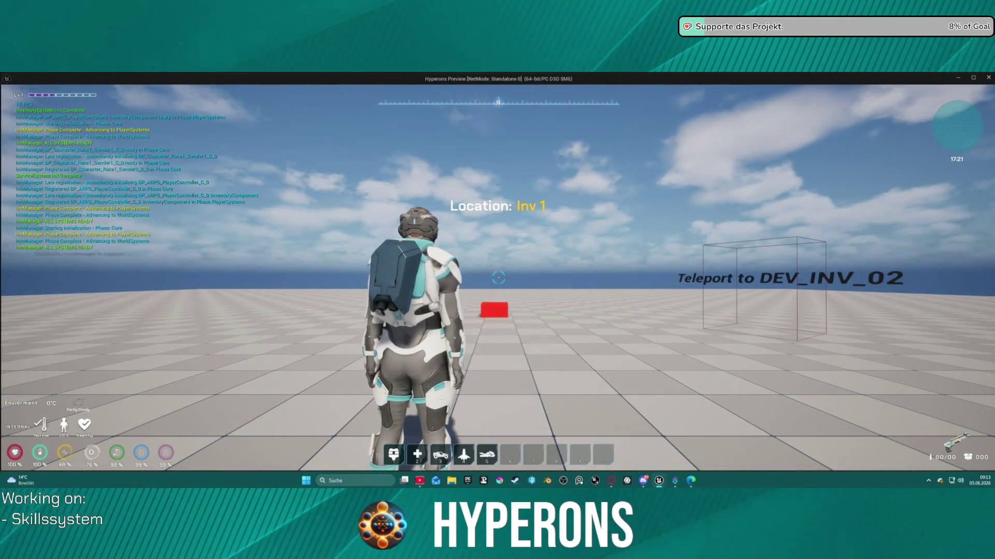
pyautogui.press('Escape')
pyautogui.click(814, 86)
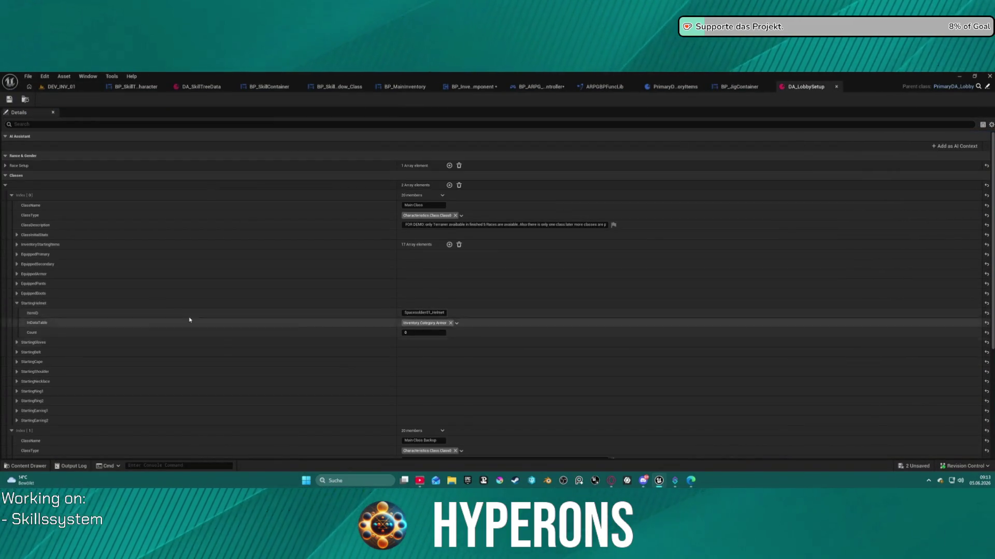
# Step: Set the Main Class Backup's StartingHelmet Count to 1 and expand its EquippedPrimary
pyautogui.scroll(-4, 140, 324)
pyautogui.scroll(-2, 151, 328)
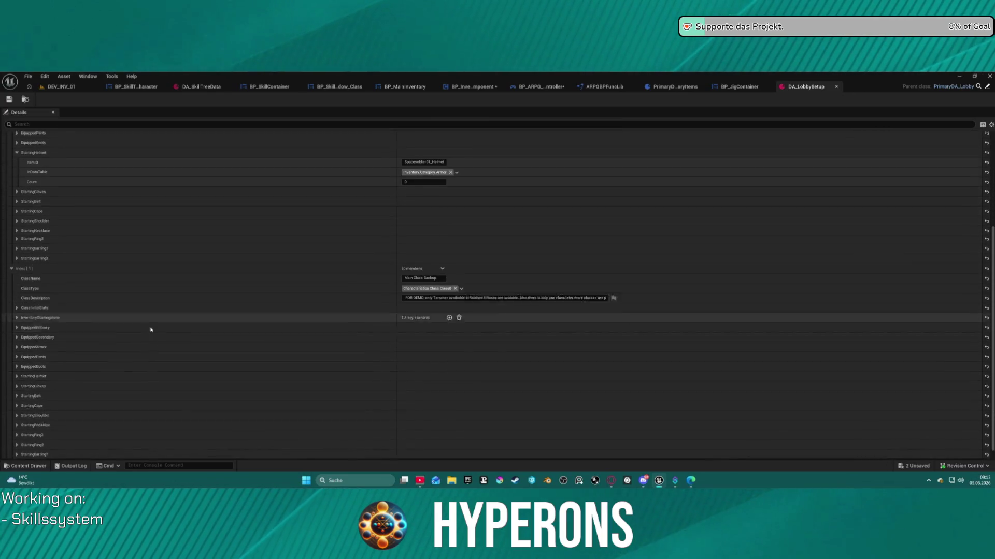
pyautogui.click(16, 365)
pyautogui.moveTo(434, 395); pyautogui.dragTo(450, 395)
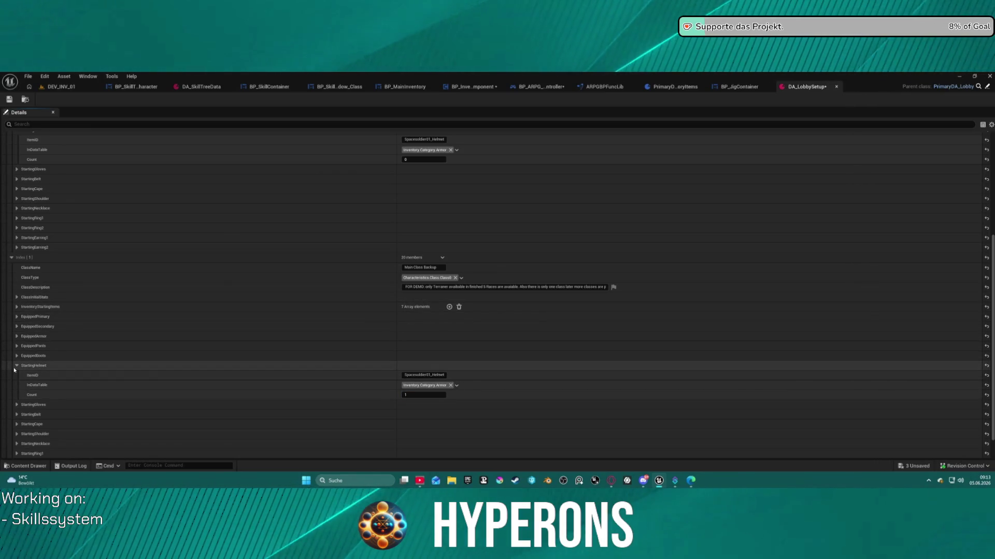
pyautogui.click(16, 317)
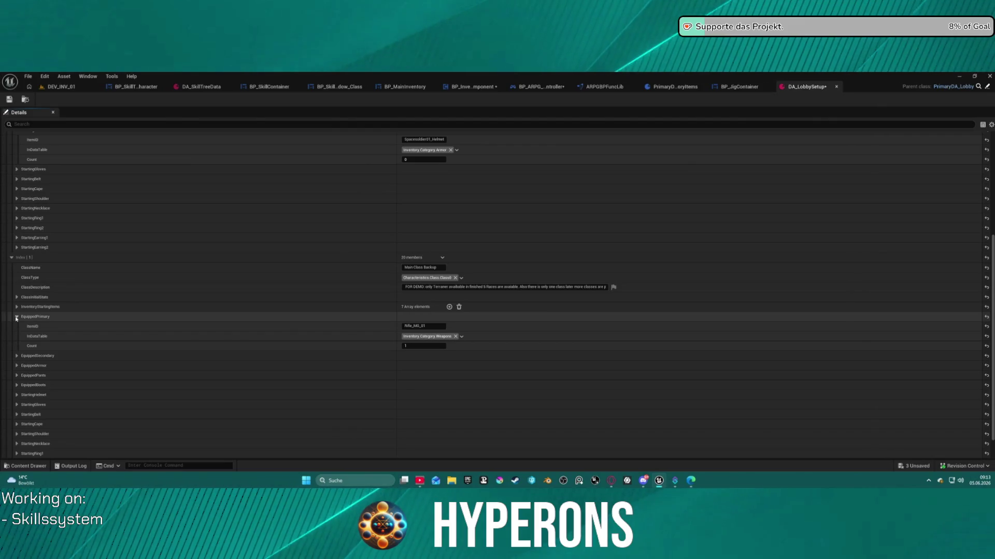
pyautogui.scroll(6, 16, 318)
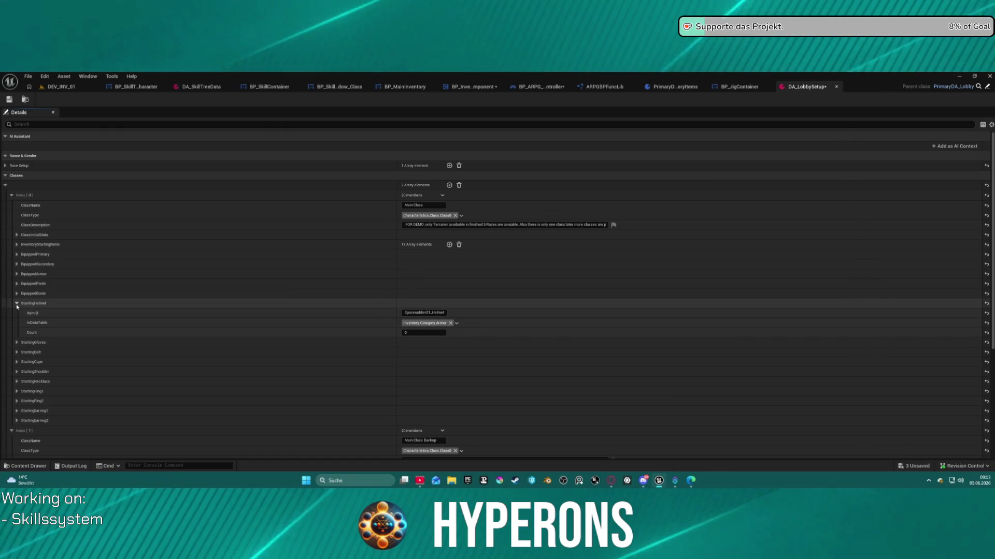
# Step: Set the StartingHelmet Count to 1, then expand the EquippedPrimary settings
pyautogui.moveTo(424, 333); pyautogui.dragTo(430, 333)
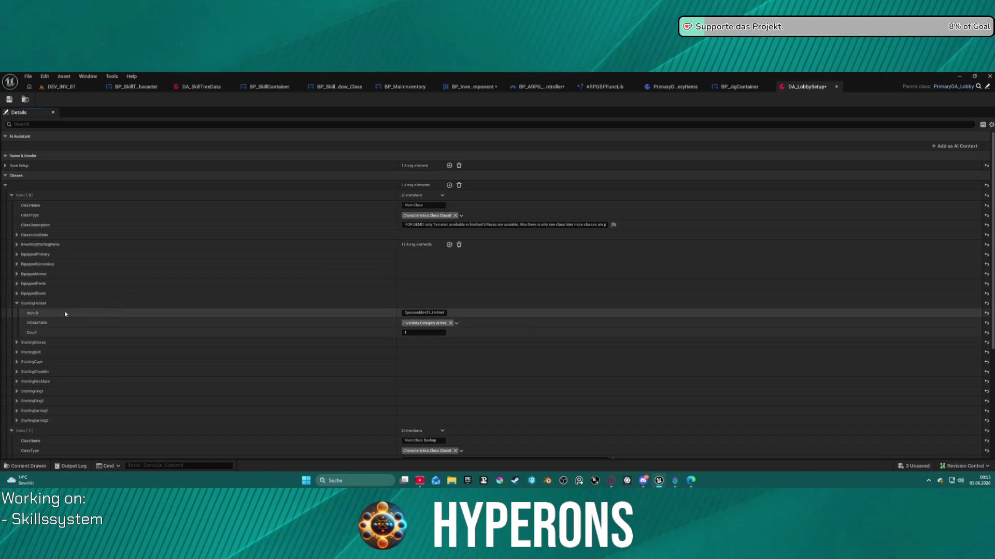
pyautogui.click(17, 304)
pyautogui.click(17, 254)
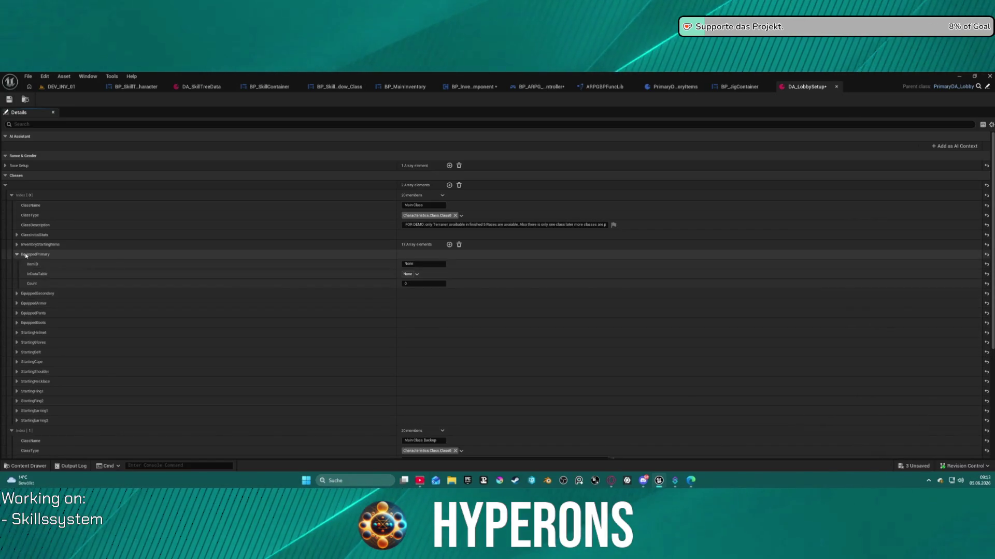
# Step: Browse to the Inventory gameplay tags for EquippedPrimary's InDataTable, then return to the DEV_INV_01 level
pyautogui.click(409, 274)
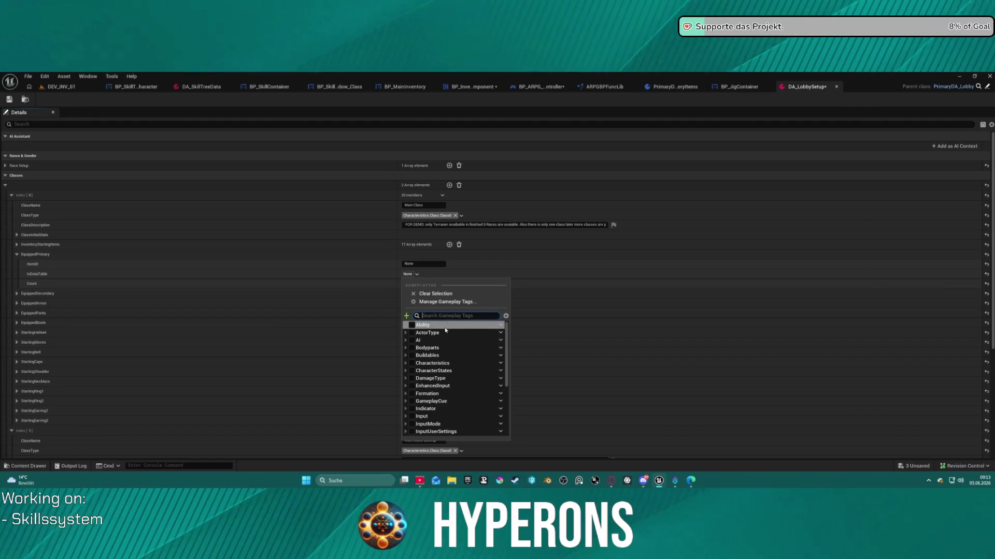
pyautogui.scroll(-2, 439, 388)
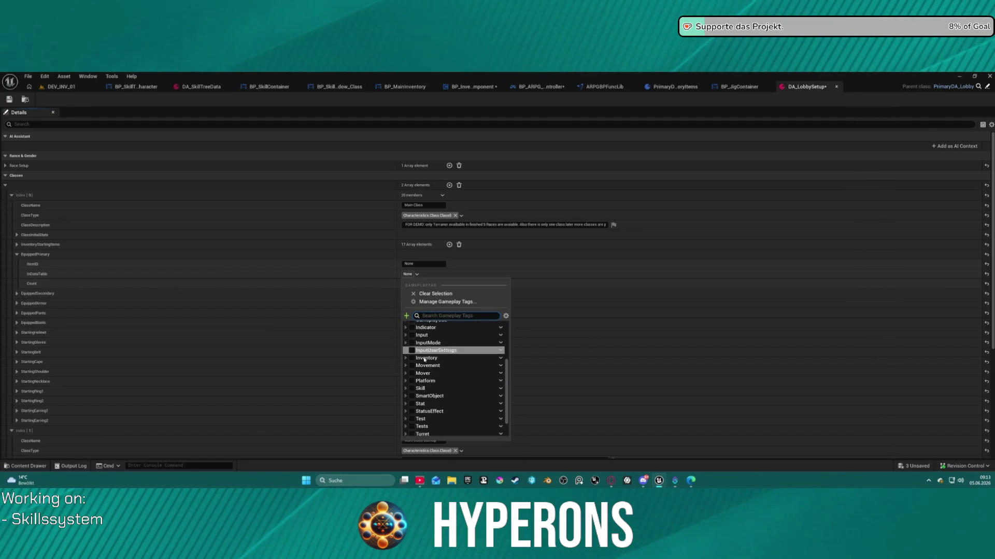
pyautogui.click(406, 358)
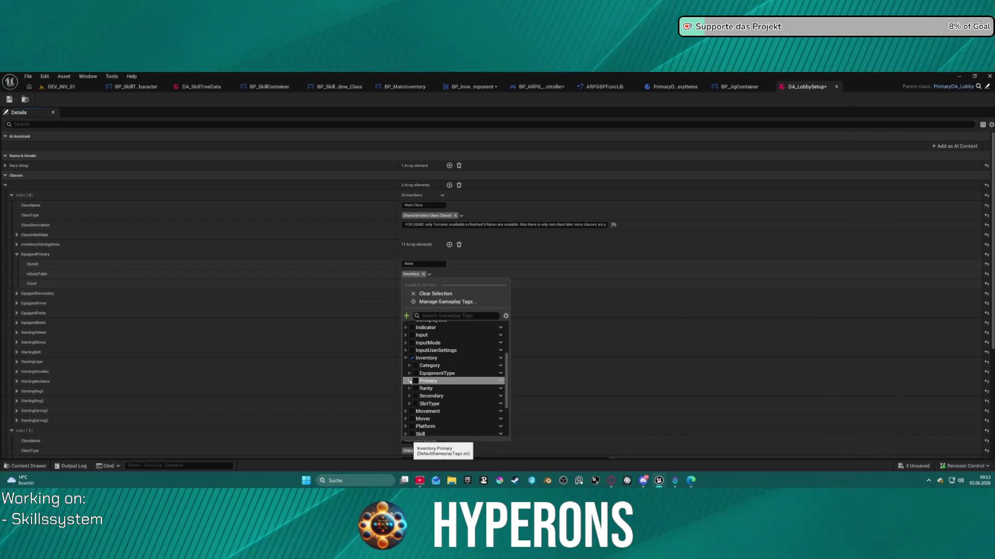
pyautogui.scroll(-2, 429, 406)
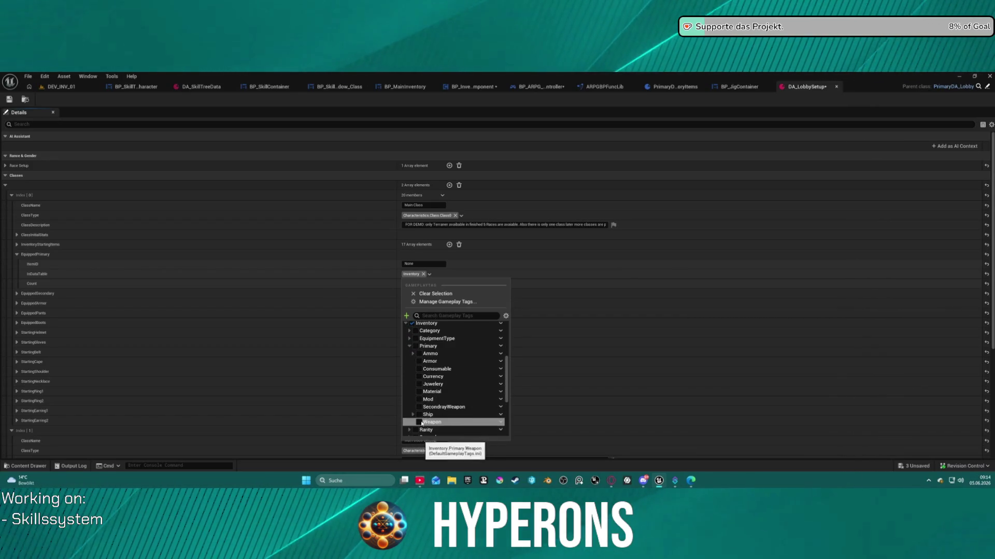
pyautogui.click(52, 87)
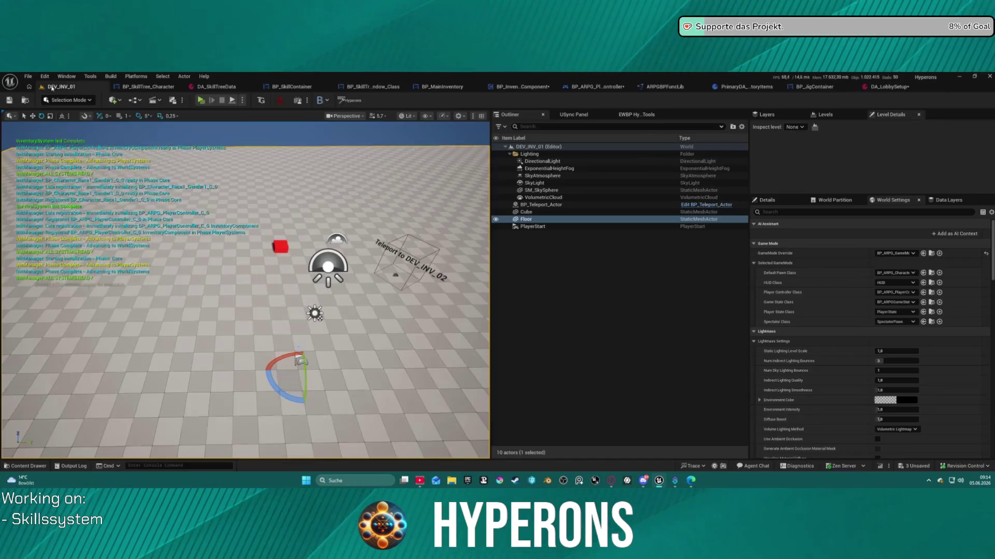
# Step: Test-play the DEV_INV_01 level in the editor and stop the session
pyautogui.hotkey('alt', 'p')
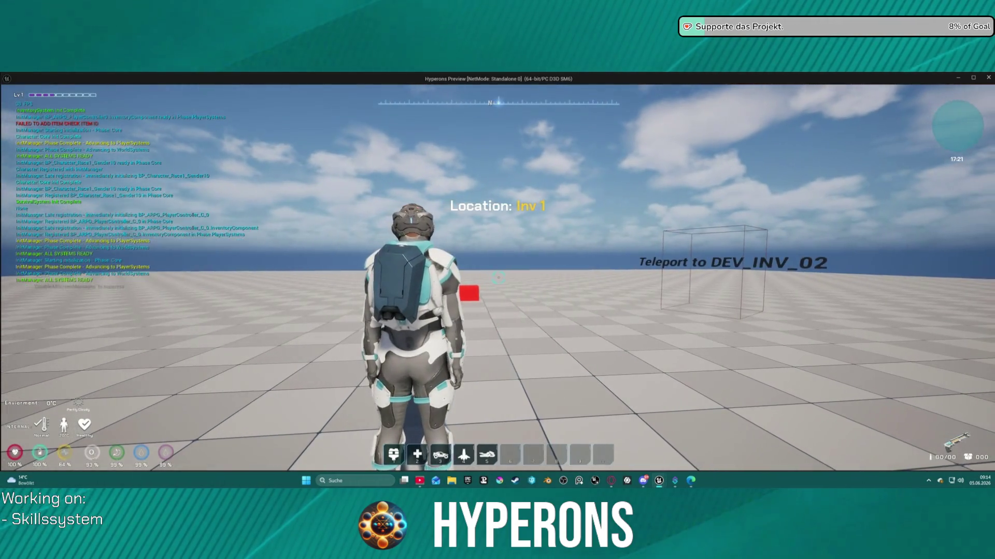
pyautogui.moveTo(497, 280)
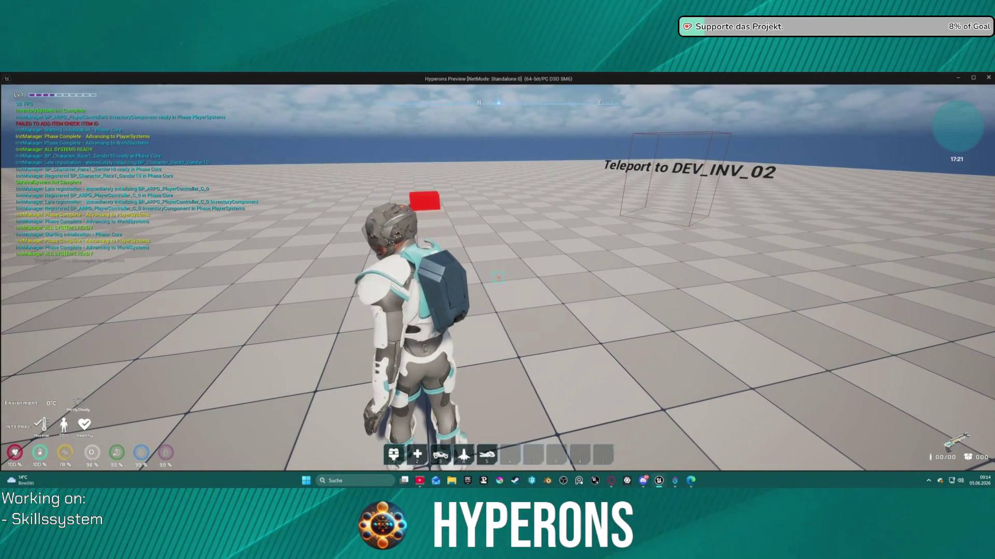
pyautogui.press('Escape')
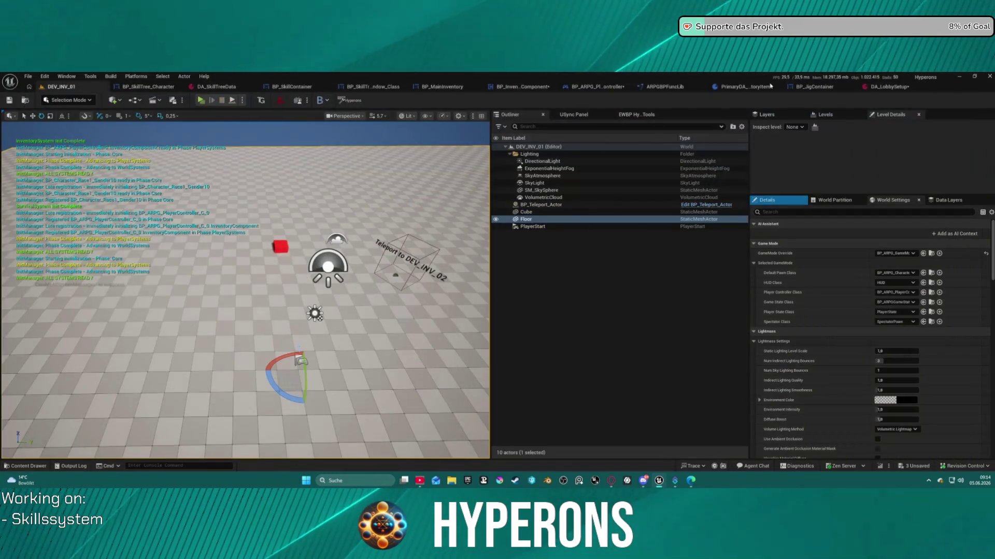
# Step: In BP_JigContainer, select the second Print String entry in Find Results
pyautogui.click(806, 88)
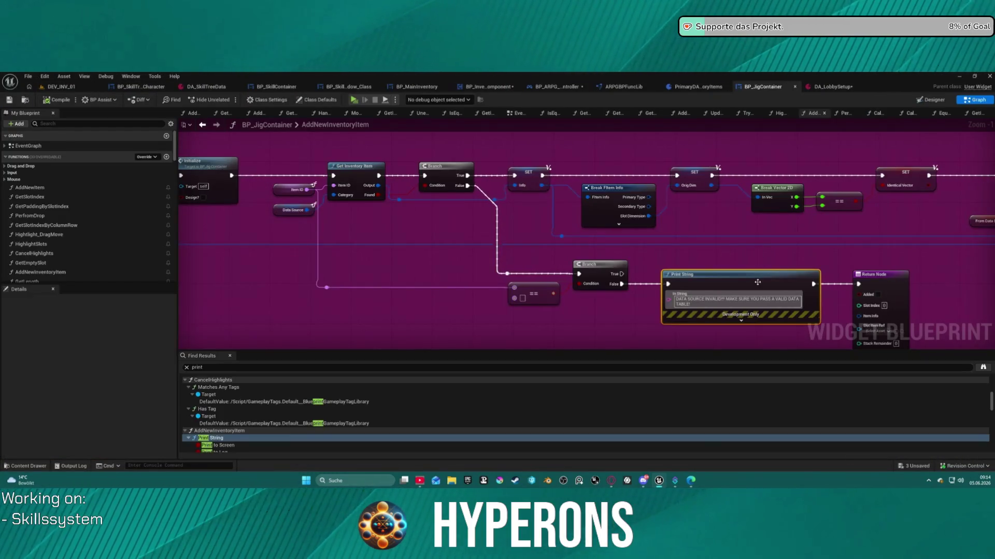
pyautogui.scroll(-2, 210, 424)
pyautogui.click(227, 426)
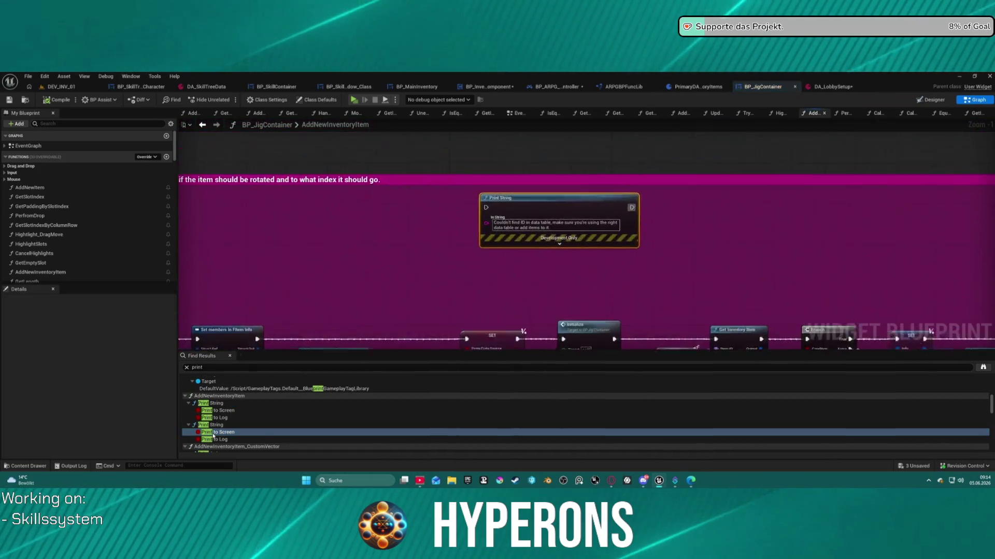
# Step: In AddNewInventoryItem, add a Print Advanced node carrying the Print String's error message as its Value
pyautogui.click(230, 432)
pyautogui.scroll(-2, 230, 433)
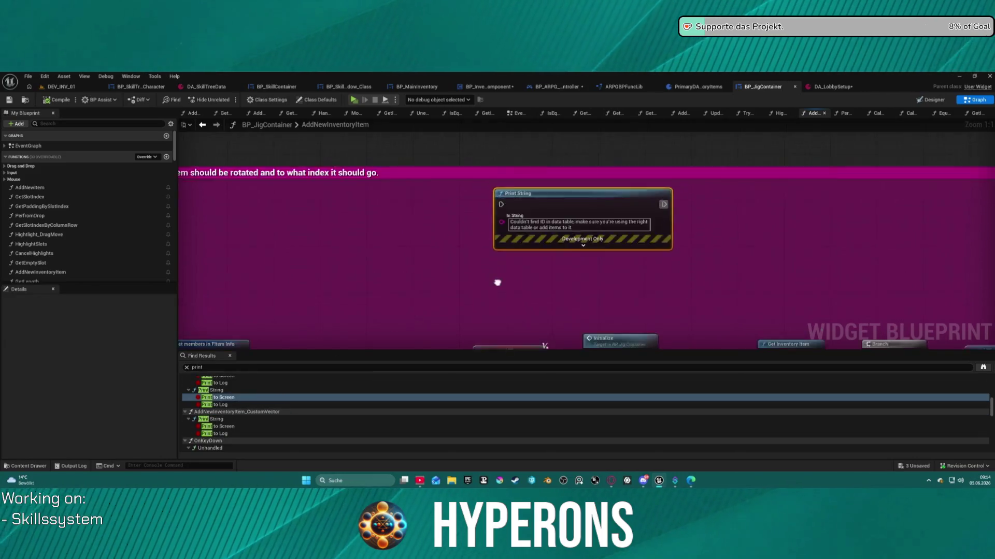
pyautogui.scroll(-5, 498, 281)
pyautogui.scroll(4, 419, 279)
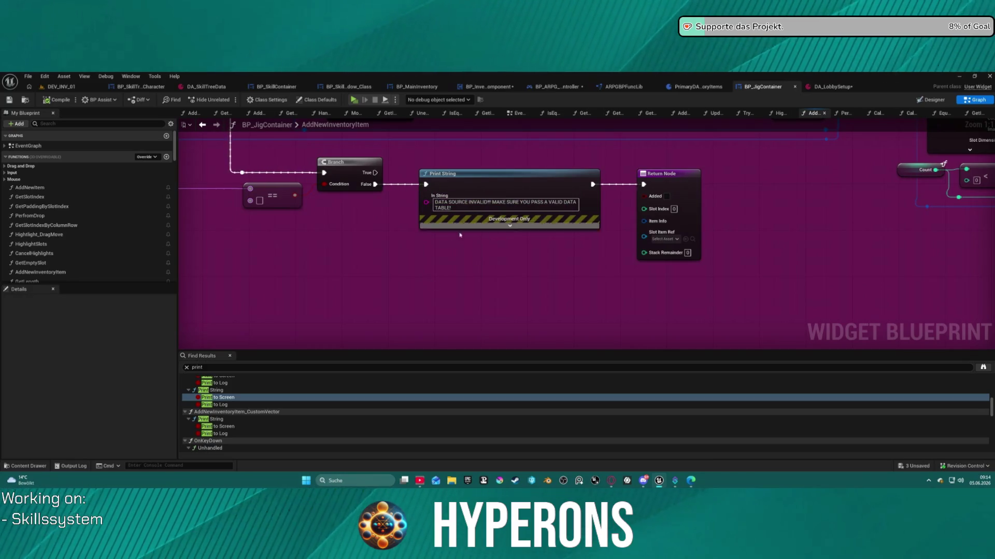
pyautogui.rightClick(429, 278)
pyautogui.write('adv')
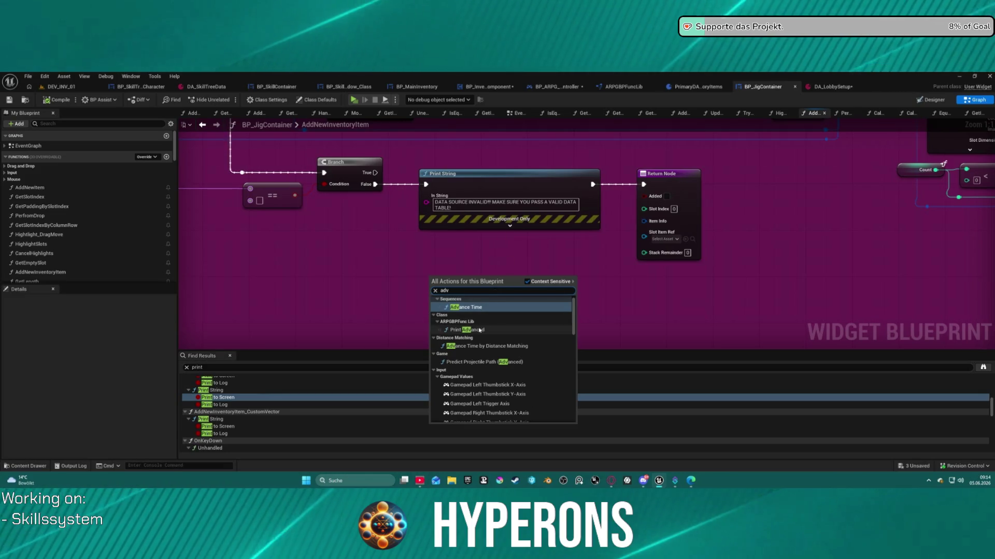
pyautogui.click(466, 330)
pyautogui.hotkey('ctrl', 'c')
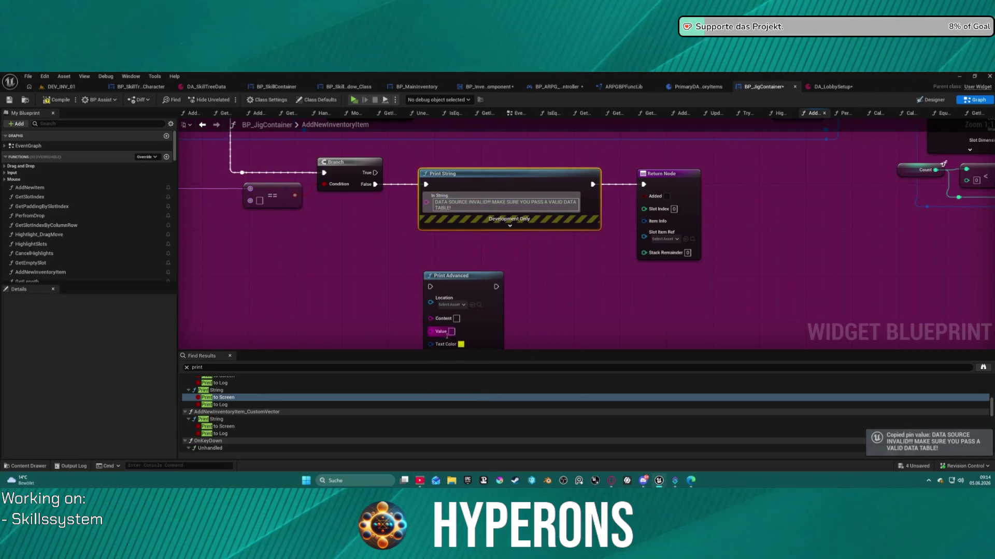
pyautogui.hotkey('ctrl', 'v')
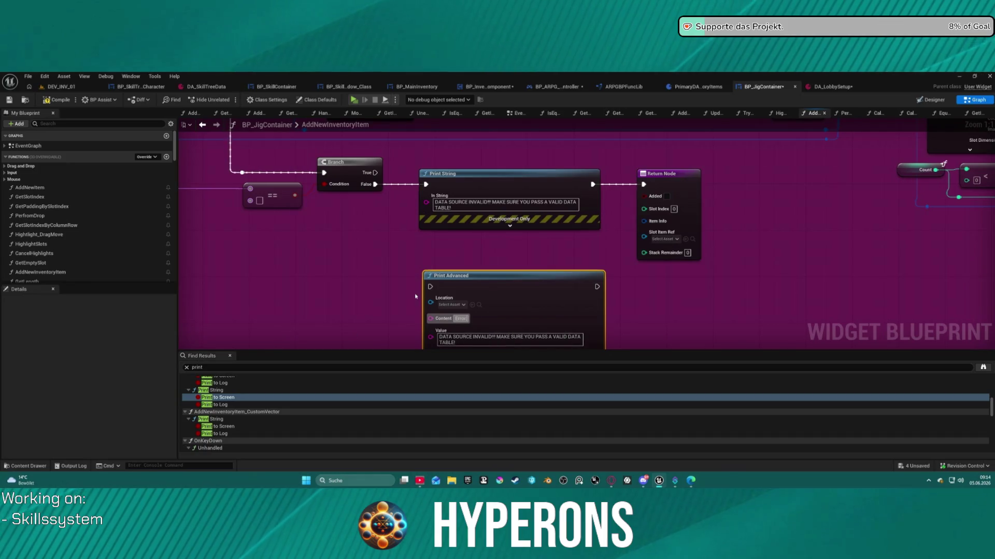
# Step: Feed a Self reference into Print Advanced's Location and wire it between the Branch False path and Return Node
pyautogui.moveTo(427, 299); pyautogui.dragTo(376, 304)
pyautogui.write('sel')
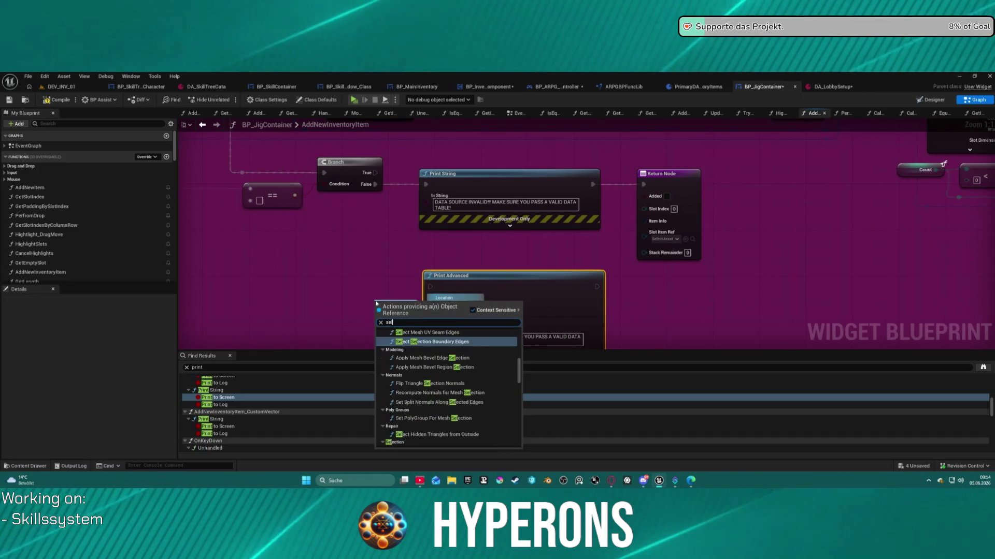
pyautogui.write('f ref')
pyautogui.press('Return')
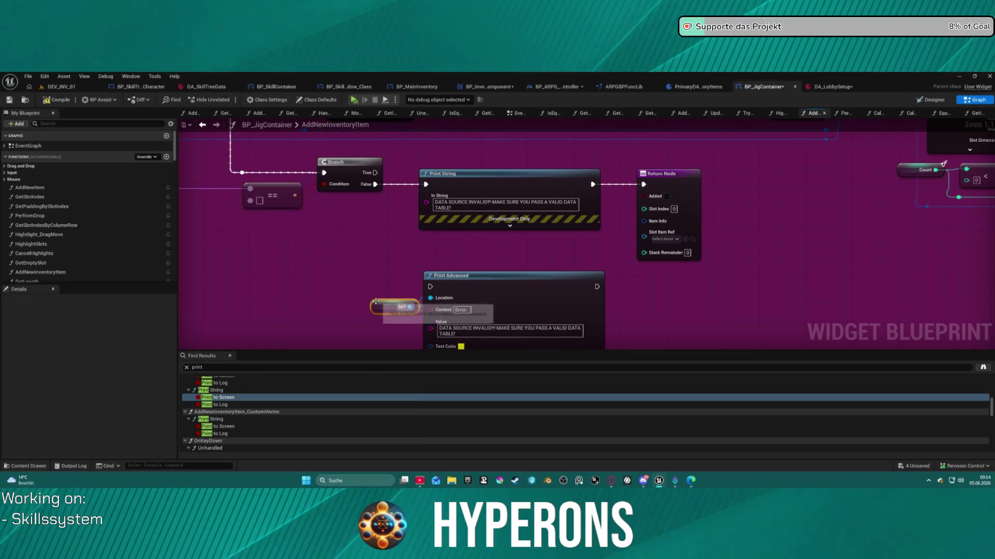
pyautogui.moveTo(430, 287); pyautogui.dragTo(373, 191)
pyautogui.moveTo(596, 286)
pyautogui.mouseDown()
pyautogui.moveTo(642, 223)
pyautogui.moveTo(643, 184)
pyautogui.mouseUp()
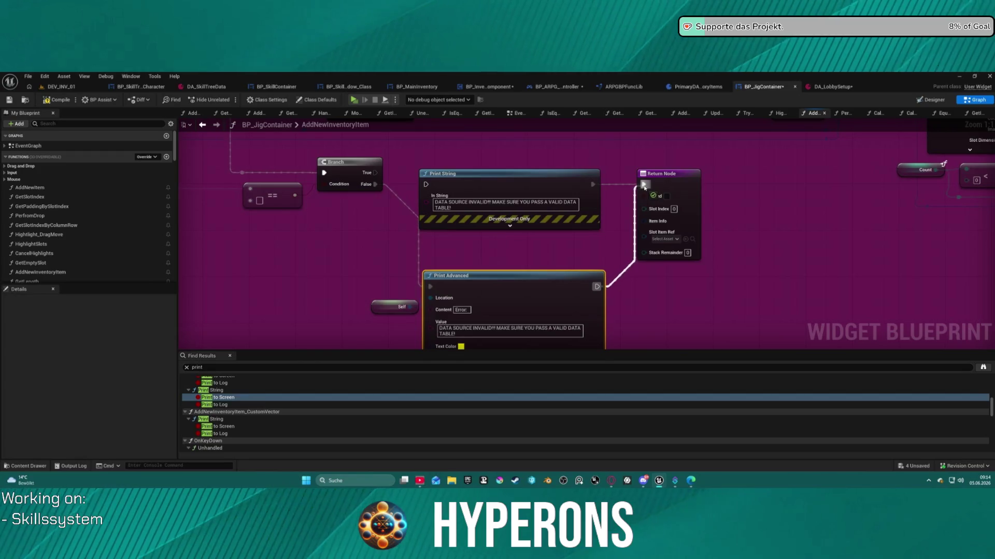
# Step: Set Print Advanced's text colour to red, delete the old Print String, and move Print Advanced into the flow
pyautogui.moveTo(520, 164); pyautogui.dragTo(520, 135)
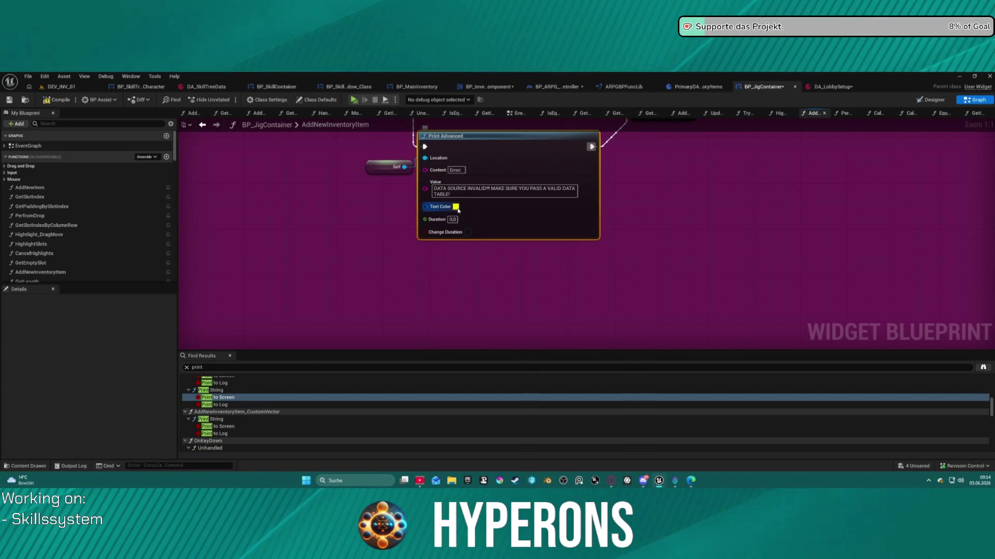
pyautogui.click(456, 206)
pyautogui.click(614, 374)
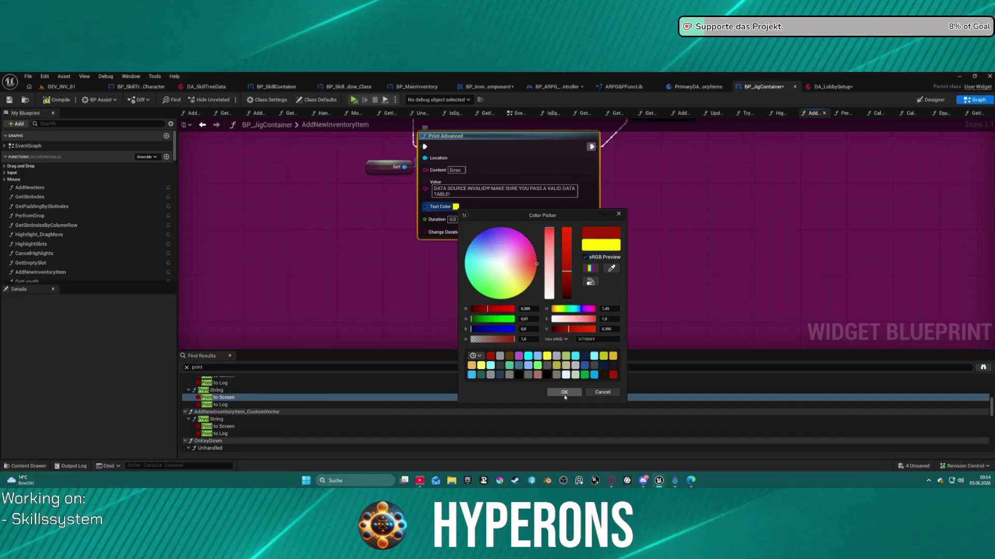
pyautogui.click(565, 392)
pyautogui.click(575, 199)
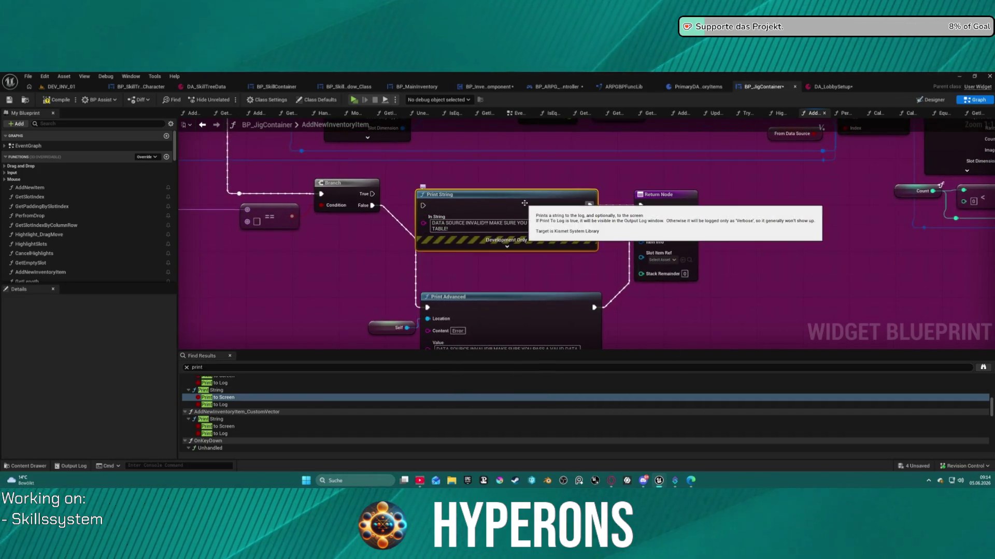
pyautogui.press('Delete')
pyautogui.moveTo(502, 309); pyautogui.dragTo(502, 205)
pyautogui.doubleClick(248, 426)
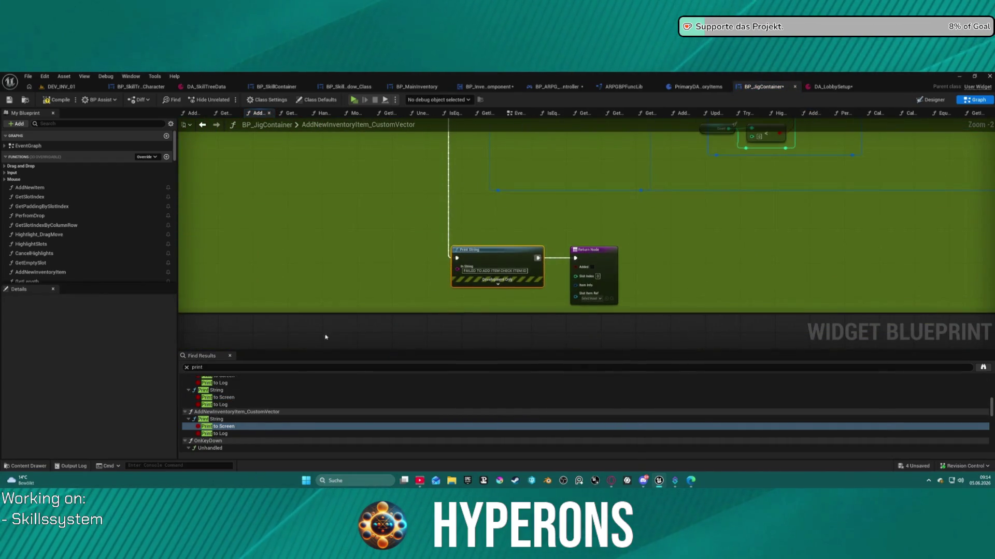
# Step: Copy the Print Advanced and Self nodes from AddNewInventoryItem into AddNewInventoryItem_CustomVector
pyautogui.click(226, 398)
pyautogui.doubleClick(226, 398)
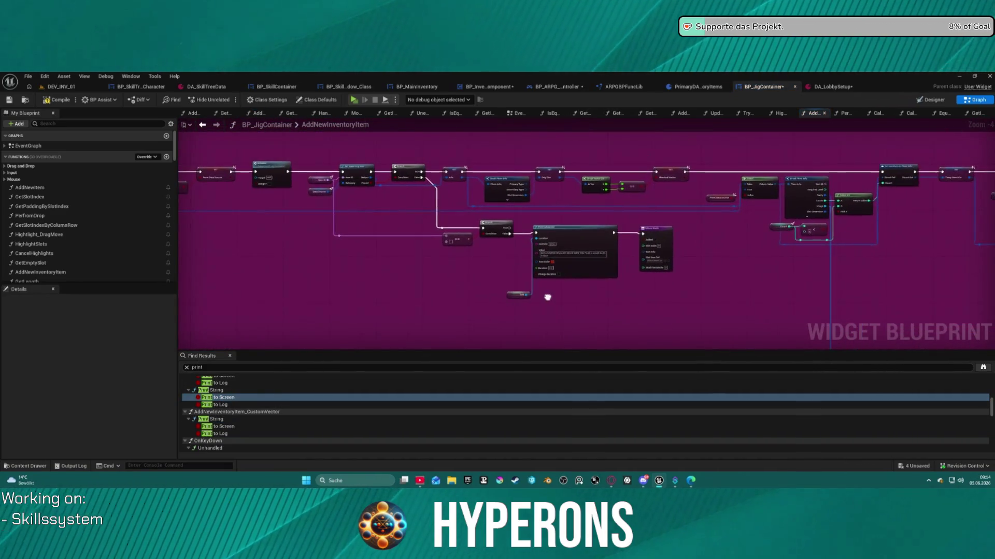
pyautogui.moveTo(510, 217)
pyautogui.mouseDown()
pyautogui.moveTo(567, 328)
pyautogui.moveTo(600, 335)
pyautogui.mouseUp()
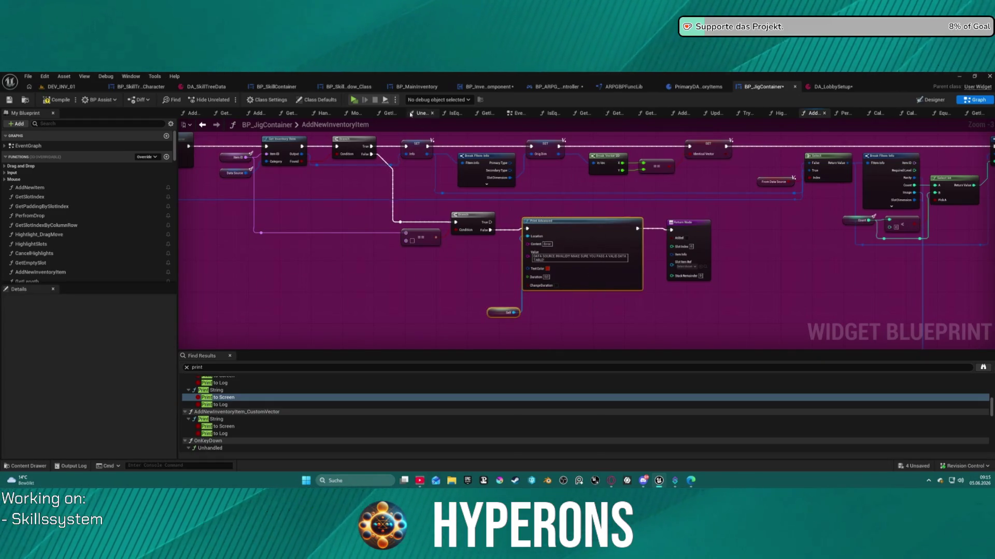
pyautogui.click(203, 126)
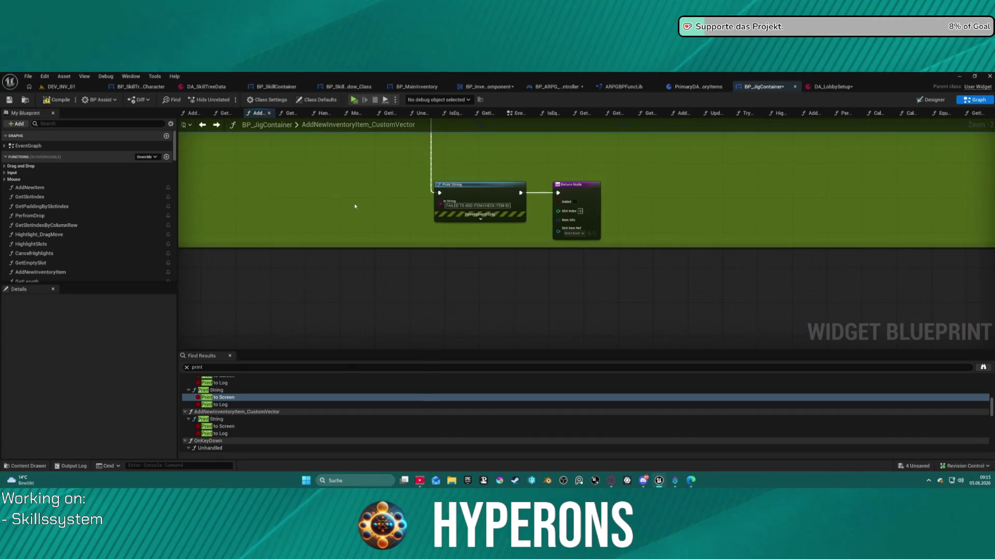
pyautogui.hotkey('ctrl', 'v')
# Step: Wire the incoming exec to Print Advanced and give it the FAILED TO ADD ITEM CHECK ITEM ID message
pyautogui.moveTo(452, 157); pyautogui.dragTo(486, 231)
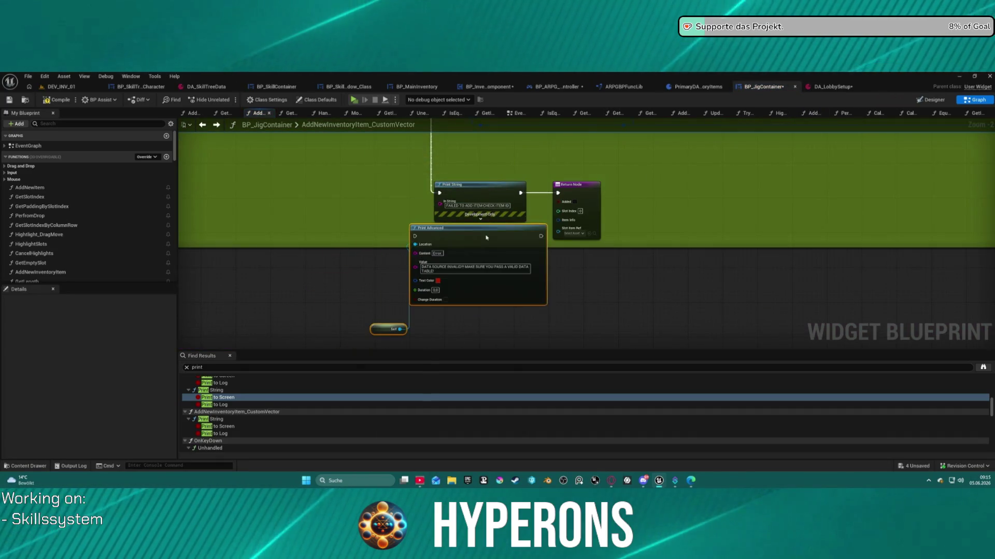
pyautogui.moveTo(440, 192); pyautogui.dragTo(414, 234)
pyautogui.moveTo(539, 234)
pyautogui.mouseDown()
pyautogui.moveTo(499, 201)
pyautogui.moveTo(559, 194)
pyautogui.mouseUp()
pyautogui.hotkey('ctrl', 'c')
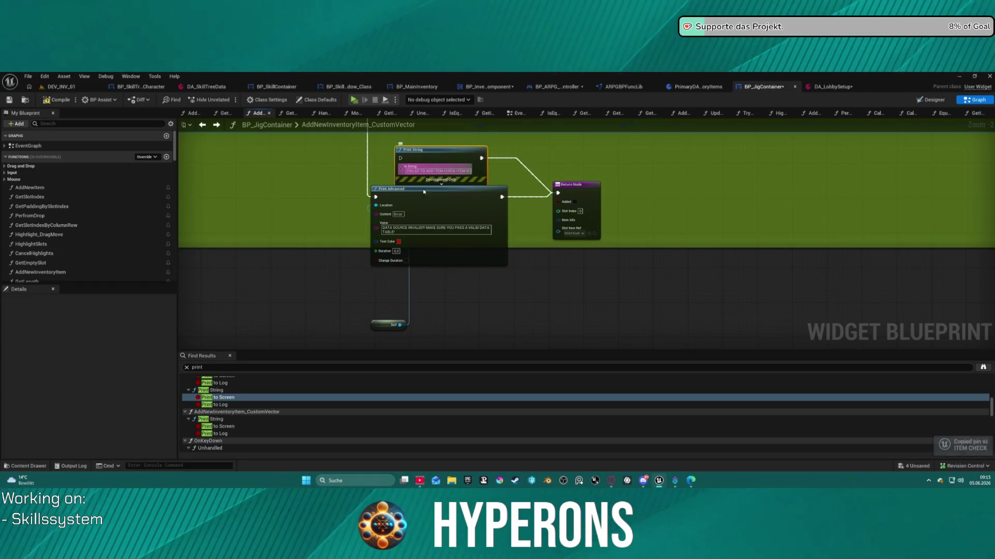
pyautogui.hotkey('ctrl', 'v')
# Step: Place Self beside Print Advanced, extend the comment box around it, and delete the old Print String
pyautogui.moveTo(388, 325); pyautogui.dragTo(348, 216)
pyautogui.moveTo(499, 271); pyautogui.dragTo(250, 207)
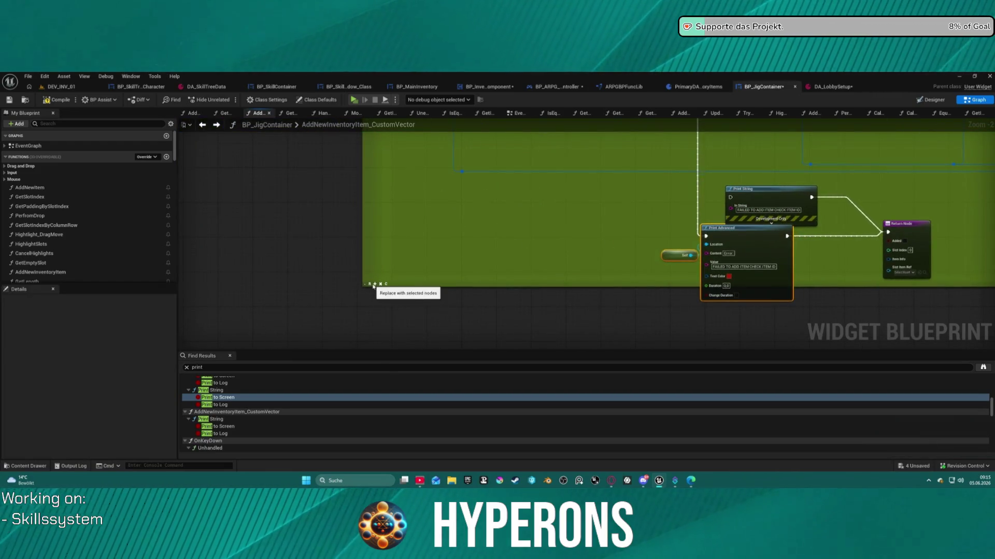
pyautogui.moveTo(372, 287); pyautogui.dragTo(371, 309)
pyautogui.click(590, 199)
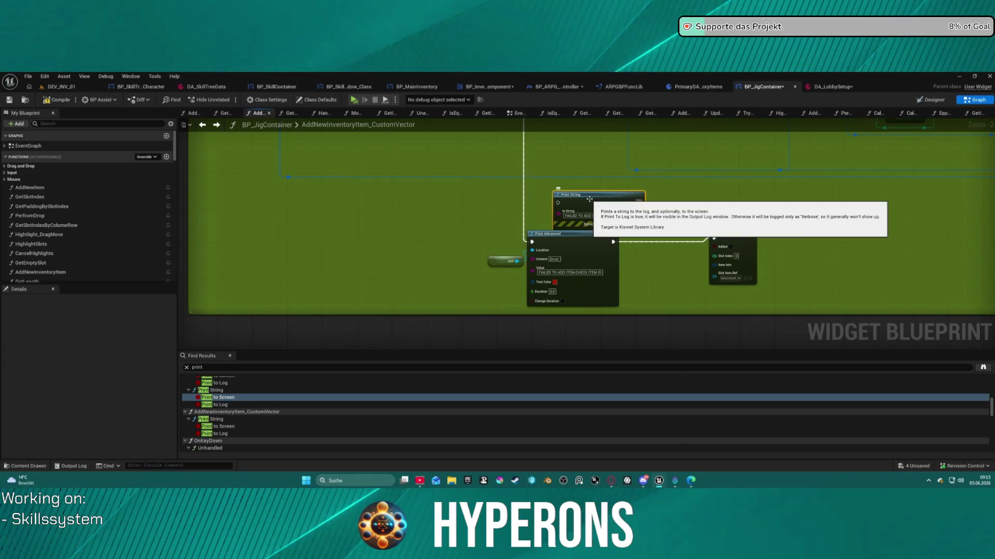
pyautogui.press('Delete')
pyautogui.click(574, 245)
pyautogui.moveTo(574, 245)
pyautogui.mouseDown()
pyautogui.moveTo(684, 210)
pyautogui.moveTo(564, 332)
pyautogui.moveTo(463, 266)
pyautogui.moveTo(517, 268)
pyautogui.mouseUp()
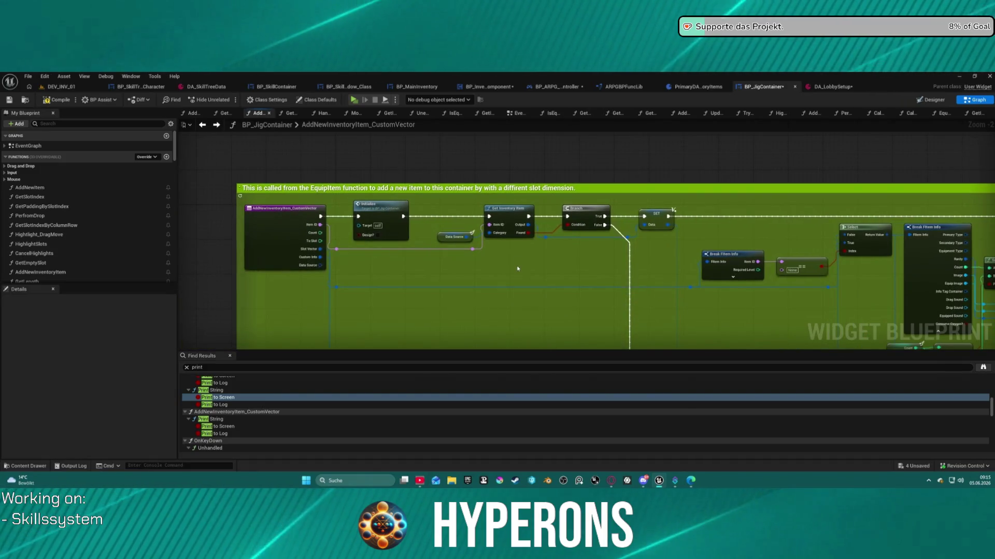
pyautogui.moveTo(517, 263); pyautogui.dragTo(428, 95)
pyautogui.rightClick(634, 300)
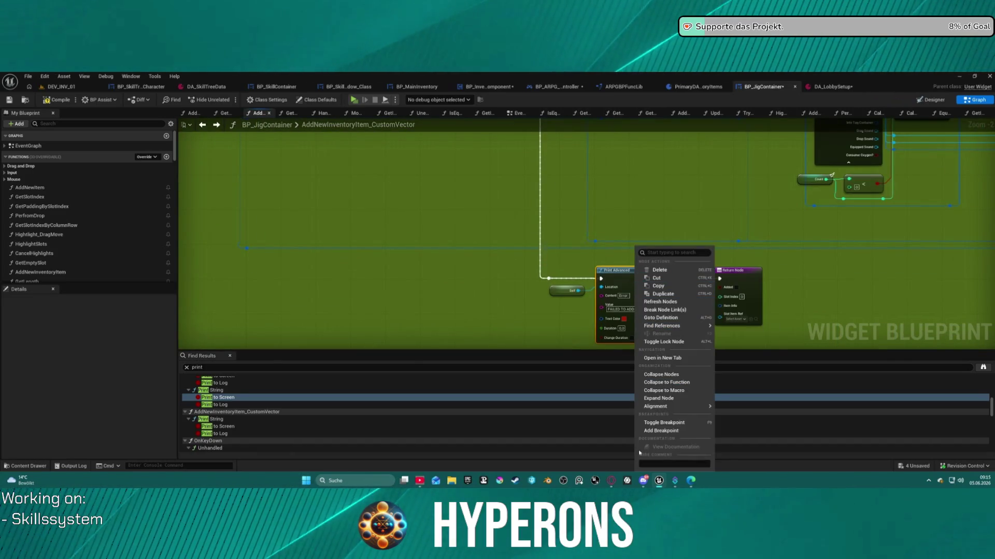
# Step: Toggle a breakpoint on Print Advanced and inspect the Get Inventory Item and Branch values during simulation
pyautogui.click(661, 431)
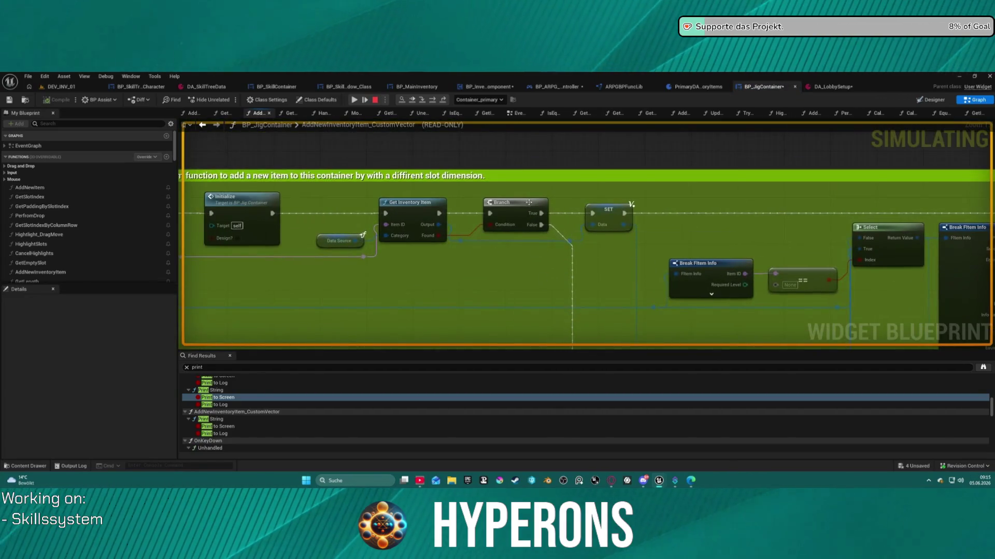
pyautogui.moveTo(399, 239)
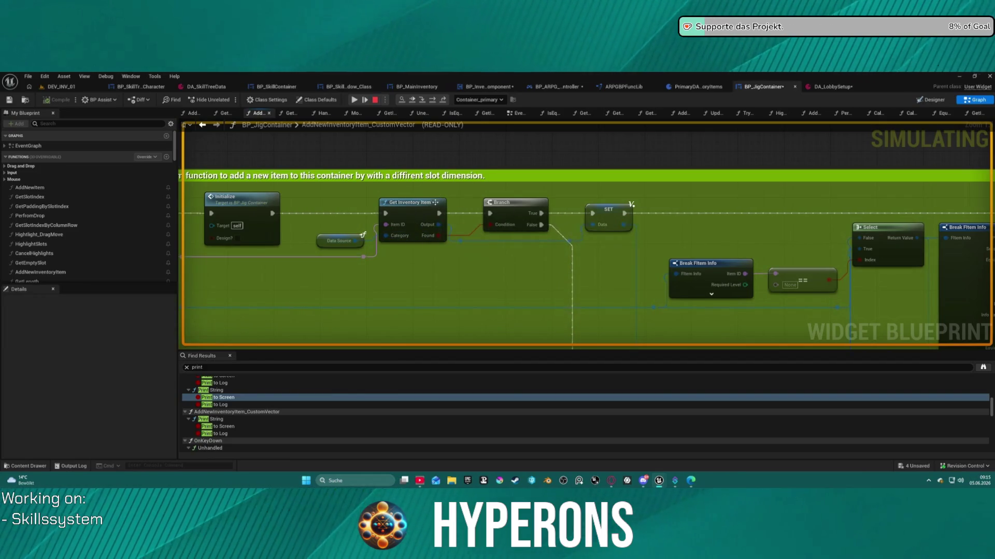
pyautogui.moveTo(424, 225)
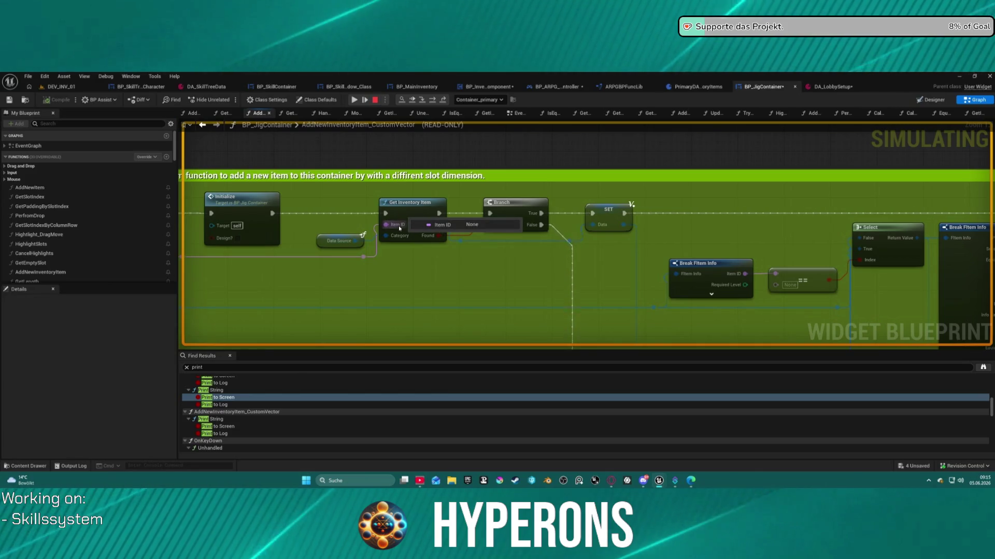
pyautogui.moveTo(512, 224)
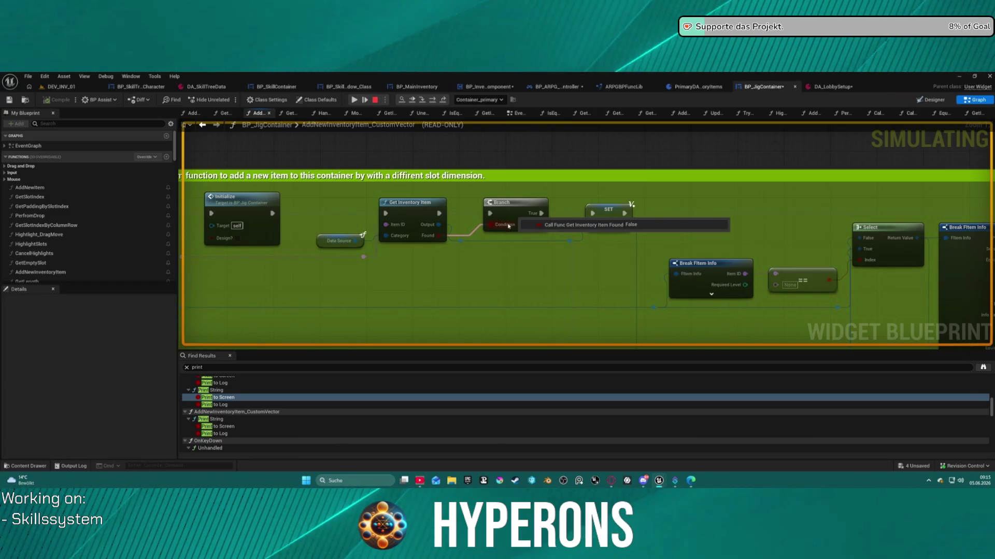
# Step: Look over the DA_LobbySetup data asset, then return to the DEV_INV_01 level
pyautogui.click(829, 86)
pyautogui.scroll(-5, 429, 325)
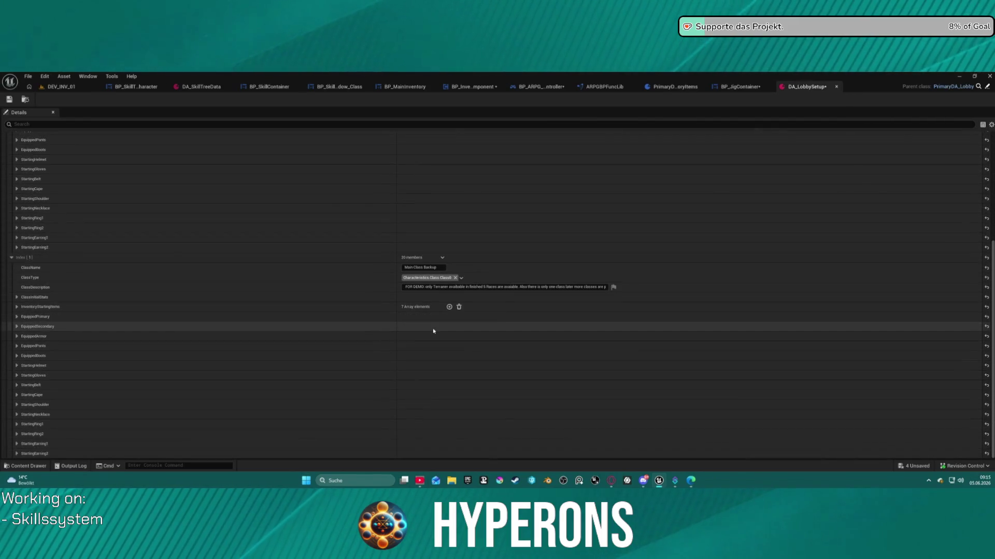
pyautogui.scroll(2, 378, 324)
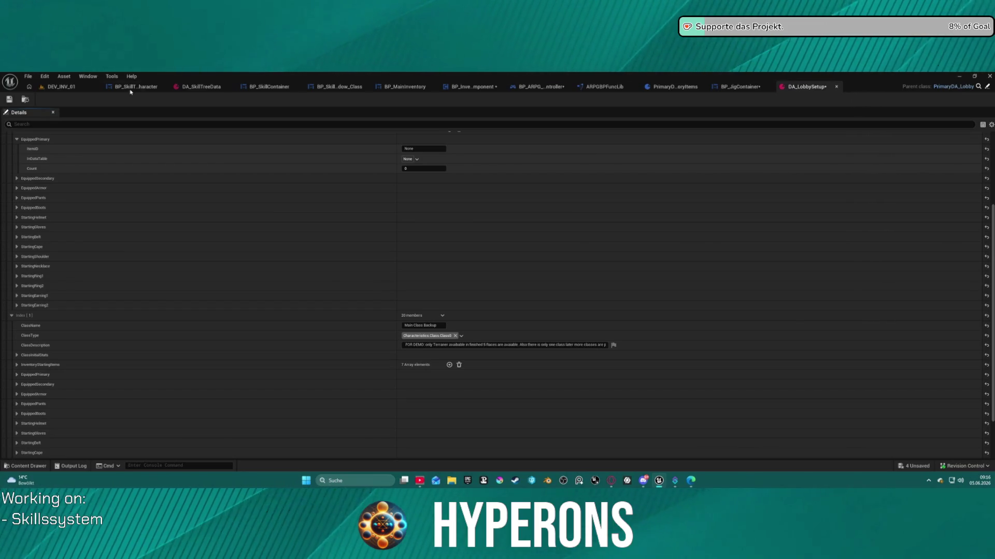
pyautogui.click(62, 86)
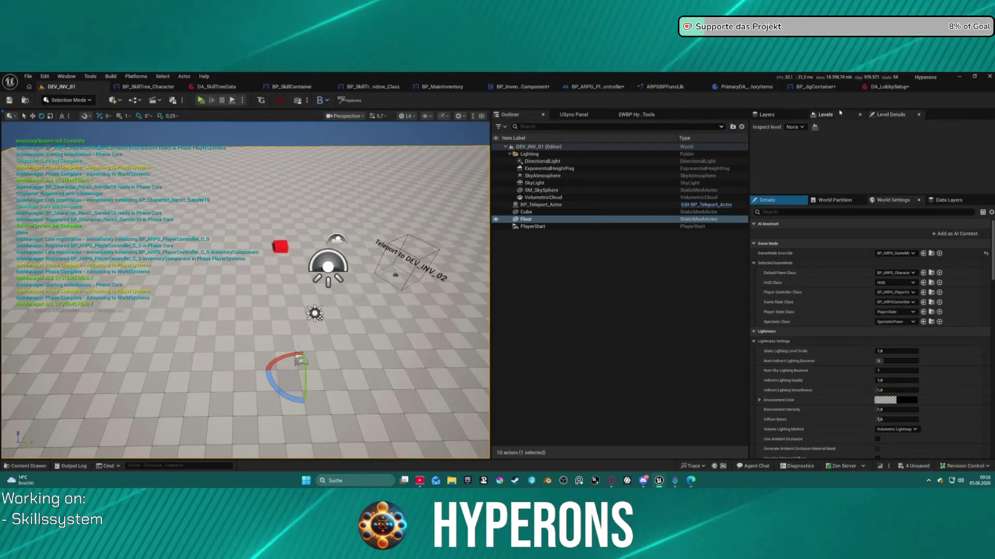
# Step: Remove the breakpoint from BP_JigContainer's Print Advanced node
pyautogui.click(815, 86)
pyautogui.doubleClick(217, 398)
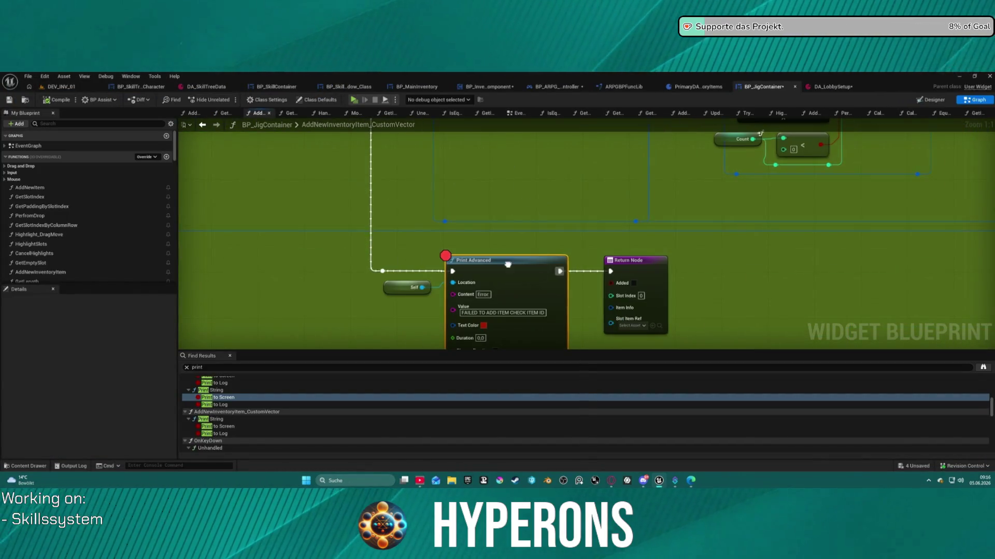
pyautogui.rightClick(508, 264)
pyautogui.click(542, 430)
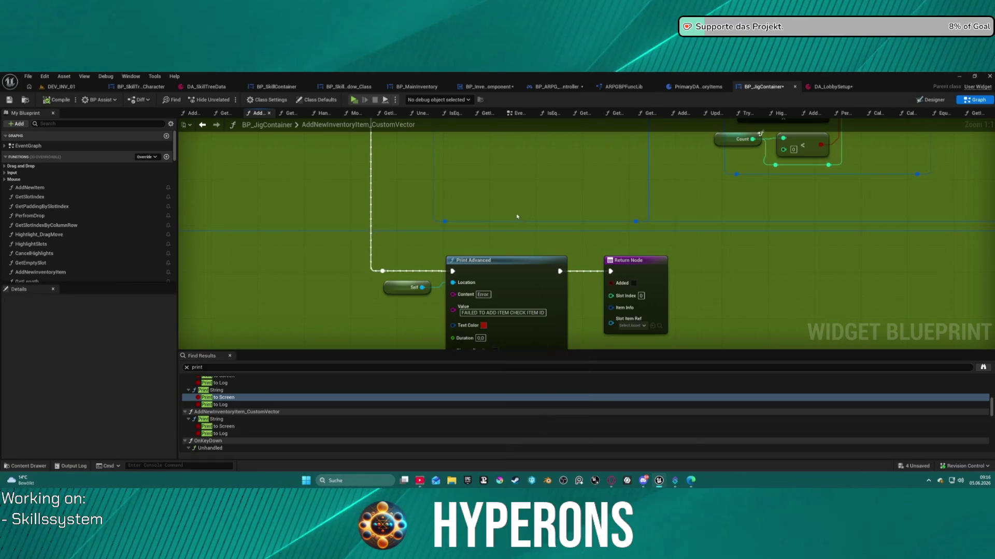
# Step: Save all modified assets from the DEV_INV_01 level editor
pyautogui.click(62, 87)
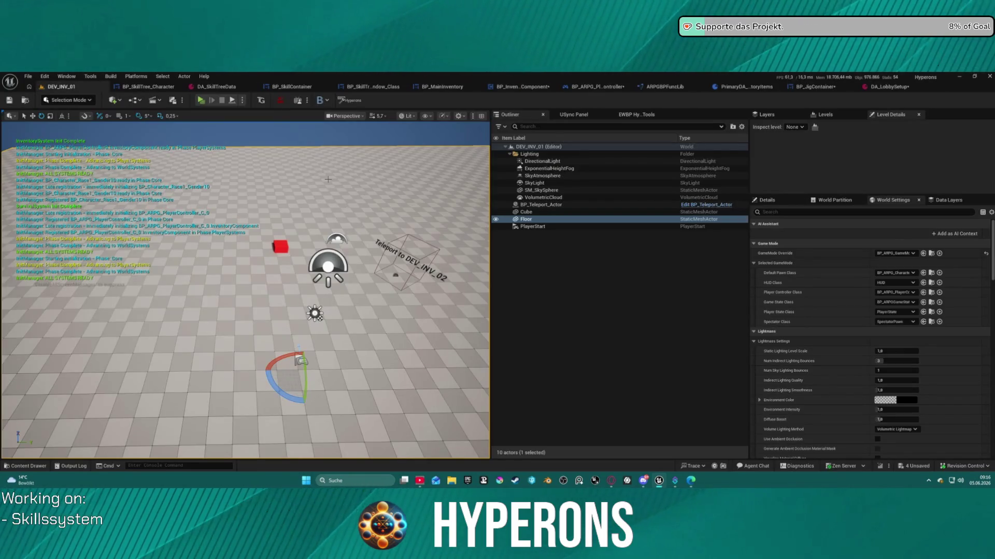
pyautogui.hotkey('ctrl', 's')
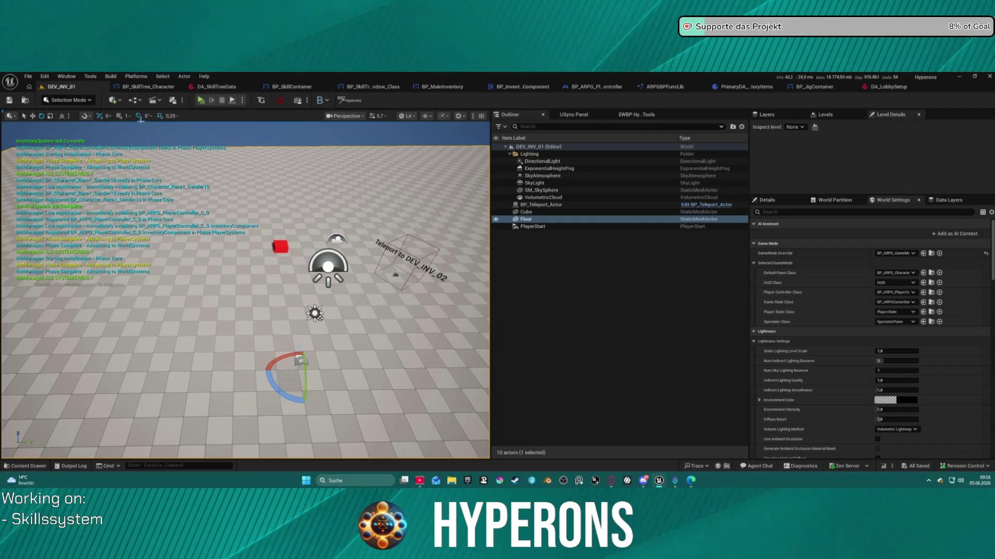
pyautogui.click(27, 78)
# Step: Open Map_Lobby0 from Recent Levels, close the map check log, and widen the viewport
pyautogui.moveTo(93, 129)
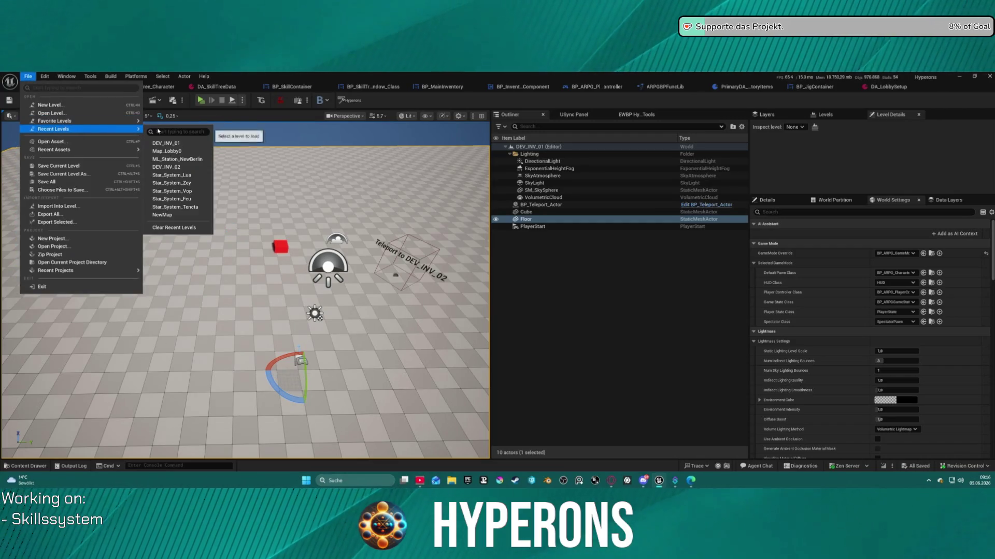
pyautogui.click(189, 151)
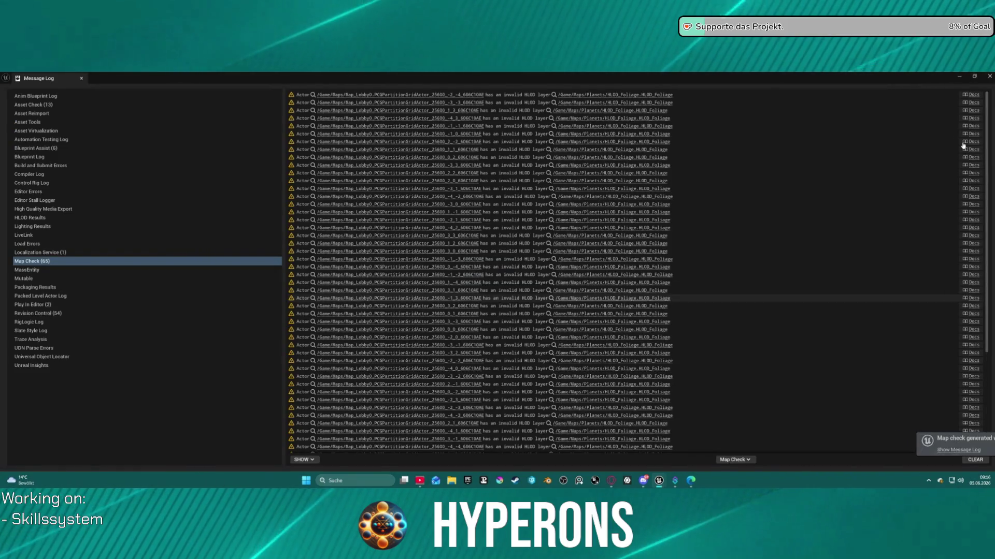
pyautogui.click(990, 76)
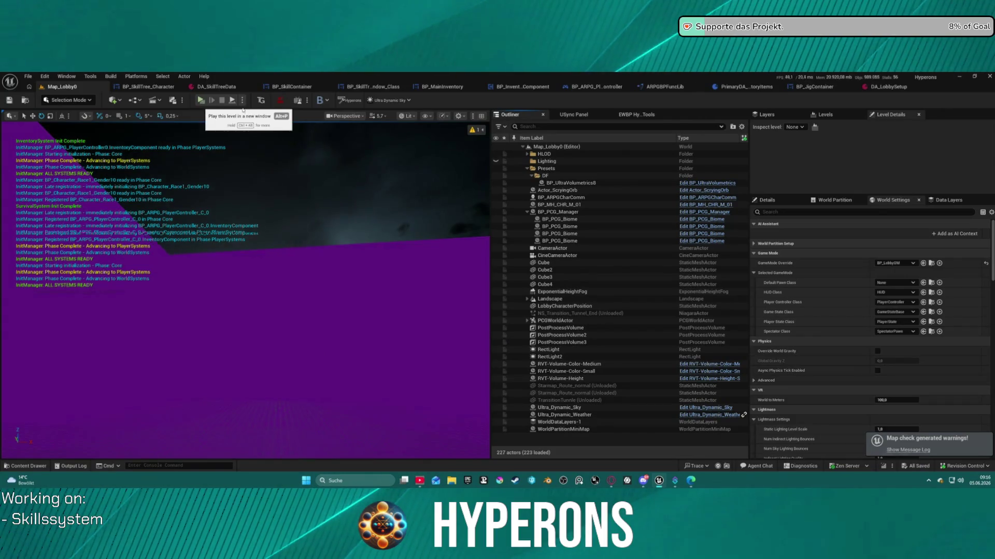
pyautogui.moveTo(491, 155); pyautogui.dragTo(523, 155)
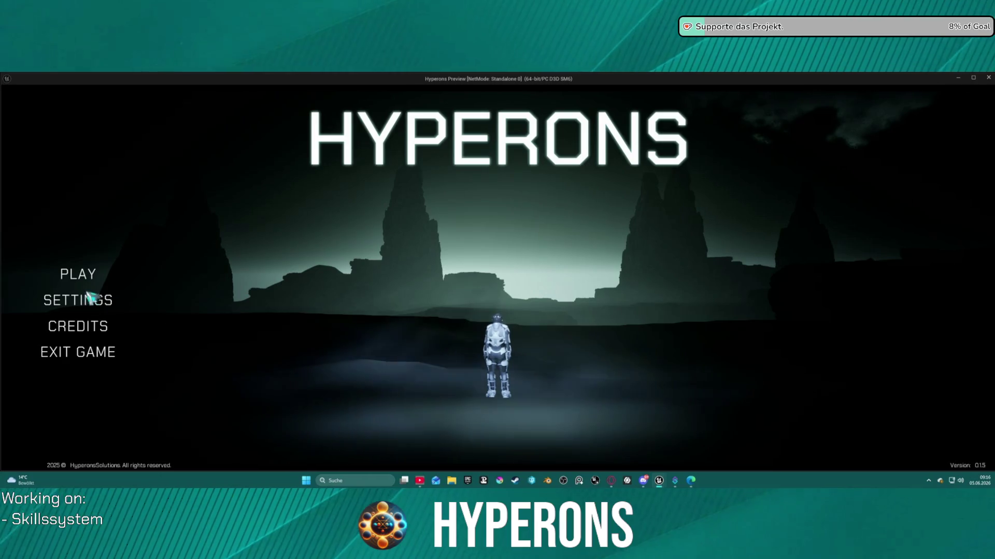
# Step: Pick and confirm the inv character in the Hyperons menu, then dismiss the GPU crash error
pyautogui.click(87, 277)
pyautogui.click(386, 307)
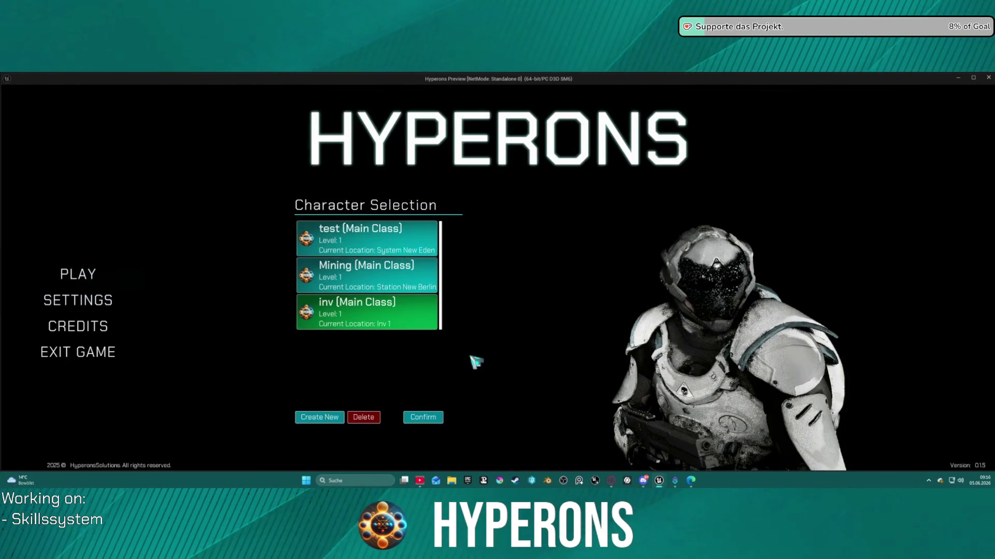
pyautogui.click(426, 419)
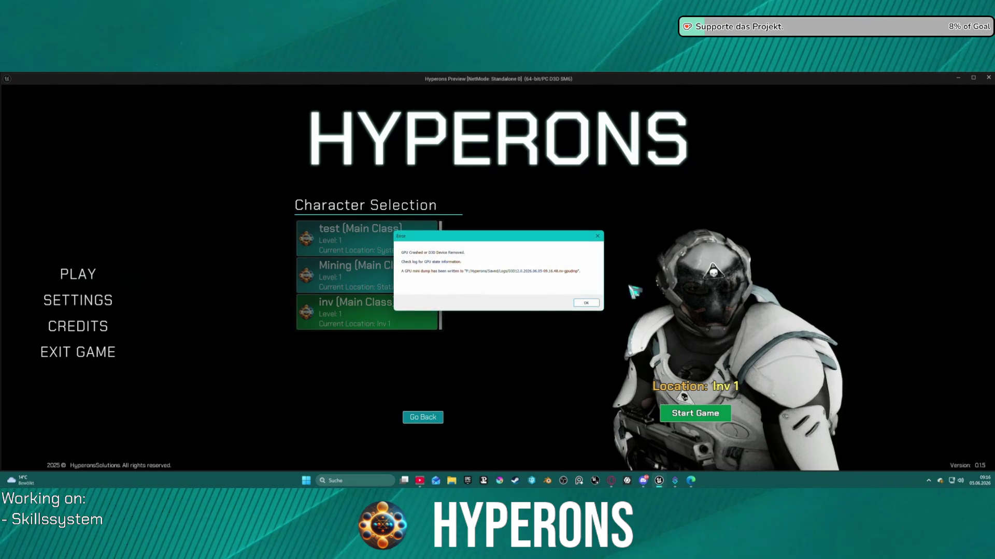
pyautogui.click(585, 305)
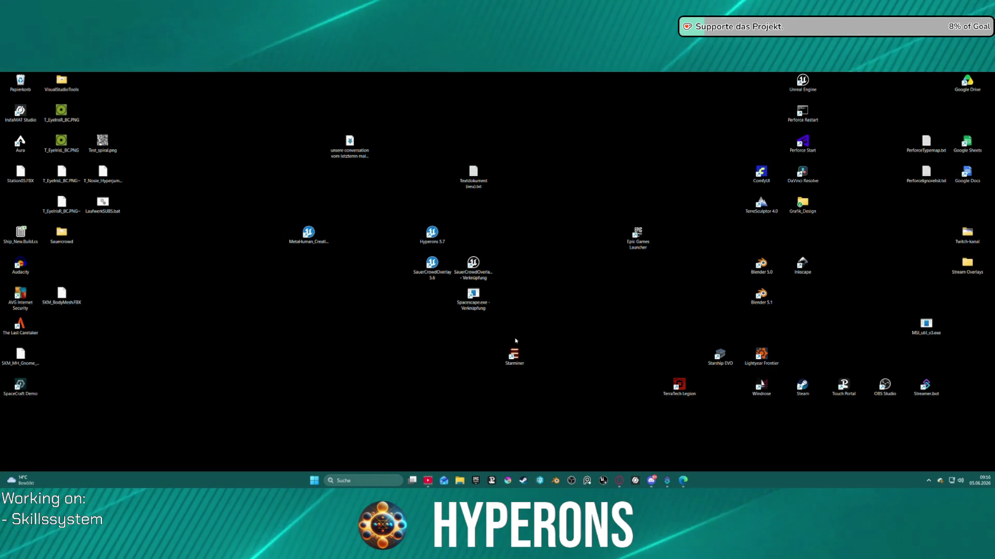
# Step: Relaunch the Hyperons 5.7 editor from its desktop shortcut and close Crash Reporter without sending
pyautogui.doubleClick(432, 233)
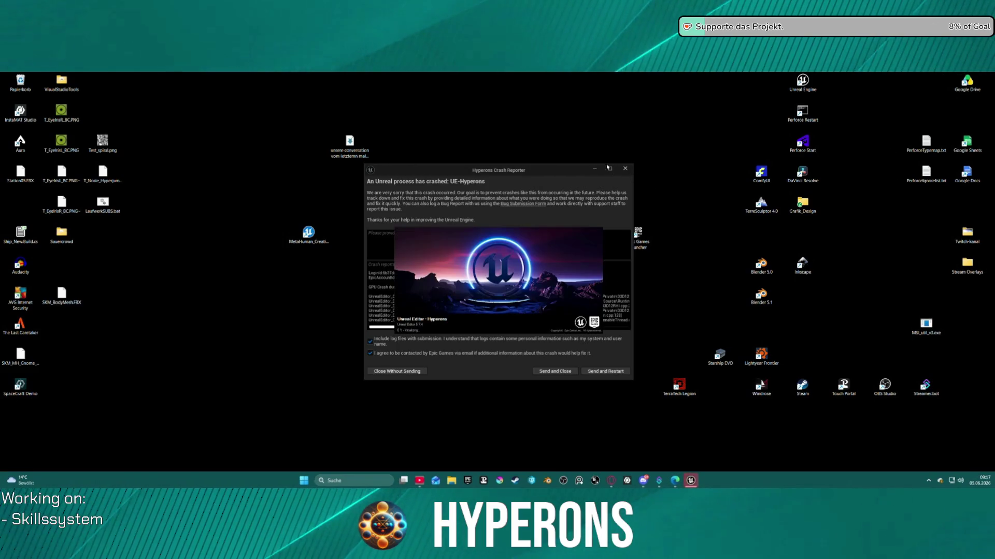
pyautogui.click(625, 168)
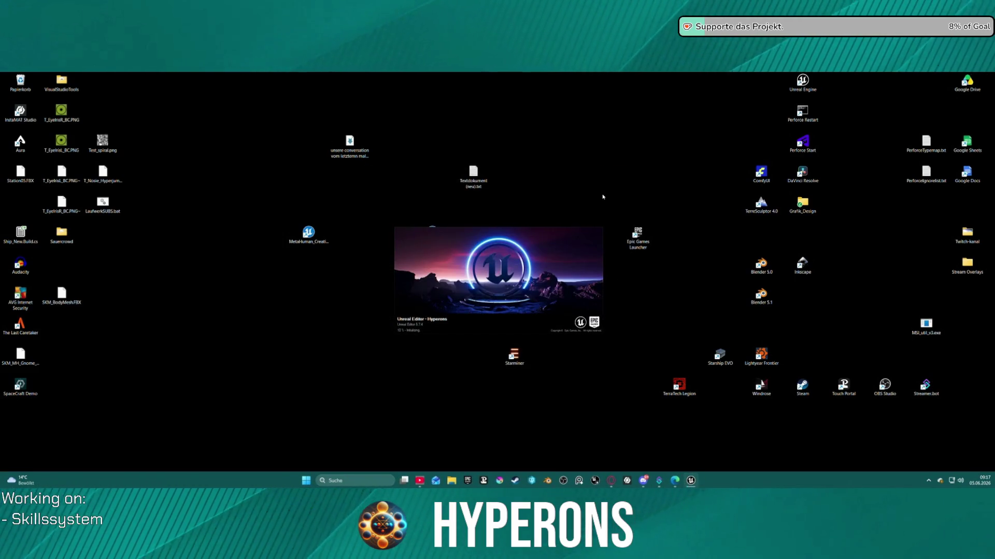
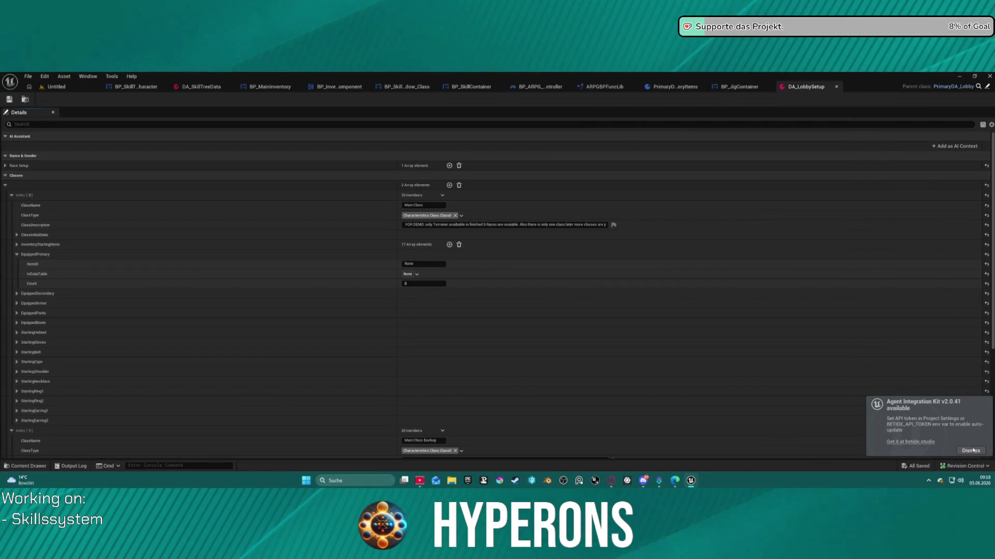
# Step: Dismiss the plugin update notice and view the BP_JigContainer blueprint graph
pyautogui.click(966, 451)
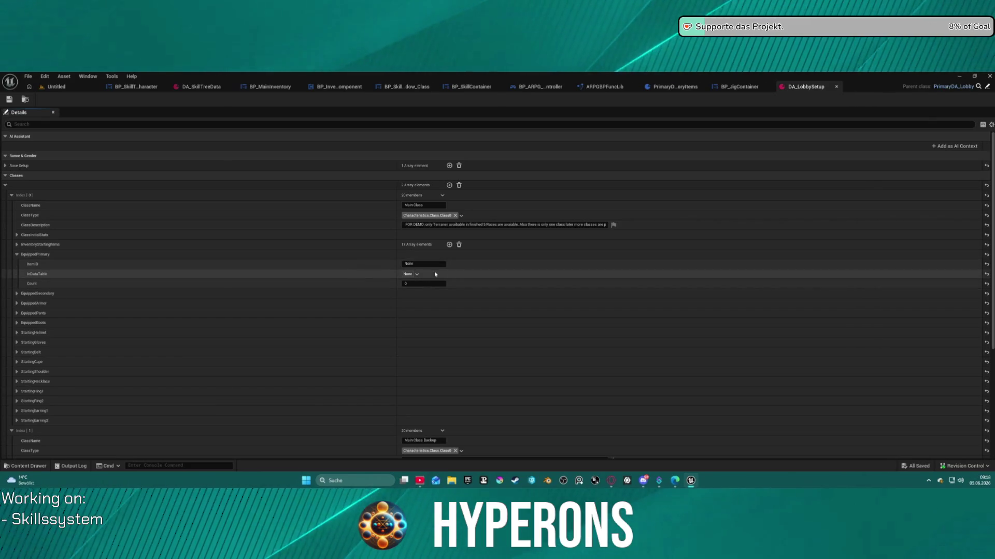
pyautogui.click(723, 88)
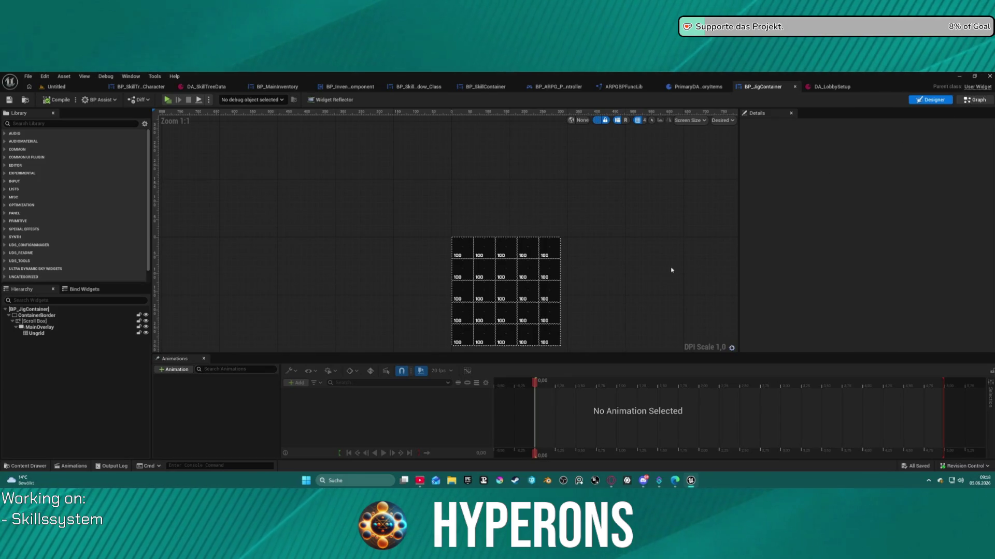
pyautogui.hotkey('ctrl', 'shift', 'g')
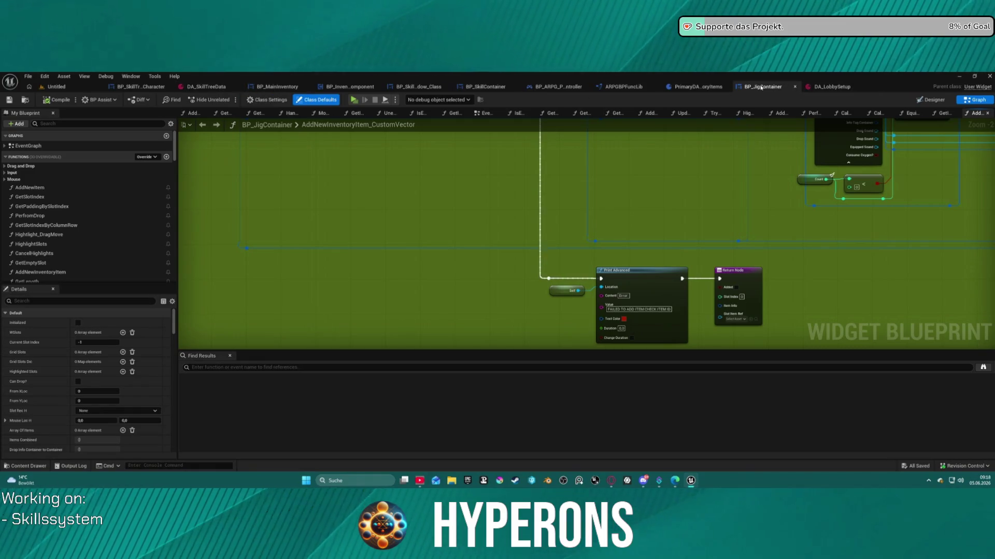
# Step: Close the BP_JigContainer, DA_LobbySetup, PrimaryDA_InventoryItems, ARPGBPFuncLib and BP_ARPG_PlayerController editors
pyautogui.click(795, 87)
pyautogui.middleClick(787, 87)
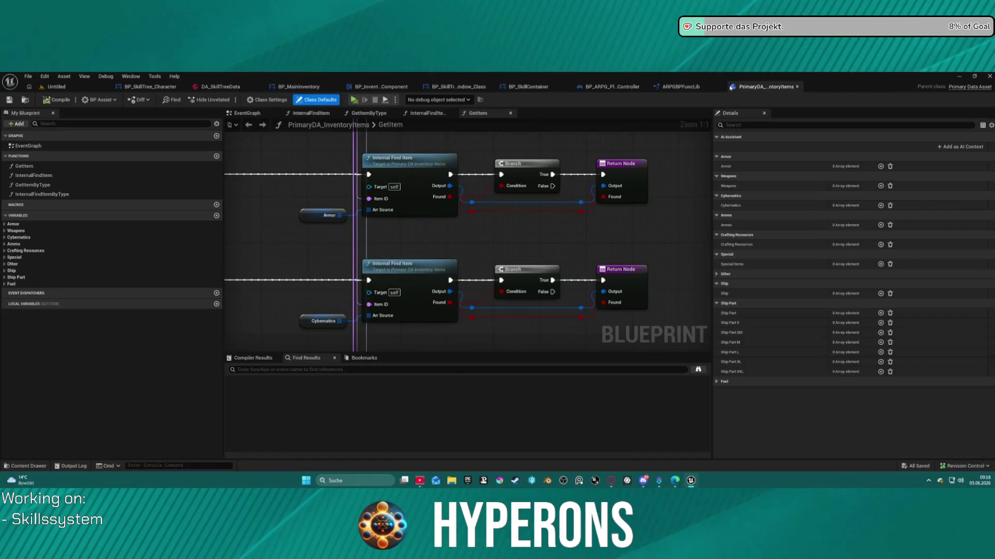
pyautogui.middleClick(700, 87)
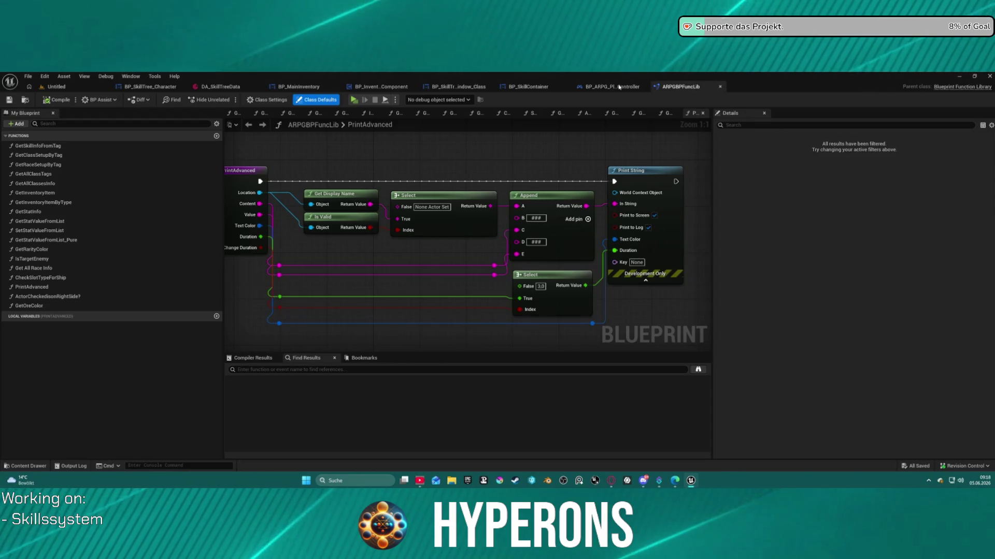
pyautogui.middleClick(669, 86)
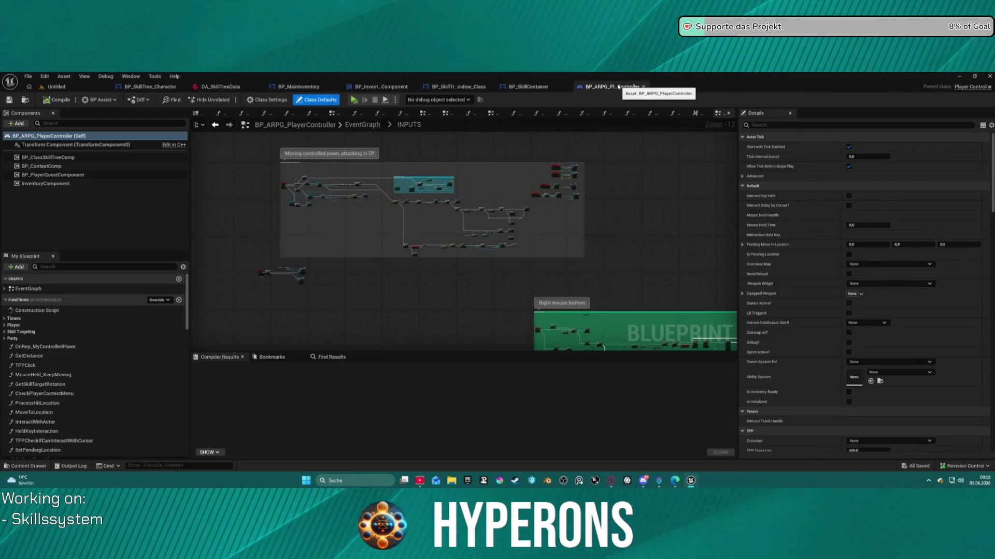
pyautogui.middleClick(603, 87)
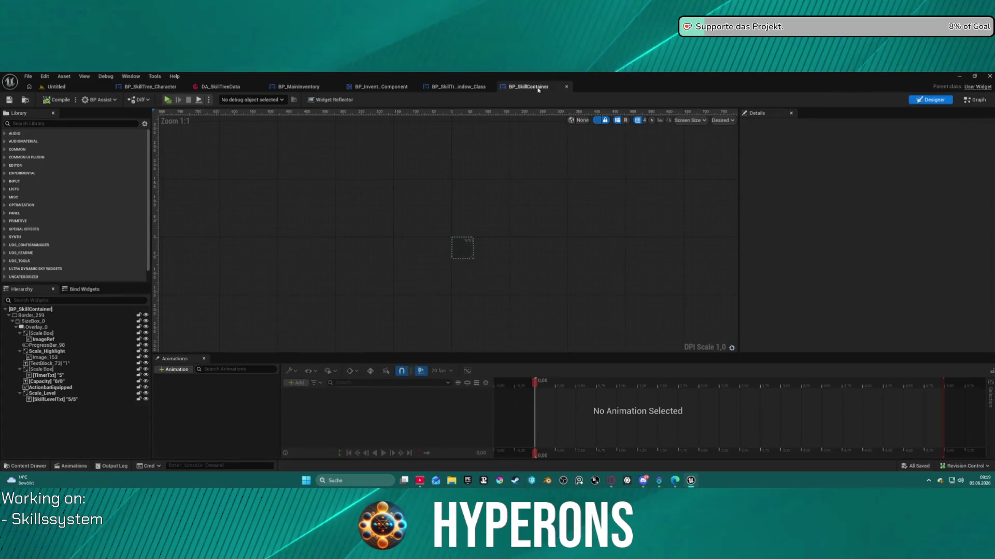
# Step: Check the skill tree window and inventory component, then return to the Untitled level
pyautogui.click(456, 87)
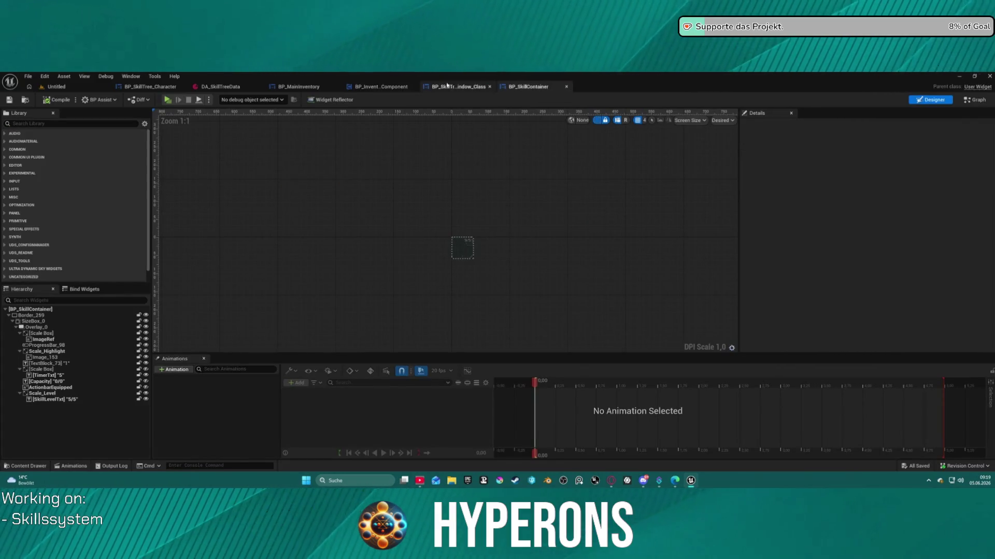
pyautogui.click(376, 87)
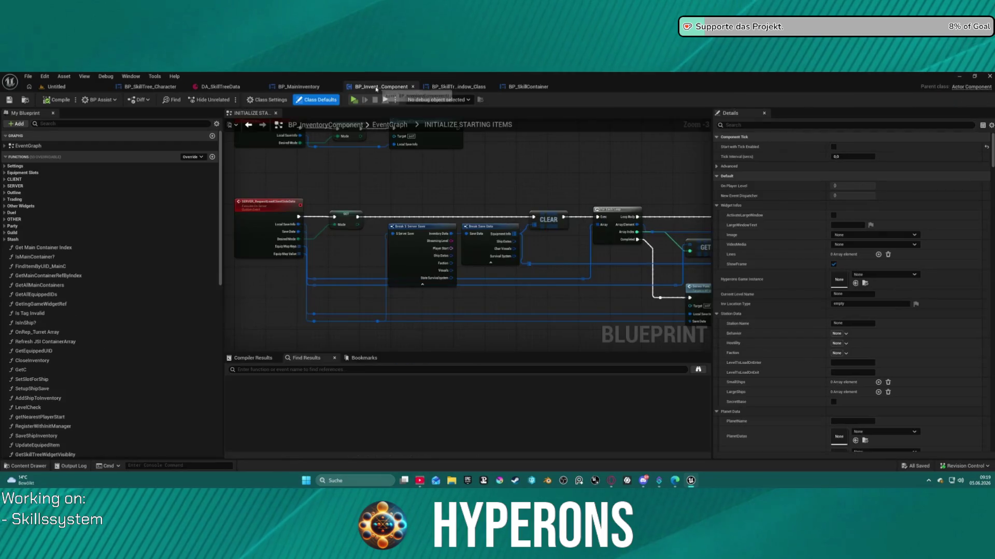
pyautogui.click(58, 86)
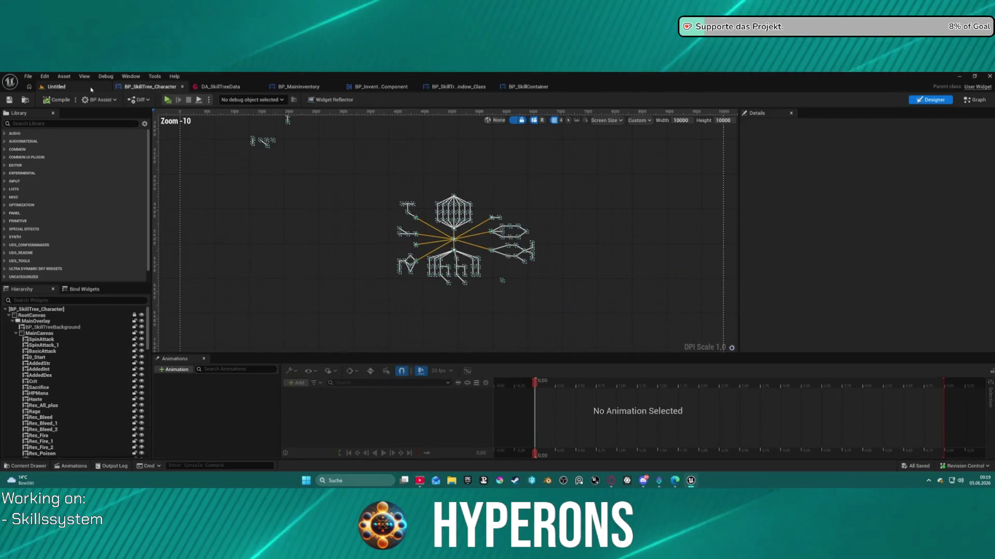
# Step: Load Map_Lobby0 from the recent levels and close the map check message log
pyautogui.click(26, 76)
pyautogui.moveTo(119, 121)
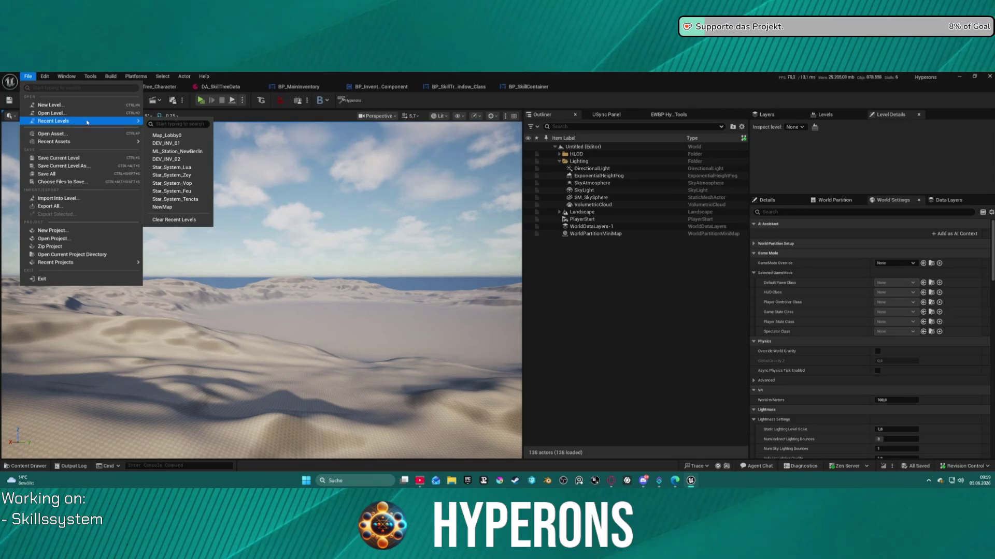
pyautogui.click(179, 138)
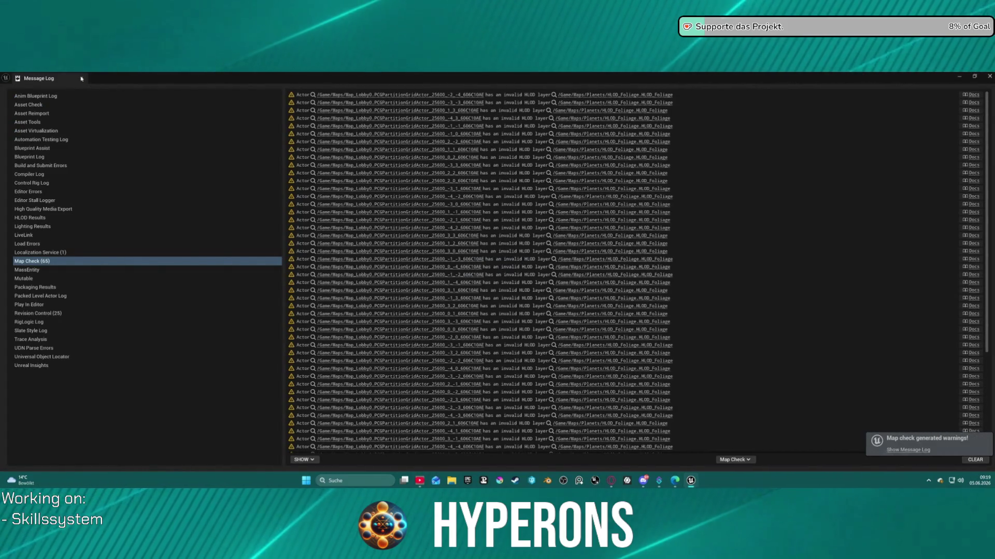
pyautogui.click(81, 79)
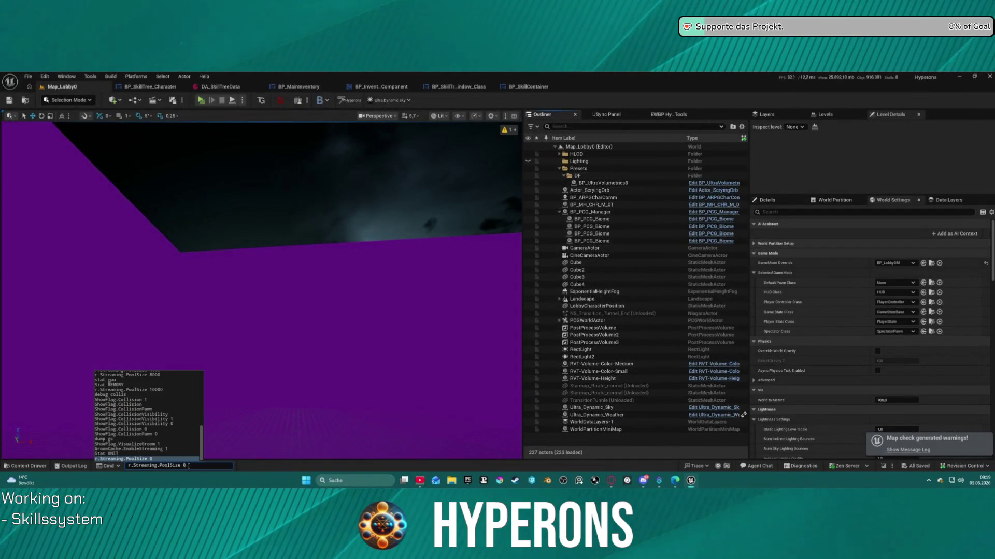
# Step: Tilt the viewport camera slightly and start a Play-in-Editor session
pyautogui.moveTo(271, 280); pyautogui.dragTo(377, 229)
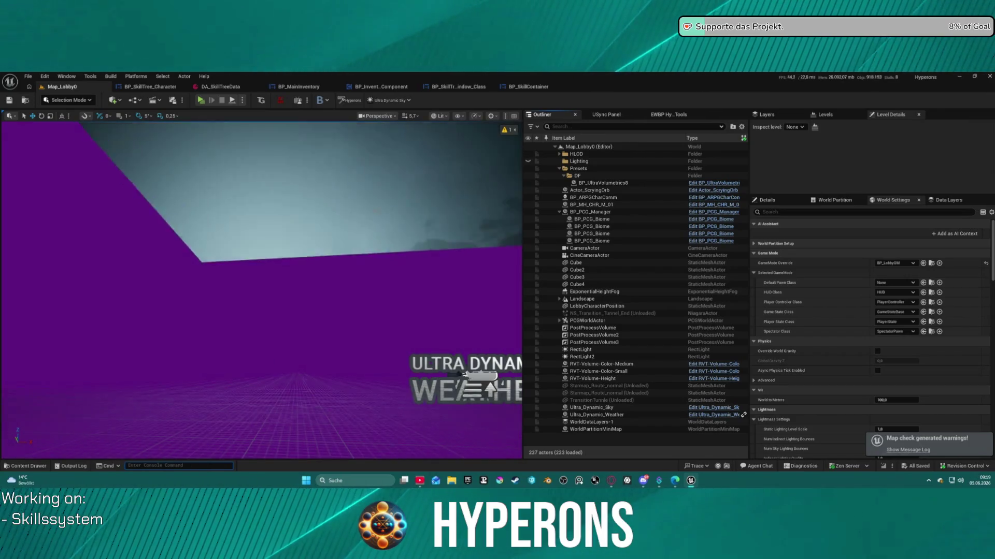
pyautogui.click(70, 100)
pyautogui.click(76, 103)
pyautogui.click(75, 101)
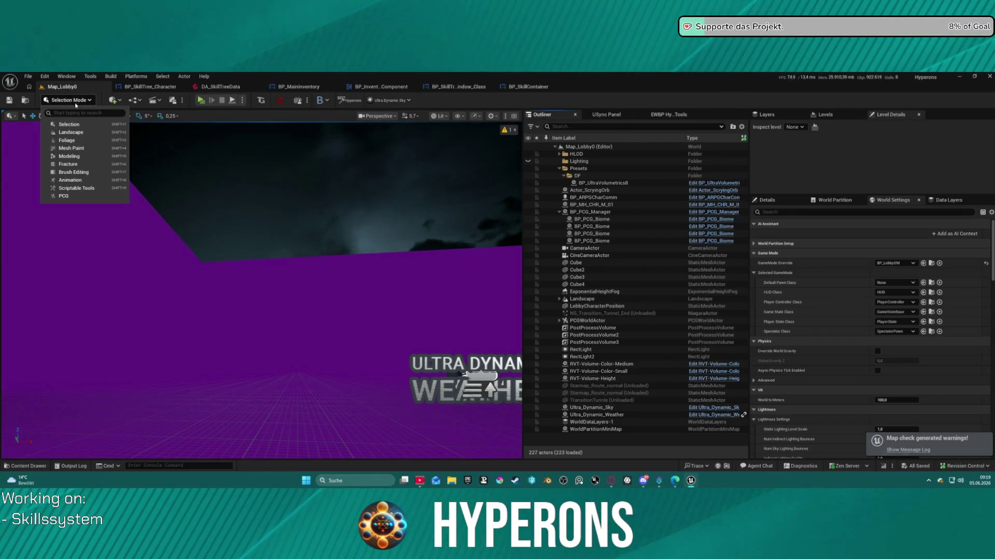
pyautogui.click(76, 101)
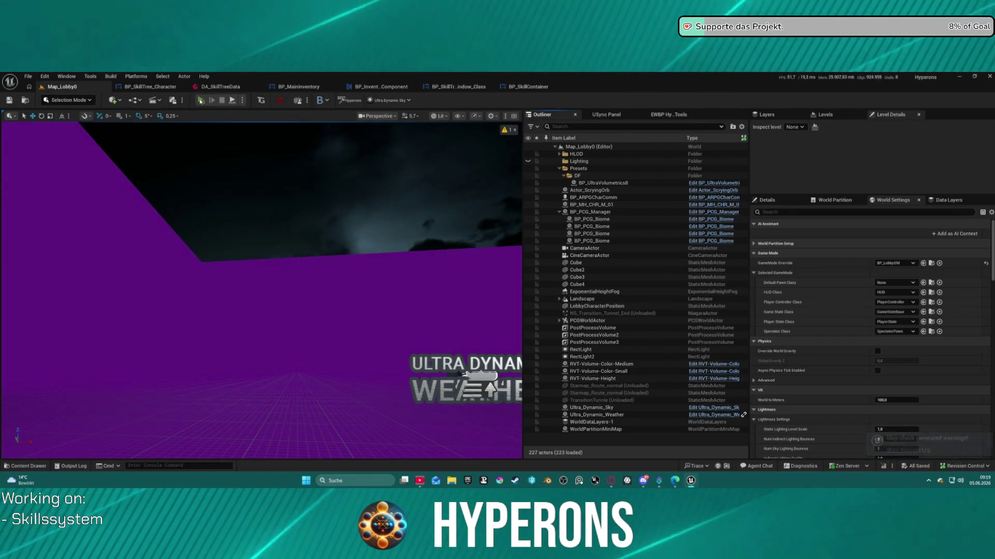
pyautogui.click(201, 101)
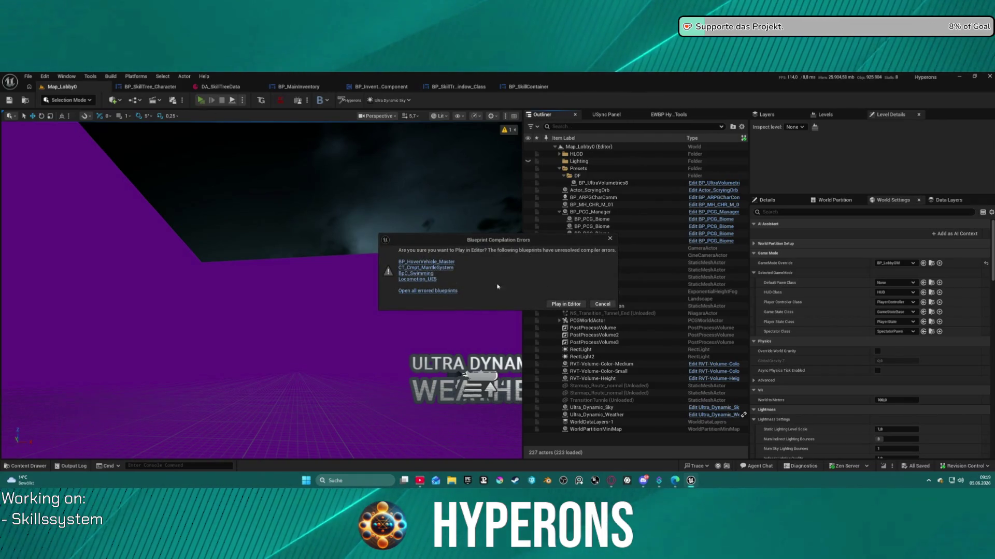
# Step: Play despite the compile errors and start the game as the inv character
pyautogui.click(572, 306)
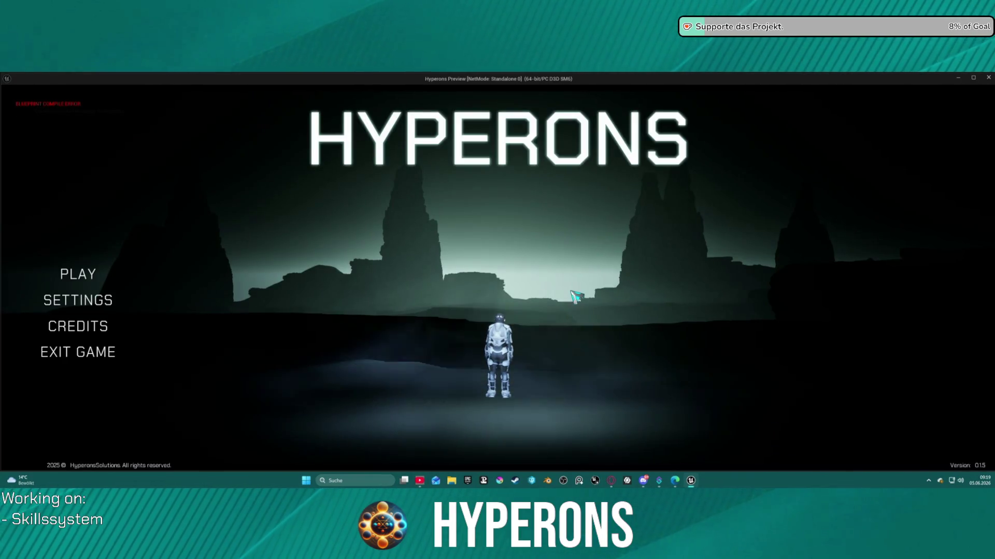
pyautogui.click(78, 274)
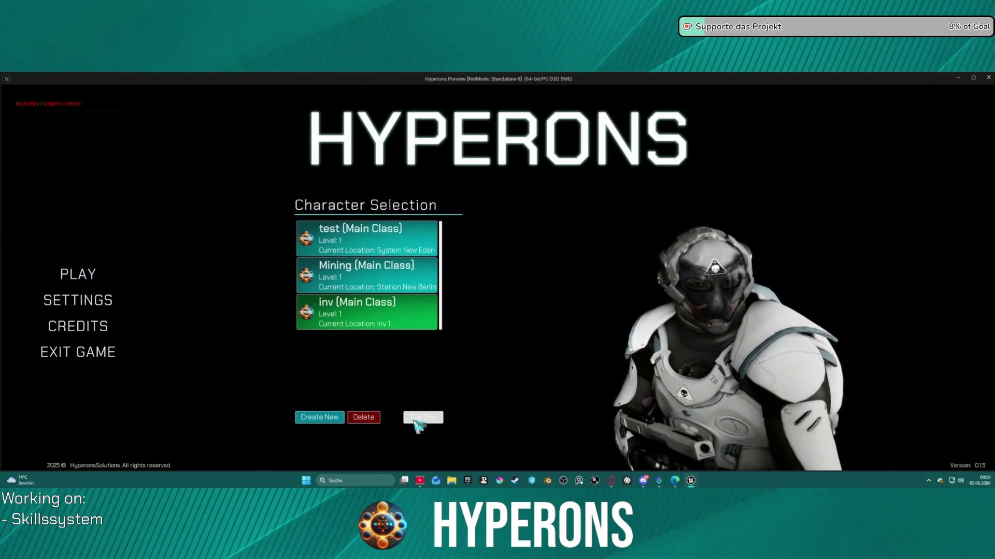
pyautogui.click(431, 422)
pyautogui.click(694, 412)
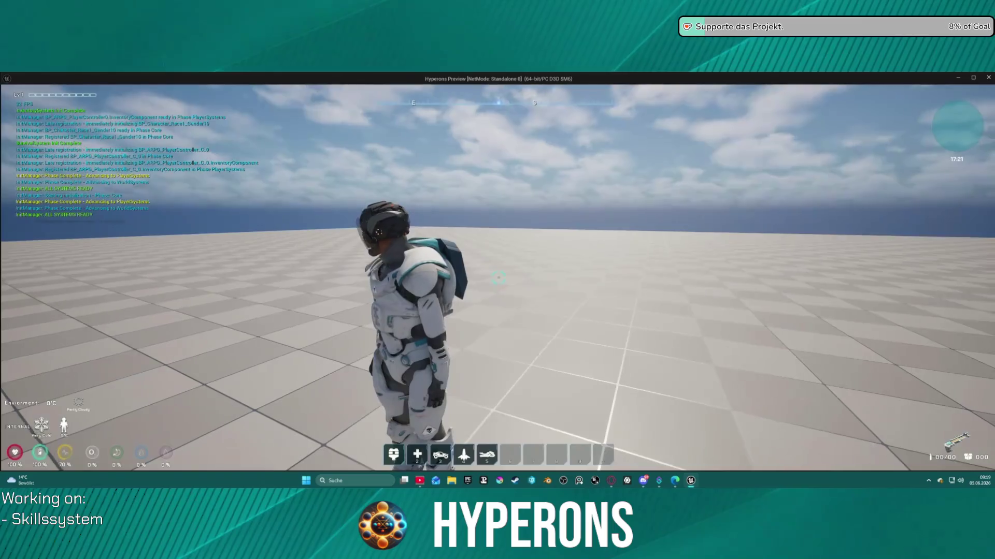
# Step: Open and expand the inventory, reload, and drag MG 01 from the Primary slot into the grid
pyautogui.moveTo(498, 278)
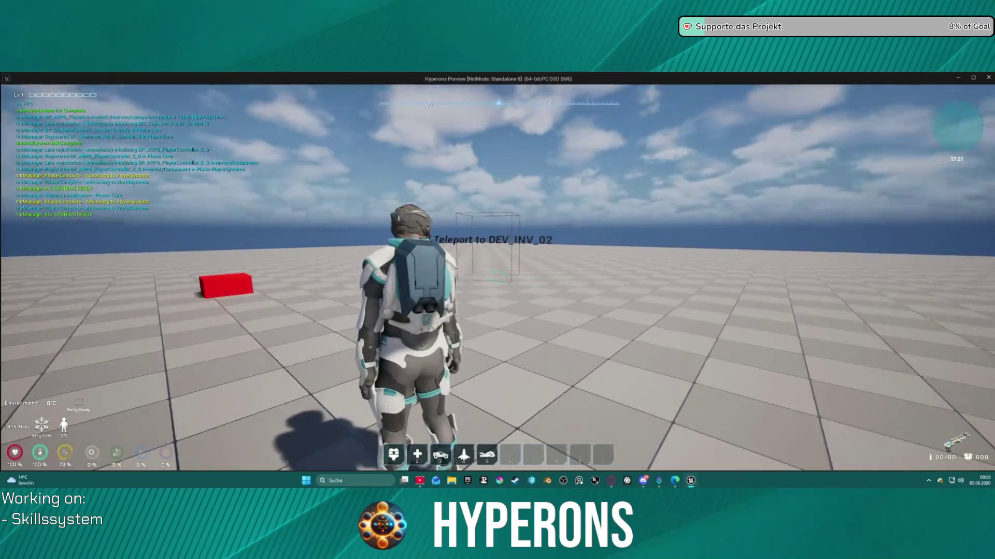
pyautogui.press('i')
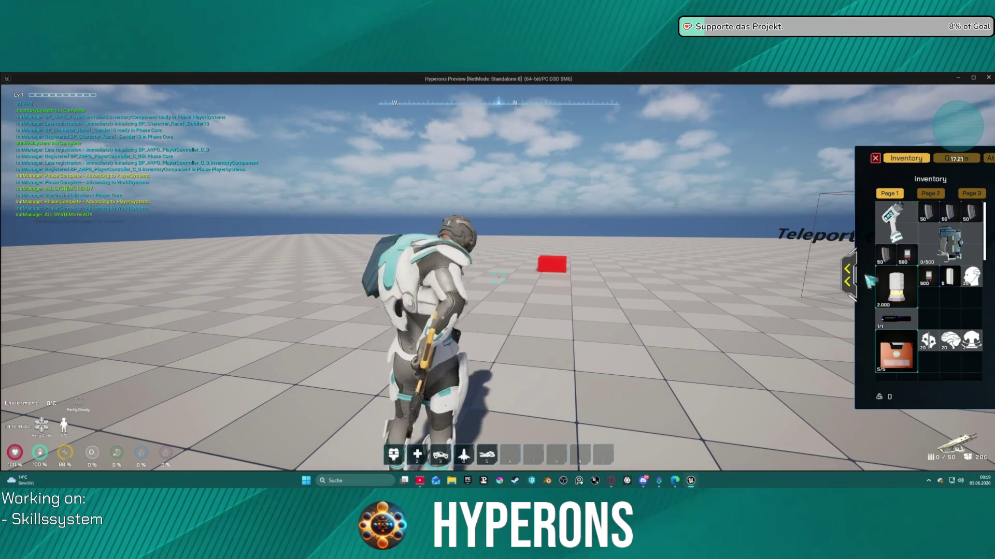
pyautogui.click(848, 274)
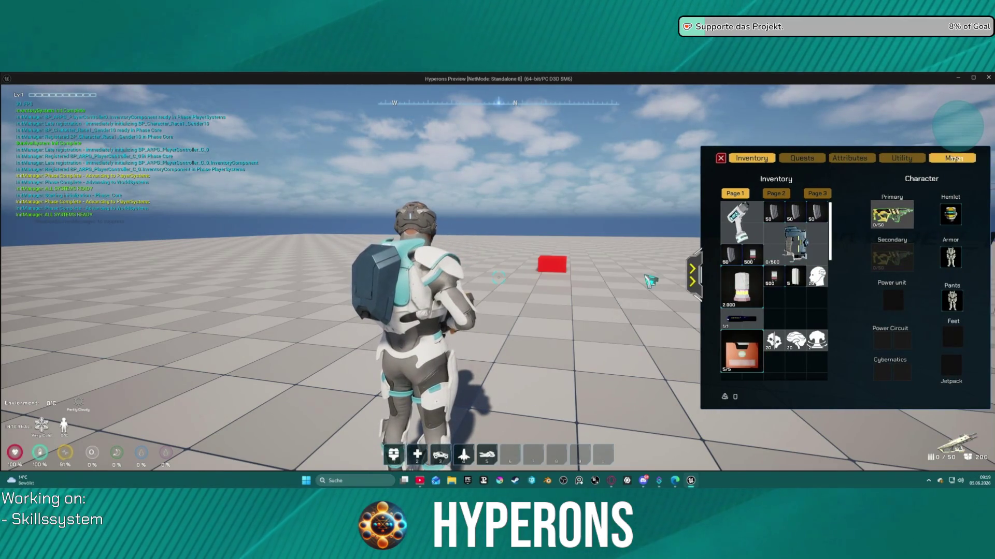
pyautogui.moveTo(650, 277); pyautogui.dragTo(636, 269)
pyautogui.press('r')
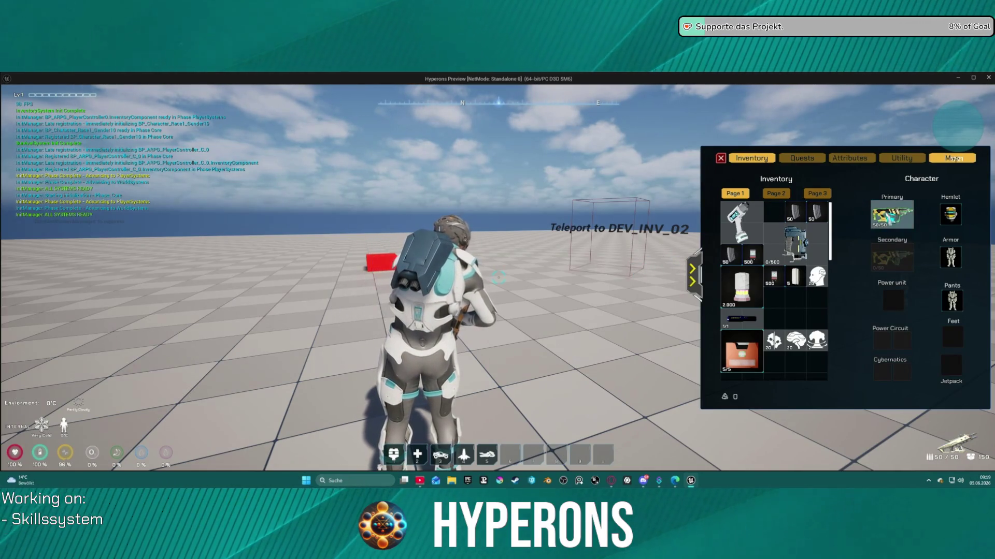
pyautogui.moveTo(906, 218)
pyautogui.moveTo(906, 218)
pyautogui.mouseDown()
pyautogui.moveTo(829, 305)
pyautogui.moveTo(798, 316)
pyautogui.moveTo(801, 303)
pyautogui.mouseUp()
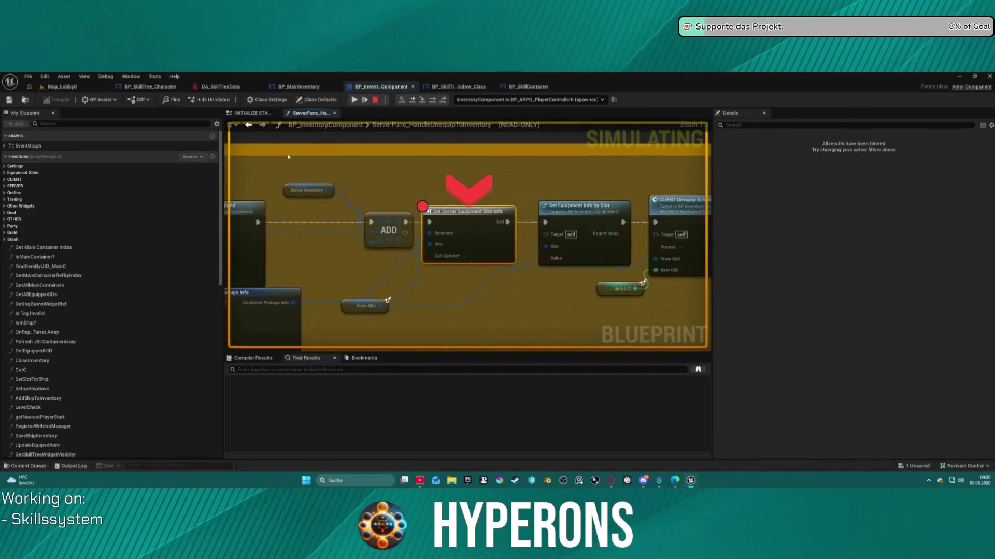
# Step: Remove the breakpoint on Set Server Equipment Slot Info and resume the game
pyautogui.rightClick(480, 230)
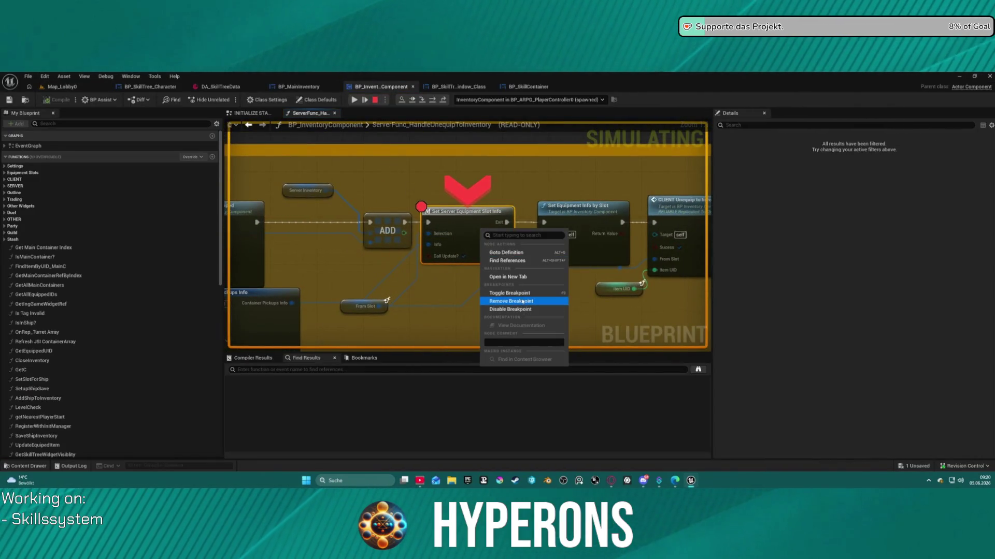
pyautogui.click(523, 301)
pyautogui.click(364, 100)
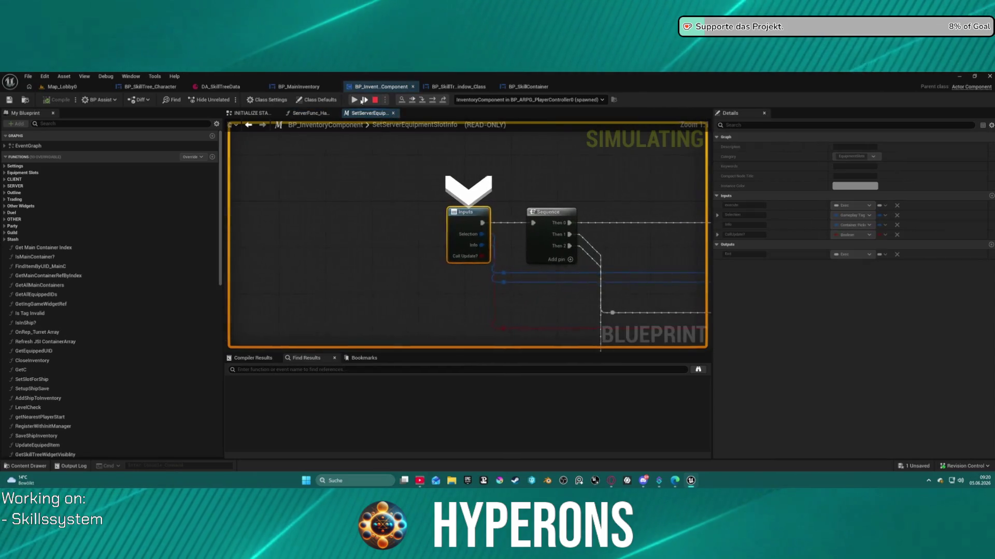
pyautogui.click(353, 100)
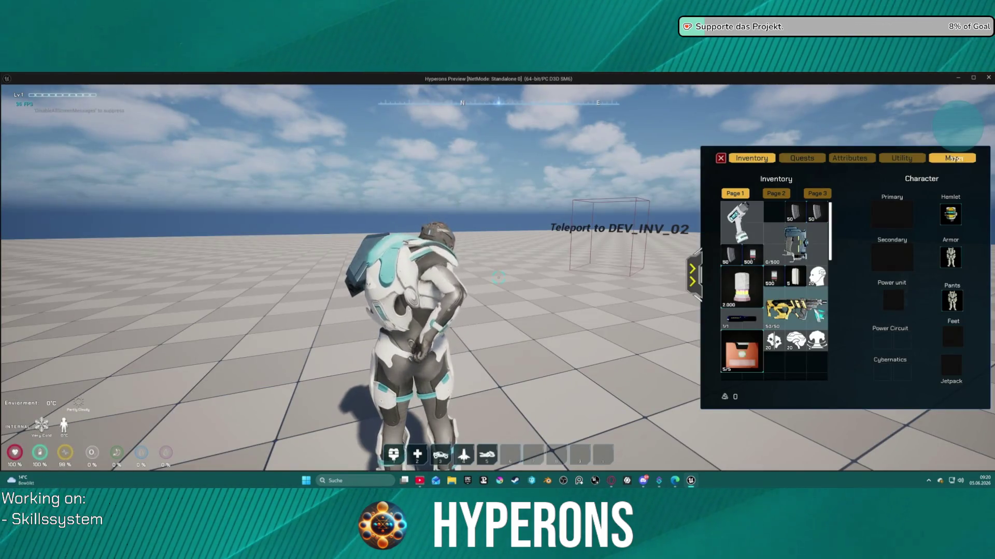
# Step: Drop MG 01, pick it back up, walk into the teleporter, and drop it again from the inventory
pyautogui.moveTo(802, 317)
pyautogui.mouseDown()
pyautogui.moveTo(550, 255)
pyautogui.moveTo(566, 278)
pyautogui.moveTo(559, 299)
pyautogui.moveTo(573, 291)
pyautogui.moveTo(551, 295)
pyautogui.moveTo(552, 270)
pyautogui.mouseUp()
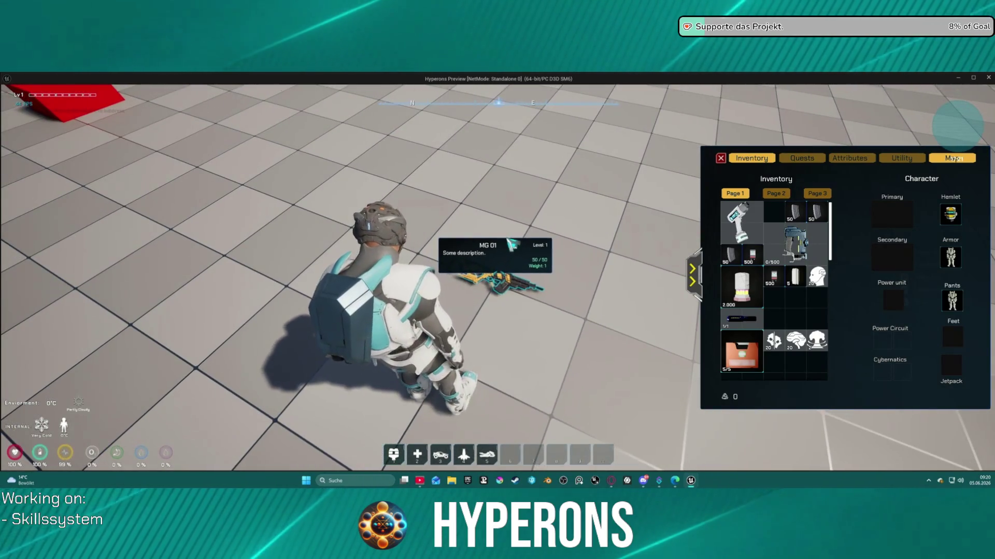
pyautogui.press('t')
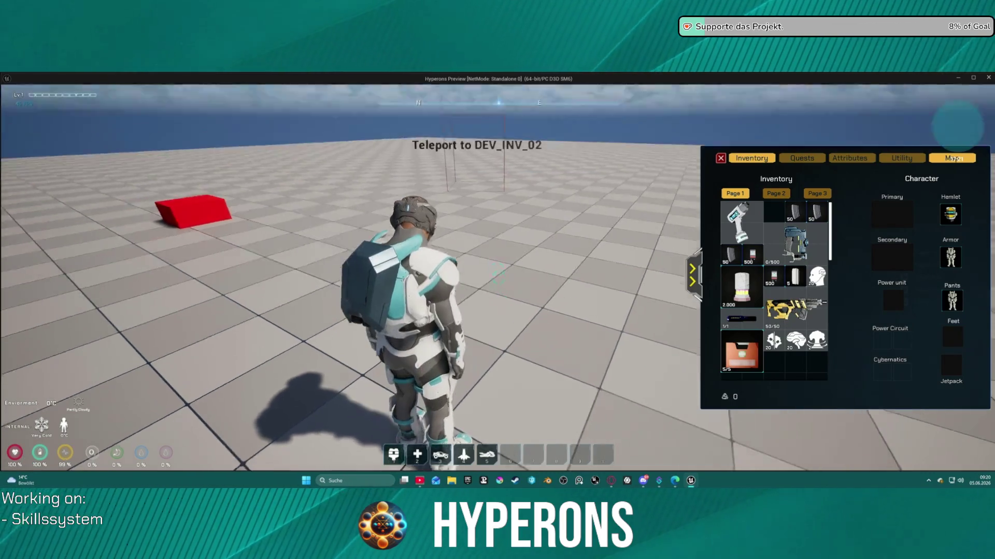
pyautogui.press('w')
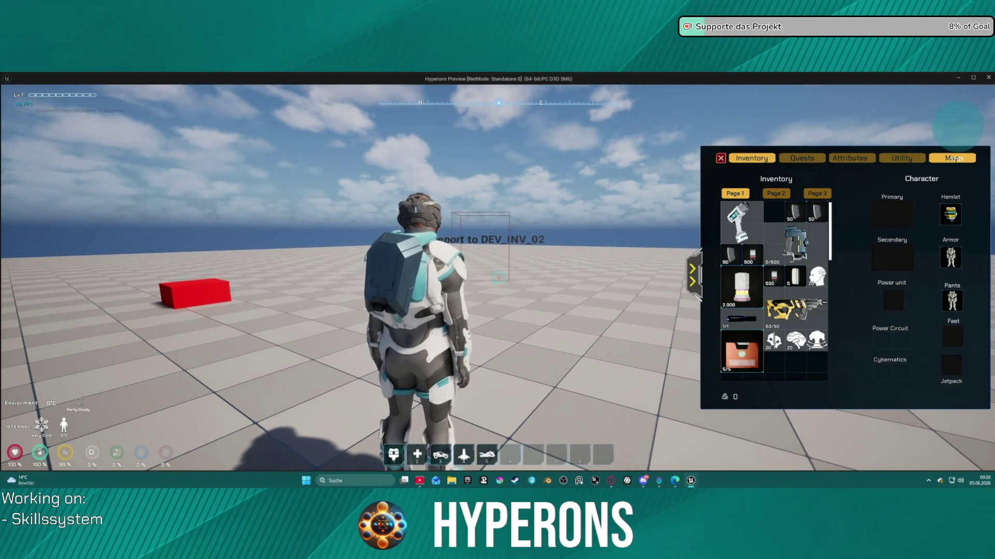
pyautogui.press('w')
pyautogui.press('w')
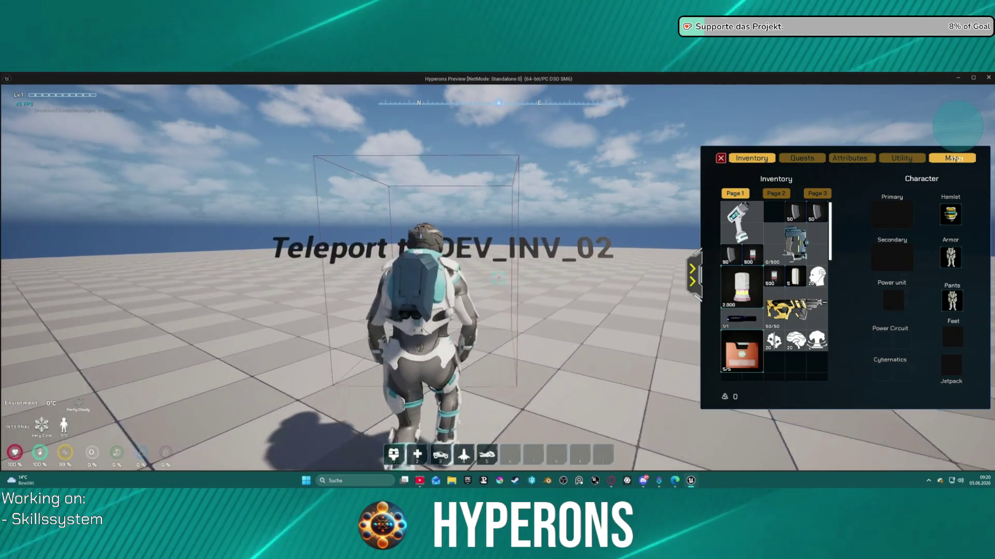
pyautogui.press('w')
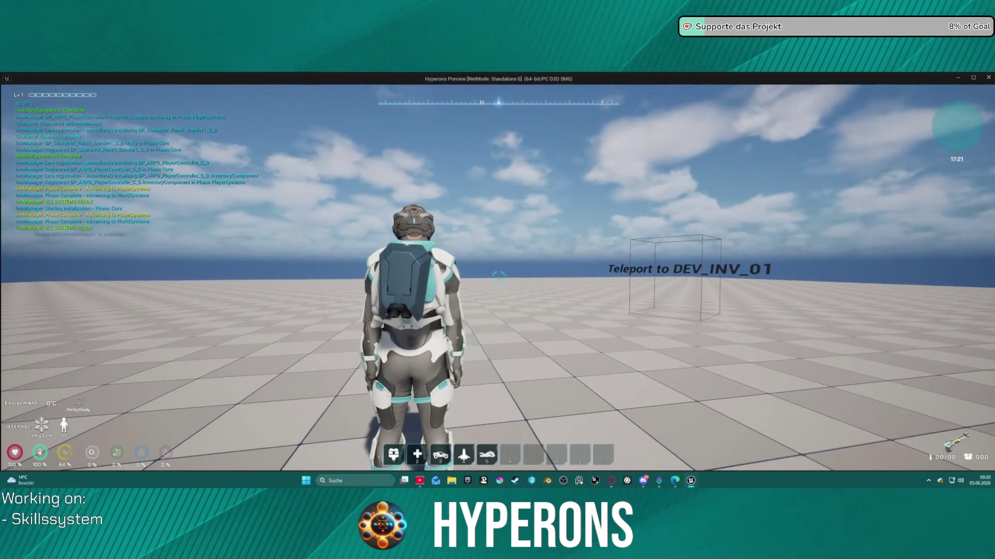
pyautogui.press('i')
pyautogui.moveTo(910, 310); pyautogui.dragTo(751, 311)
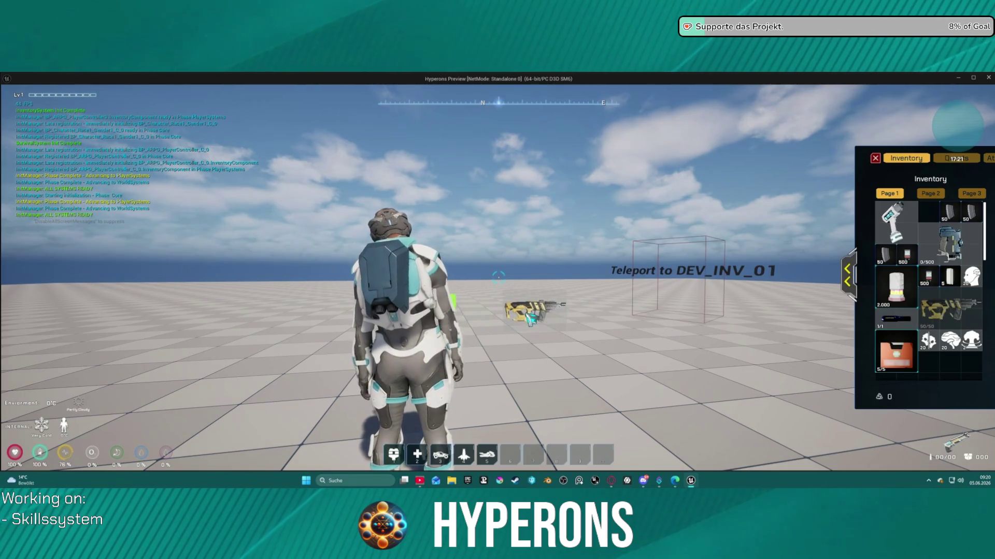